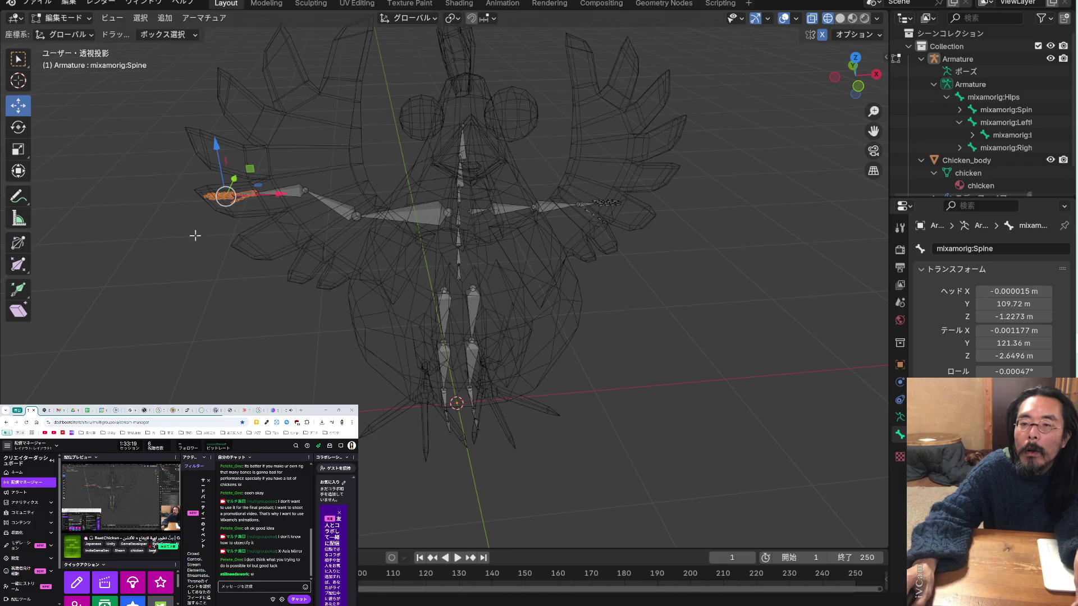
Shift the wing-tip bone about 0.08 m along the X axis
key(g)
key(x)
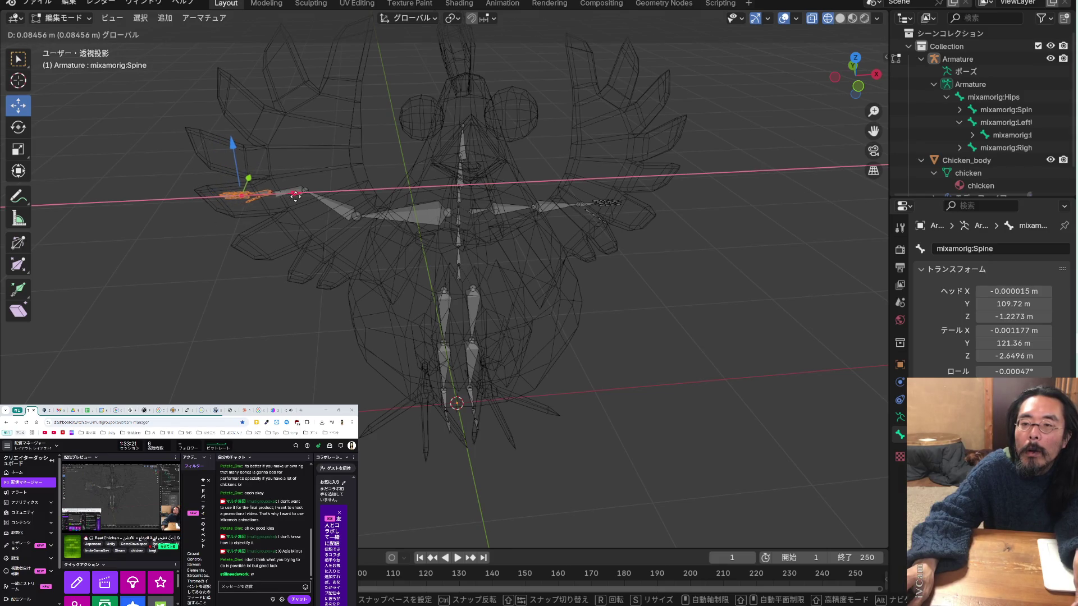
key(Escape)
Inspect the chicken rig from several angles, then select the chicken body mesh
scroll(253, 222, up, 2)
mouse_move(277, 236)
middle_down()
mouse_move(264, 224)
mouse_move(385, 241)
mouse_move(372, 227)
middle_up()
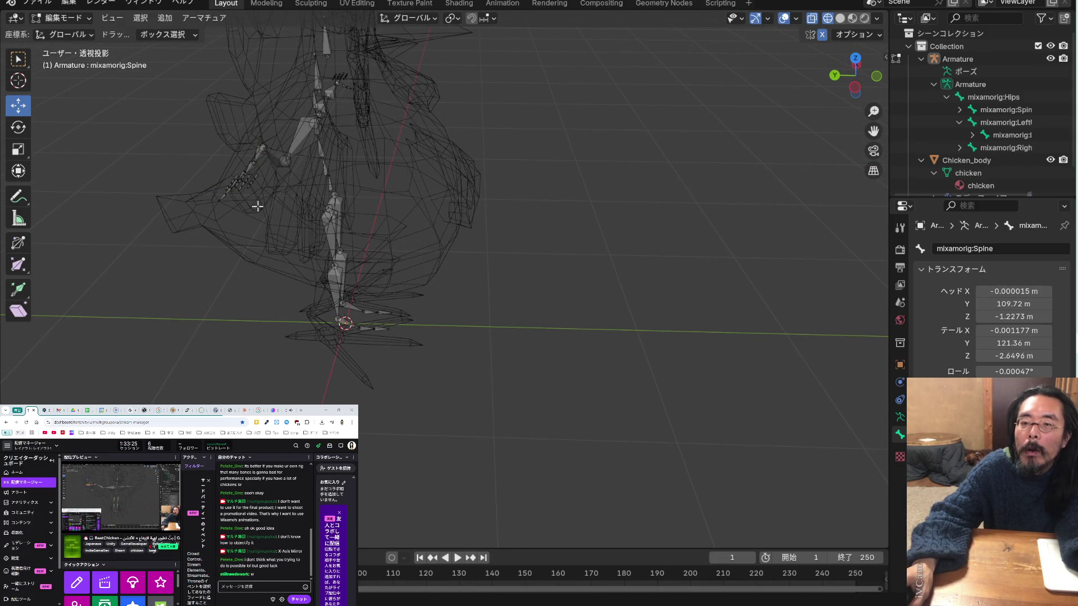
mouse_move(297, 210)
middle_down()
mouse_move(356, 221)
mouse_move(393, 185)
mouse_move(258, 193)
mouse_move(390, 188)
mouse_move(375, 193)
mouse_move(376, 212)
mouse_move(276, 188)
mouse_move(291, 183)
mouse_move(292, 208)
middle_up()
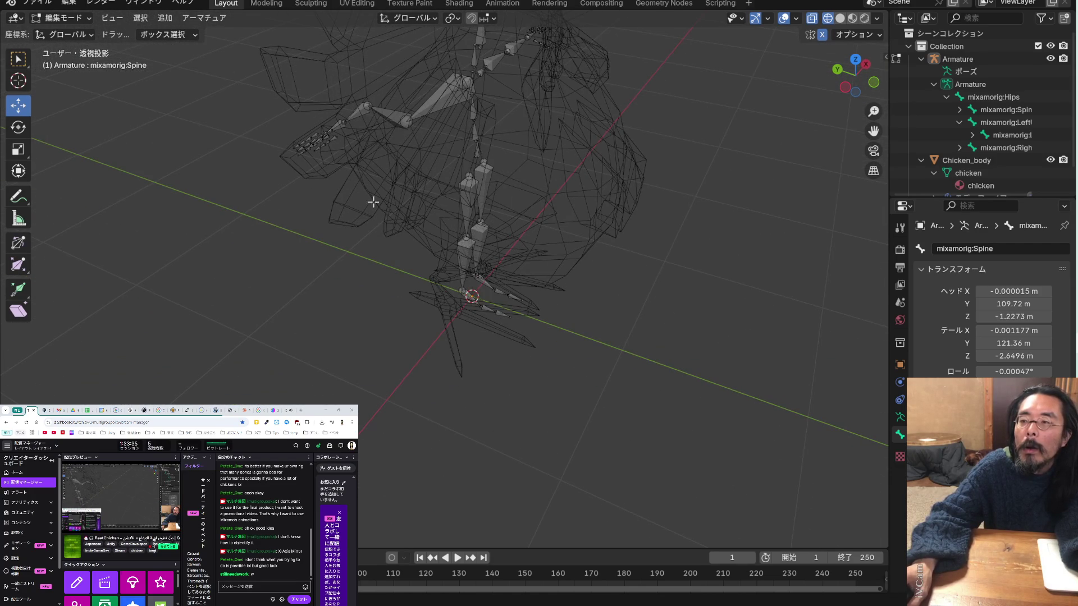
drag(878, 132, 639, 136)
mouse_move(366, 179)
middle_down()
mouse_move(413, 121)
mouse_move(472, 117)
mouse_move(471, 156)
mouse_move(371, 183)
middle_up()
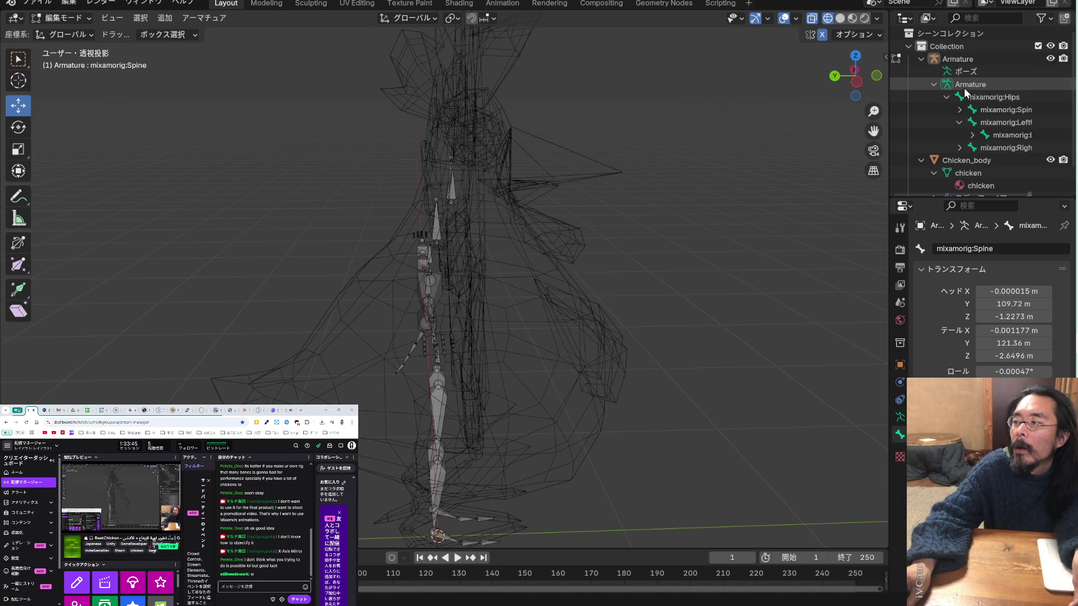
click(961, 160)
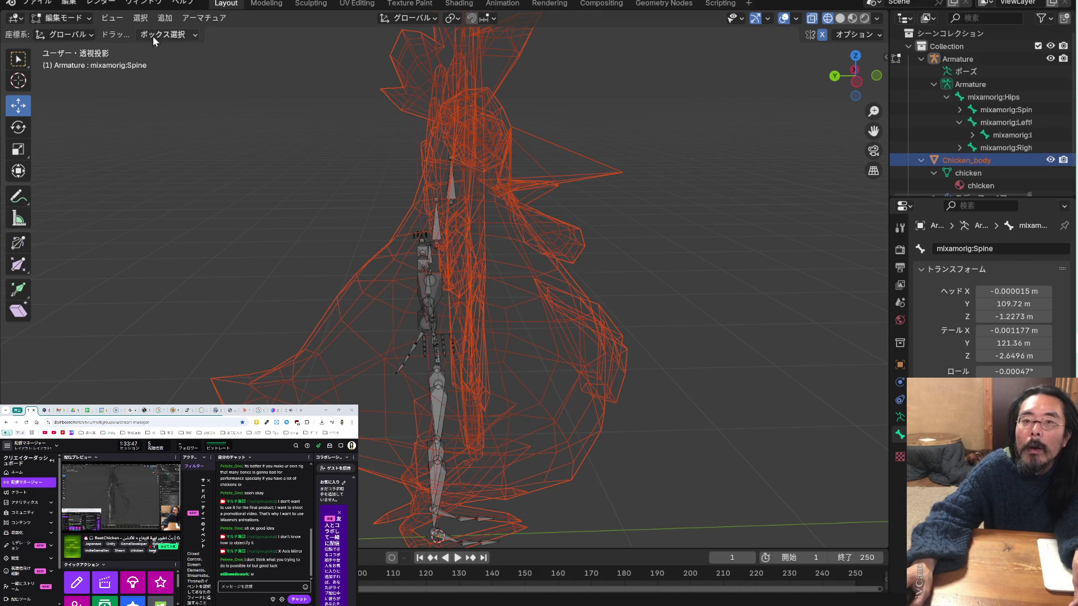
In Object Mode, slide the chicken body sideways along Y with the Move tool
click(60, 18)
click(79, 32)
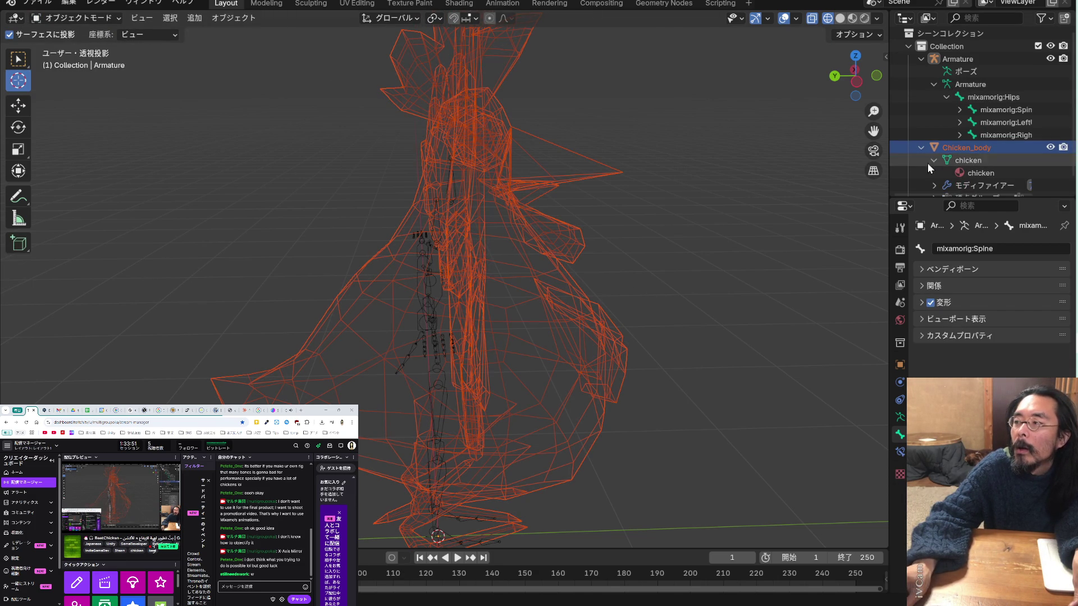
scroll(187, 214, left, 3)
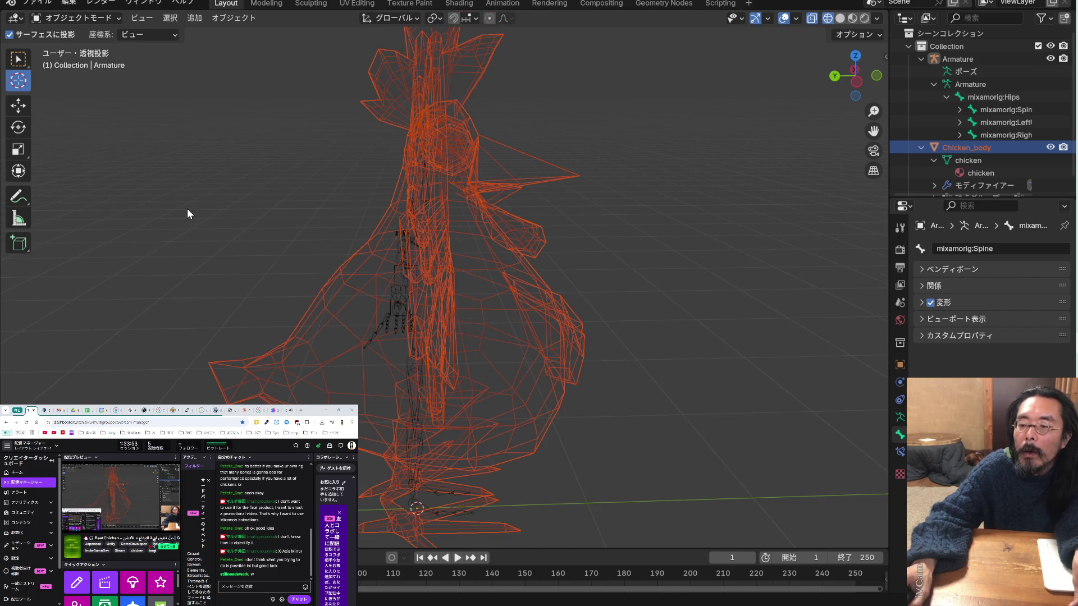
click(20, 107)
drag(377, 512, 354, 512)
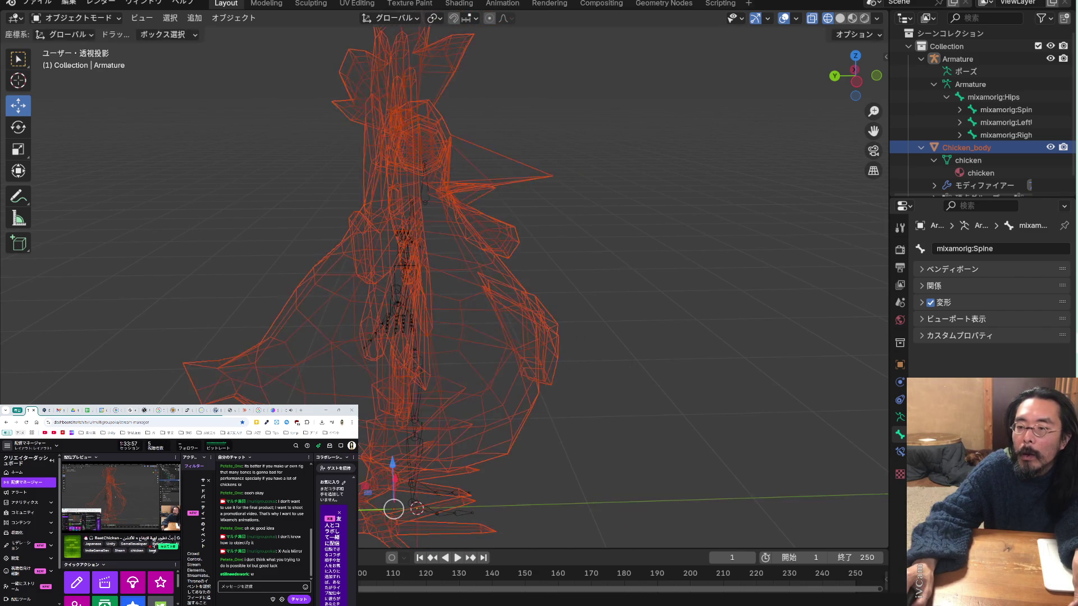
mouse_move(355, 403)
middle_down()
mouse_move(366, 396)
mouse_move(360, 383)
middle_up()
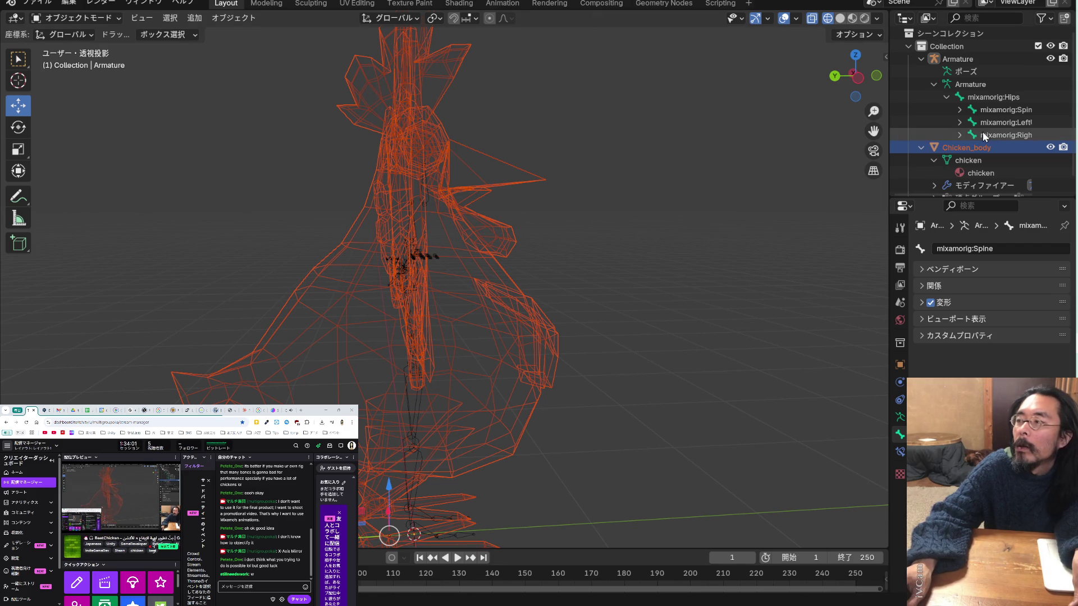
Select the armature and switch it into Edit Mode
click(977, 83)
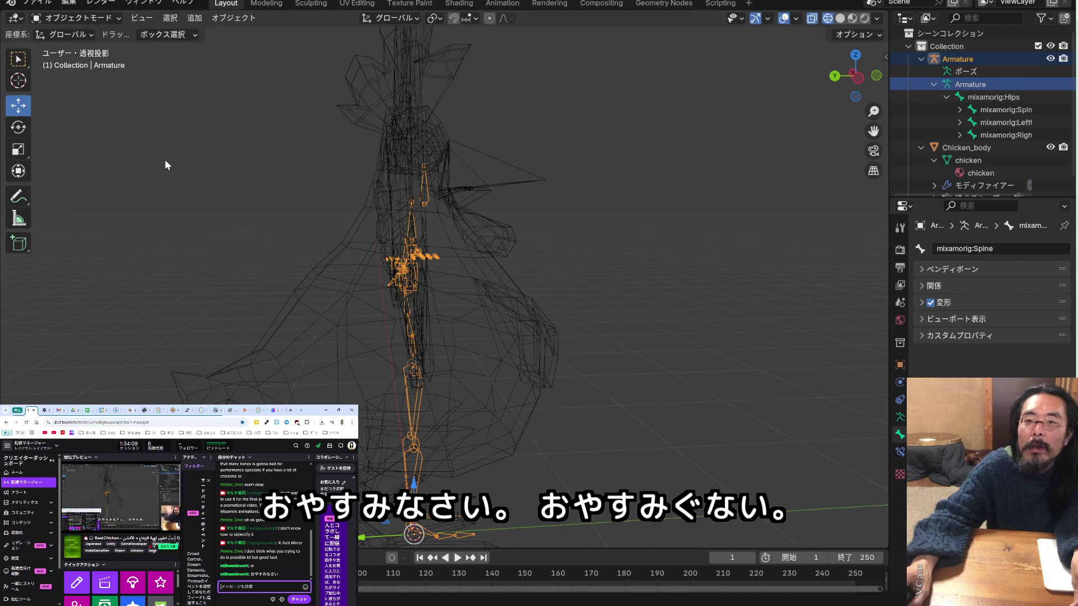
mouse_move(406, 150)
middle_down()
mouse_move(362, 152)
mouse_move(382, 137)
middle_up()
click(84, 35)
click(83, 35)
click(94, 18)
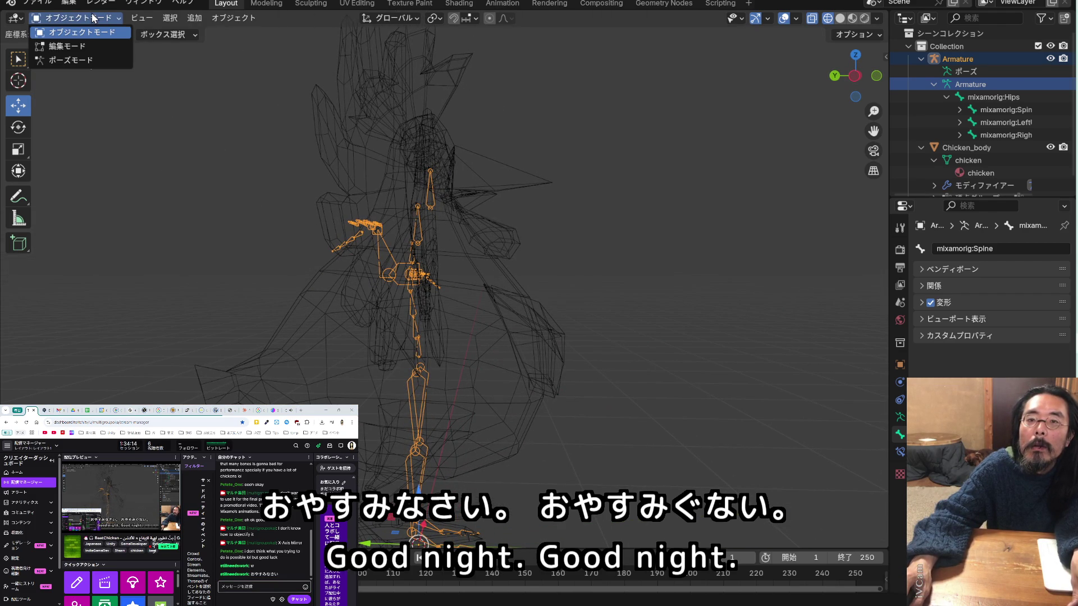
click(84, 47)
mouse_move(471, 228)
middle_down()
mouse_move(392, 248)
mouse_move(404, 226)
middle_up()
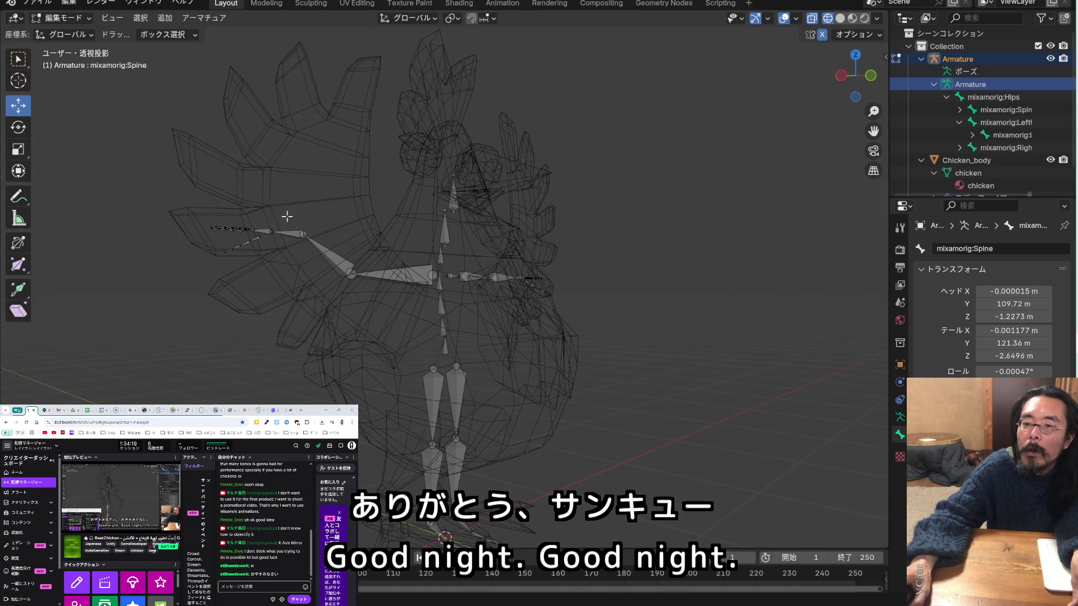
Box-select the wing-tip bone cluster and lower it about 0.15 m along Z
scroll(287, 216, up, 2)
mouse_move(273, 216)
middle_down()
mouse_move(294, 251)
mouse_move(361, 250)
mouse_move(320, 258)
mouse_move(347, 241)
mouse_move(381, 265)
mouse_move(454, 270)
mouse_move(404, 259)
mouse_move(328, 268)
mouse_move(320, 244)
mouse_move(311, 262)
middle_up()
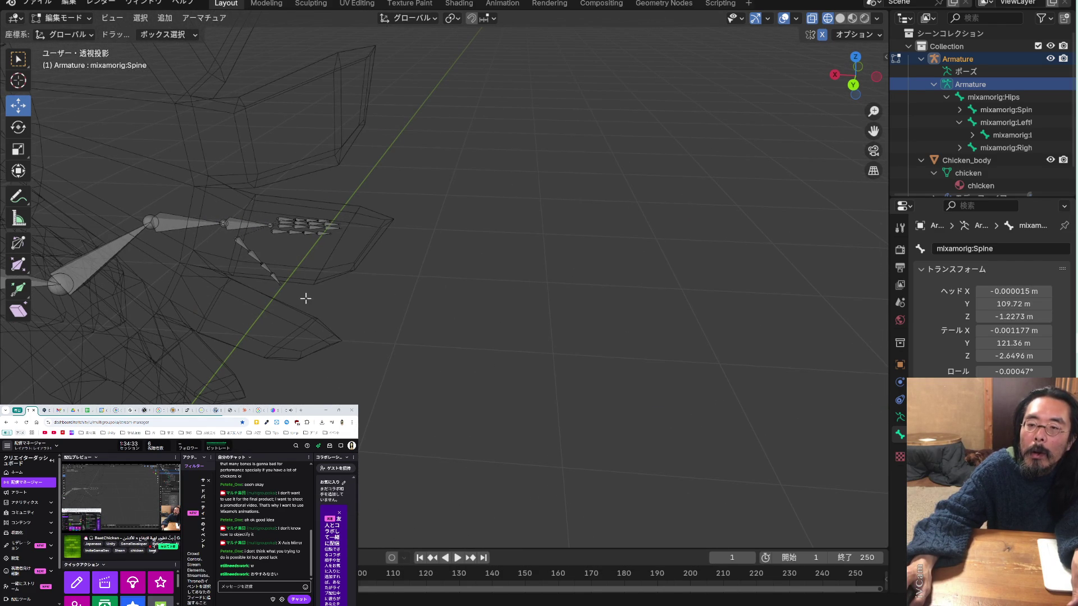
drag(233, 251, 233, 251)
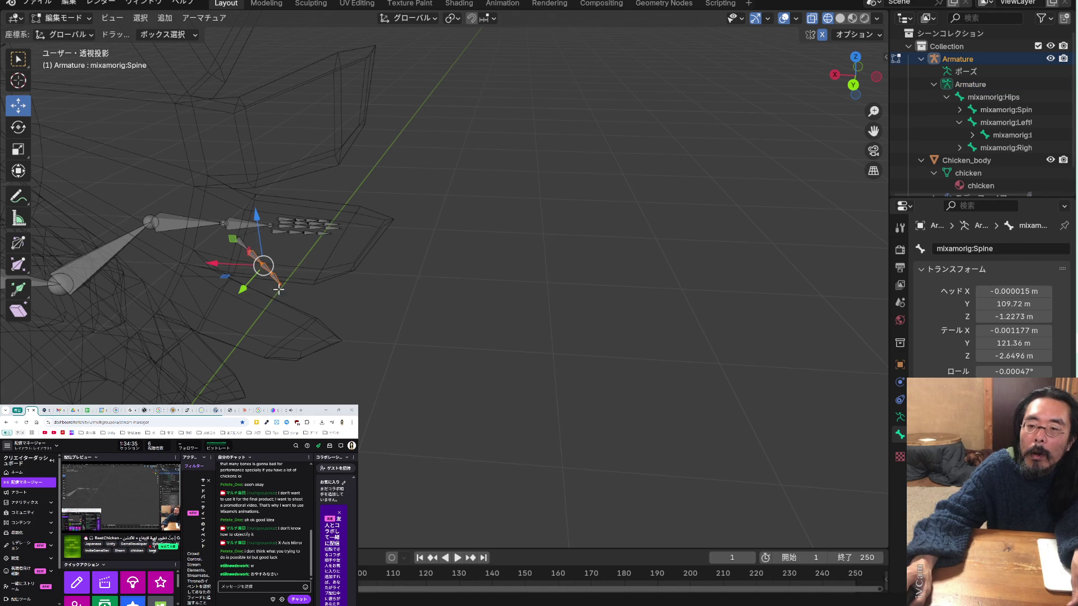
mouse_move(285, 293)
middle_down()
mouse_move(260, 294)
mouse_move(264, 270)
mouse_move(187, 250)
mouse_move(241, 263)
mouse_move(250, 284)
mouse_move(235, 259)
mouse_move(163, 243)
middle_up()
mouse_move(267, 215)
mouse_down()
mouse_move(268, 312)
mouse_move(273, 284)
mouse_up()
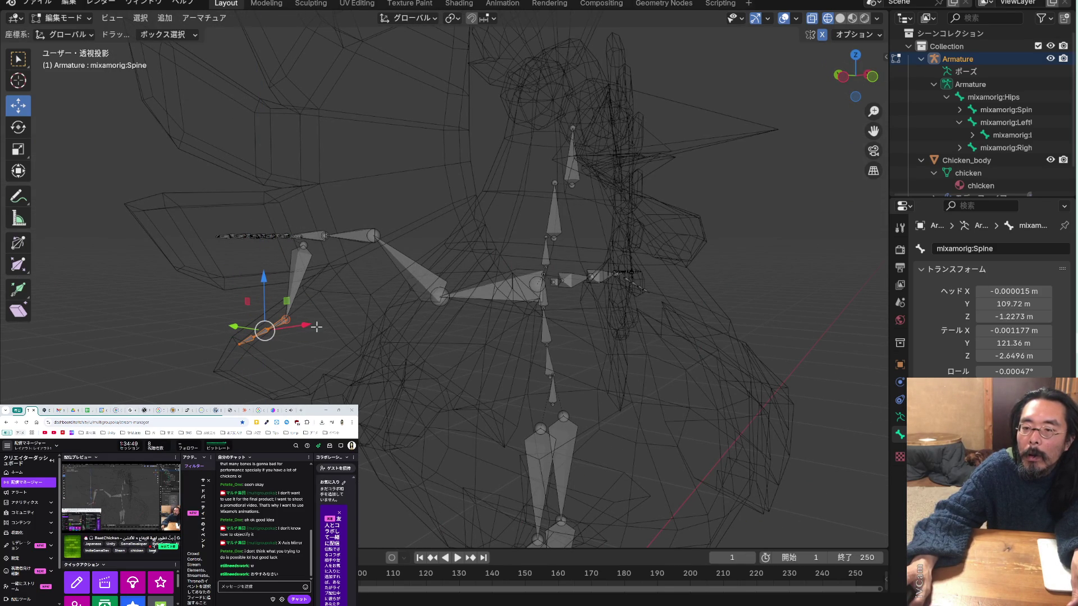
scroll(331, 330, up, 3)
mouse_move(331, 330)
middle_down()
mouse_move(293, 294)
mouse_move(289, 311)
middle_up()
Try shifting the wing-tip bones right and down, then undo that shift
mouse_move(284, 305)
mouse_down()
mouse_move(361, 349)
mouse_move(343, 335)
mouse_up()
key(ctrl+z)
key(ctrl+z)
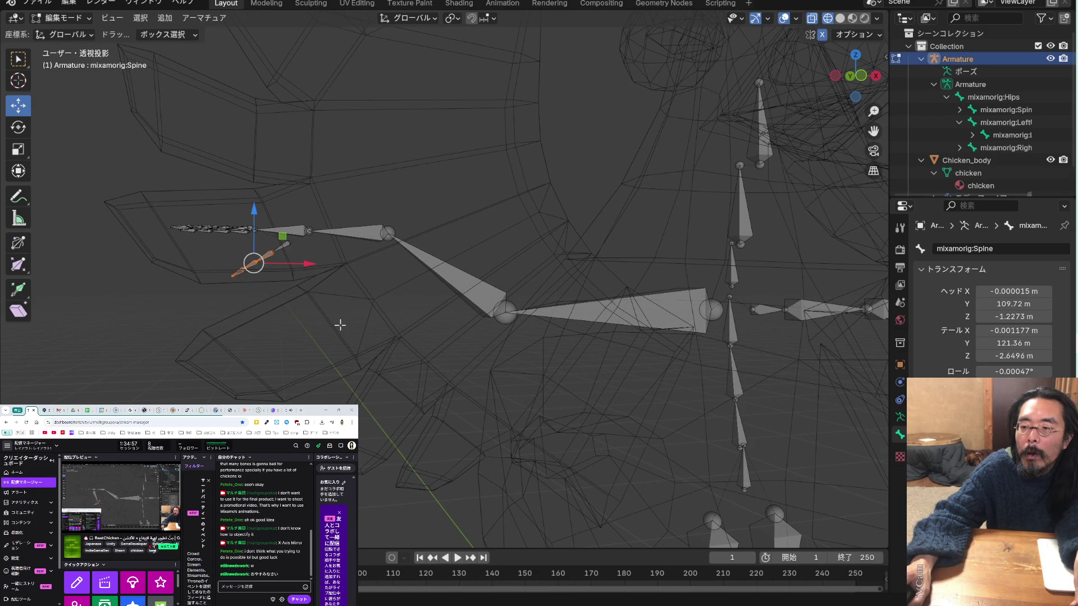
mouse_move(336, 306)
middle_down()
mouse_move(445, 315)
mouse_move(354, 318)
mouse_move(311, 273)
mouse_move(524, 294)
mouse_move(468, 275)
middle_up()
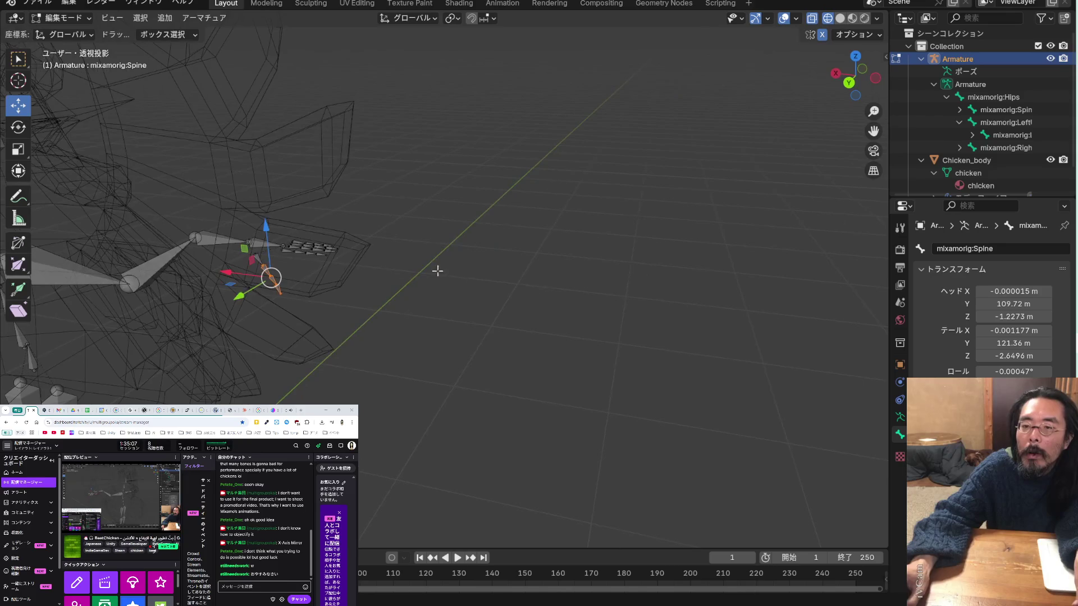
scroll(376, 266, up, 2)
mouse_move(375, 267)
middle_down()
mouse_move(270, 287)
mouse_move(342, 310)
middle_up()
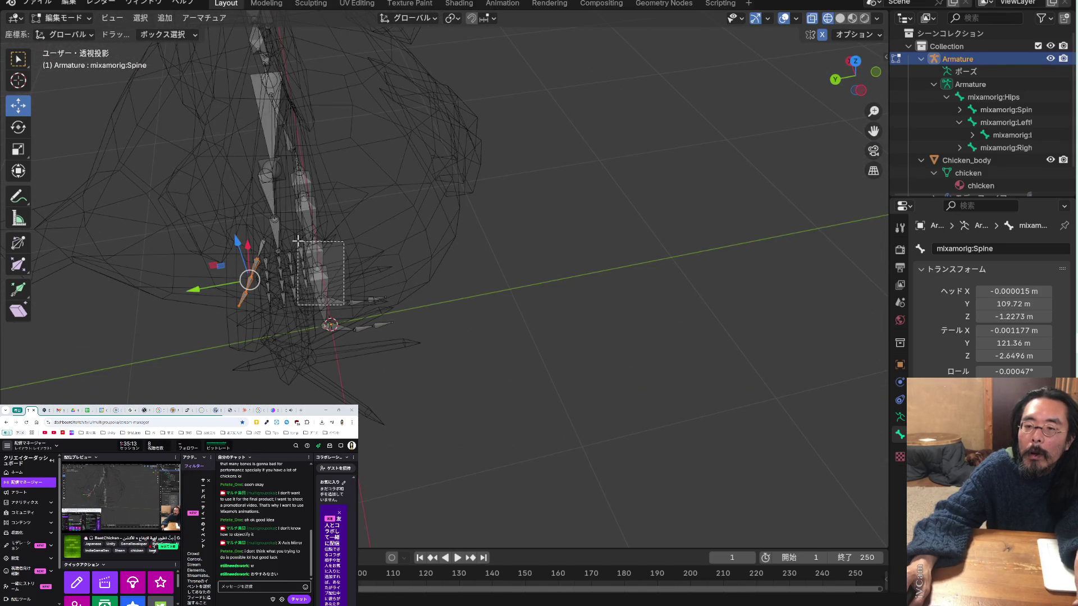
click(309, 253)
mouse_move(318, 264)
middle_down()
mouse_move(308, 271)
mouse_move(337, 259)
mouse_move(317, 234)
mouse_move(362, 195)
middle_up()
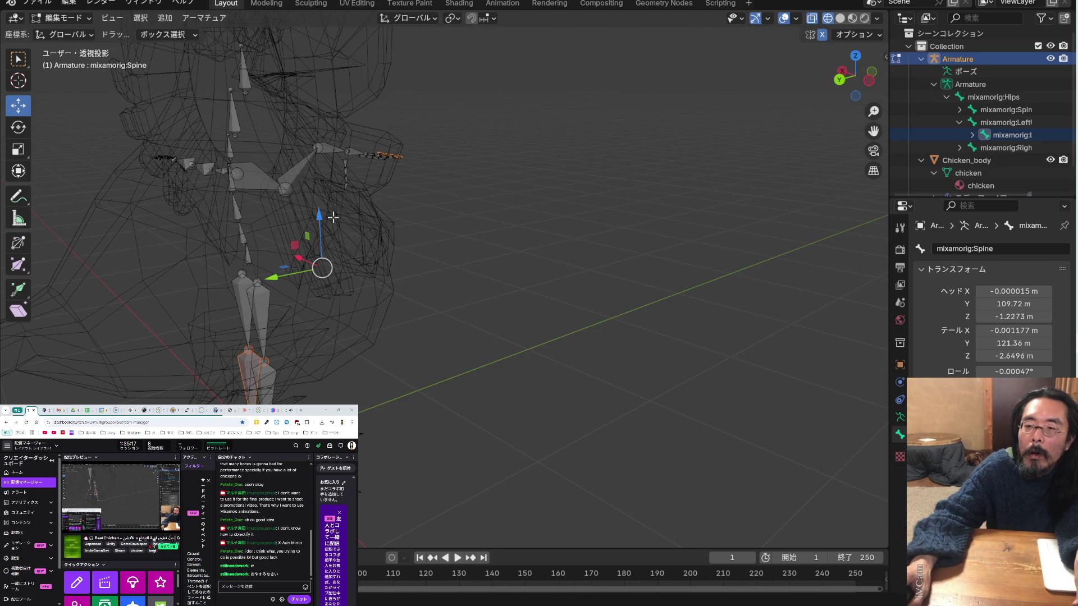
drag(322, 211, 321, 137)
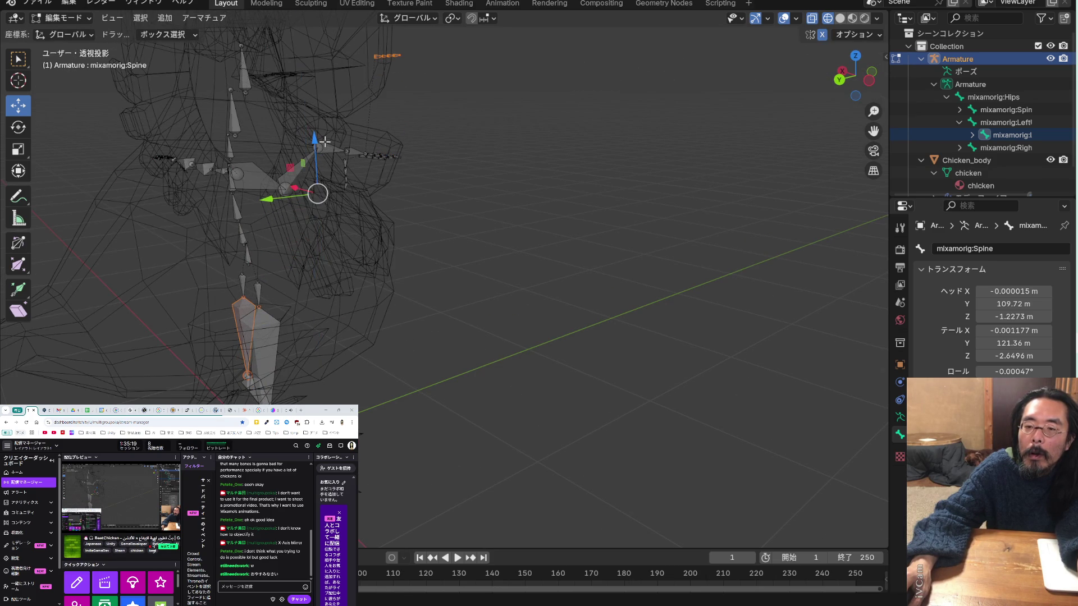
key(ctrl+z)
mouse_move(367, 233)
middle_down()
mouse_move(315, 265)
mouse_move(349, 267)
mouse_move(331, 283)
middle_up()
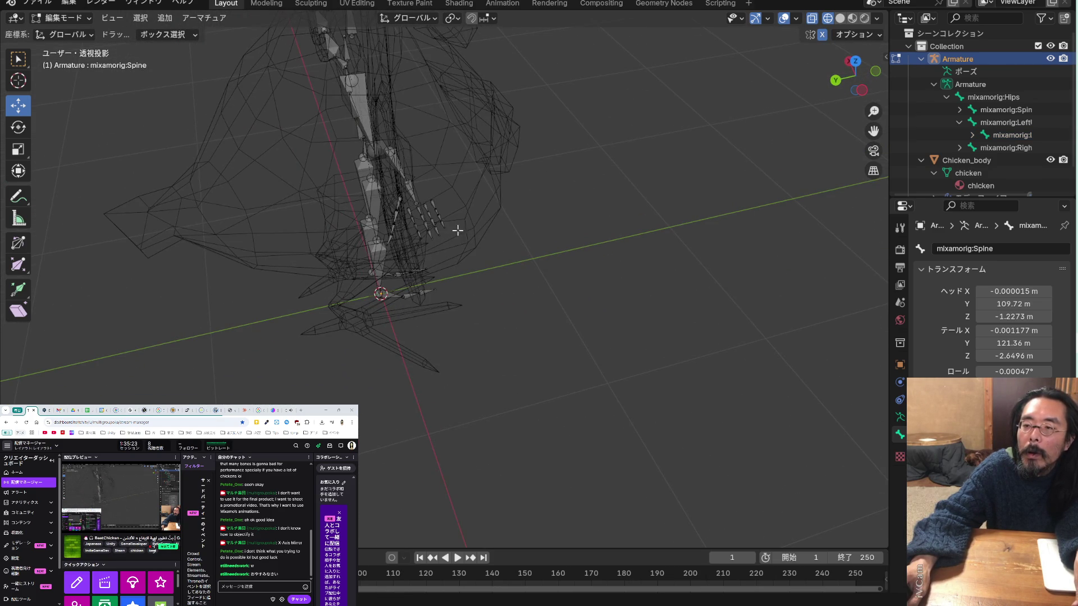
scroll(460, 234, up, 3)
click(443, 201)
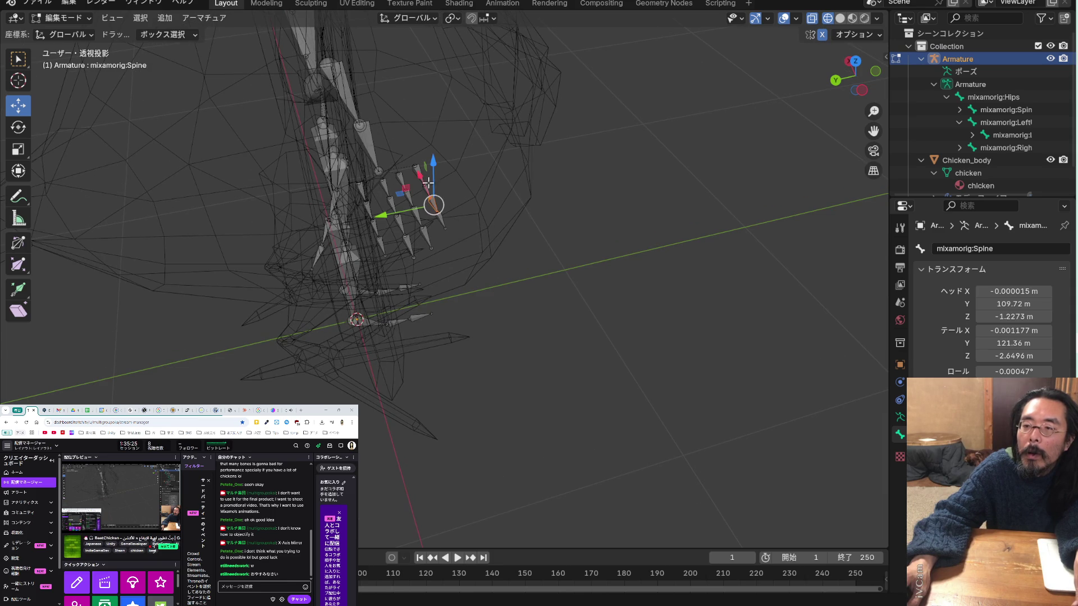
middle_drag(449, 221, 787, 245)
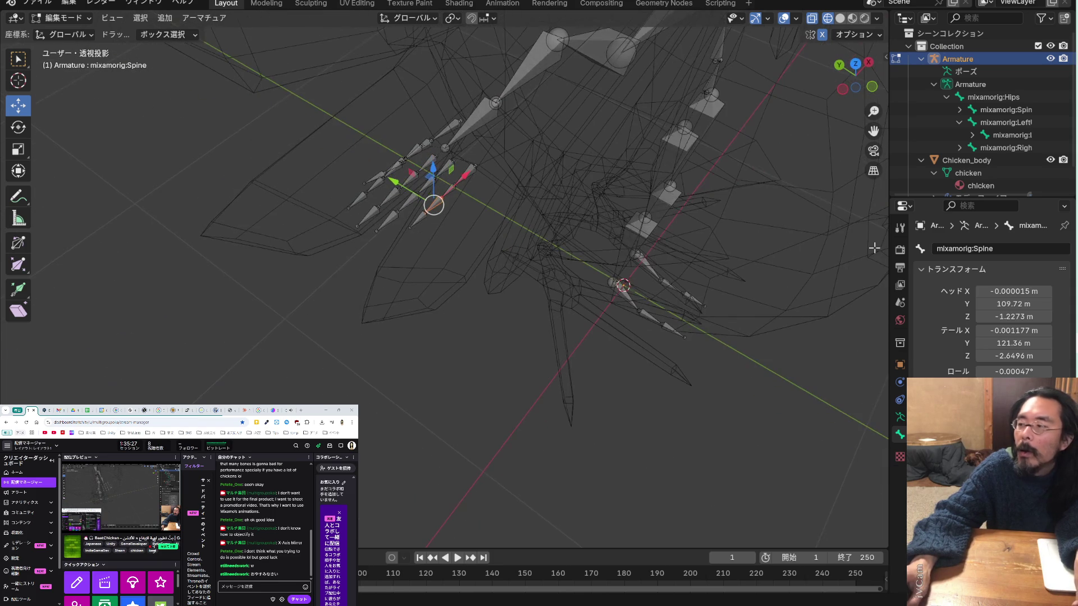
click(1011, 122)
Frame the whole chicken rig, compare orthographic and perspective views, and orbit to a front angle
middle_drag(808, 157, 647, 121)
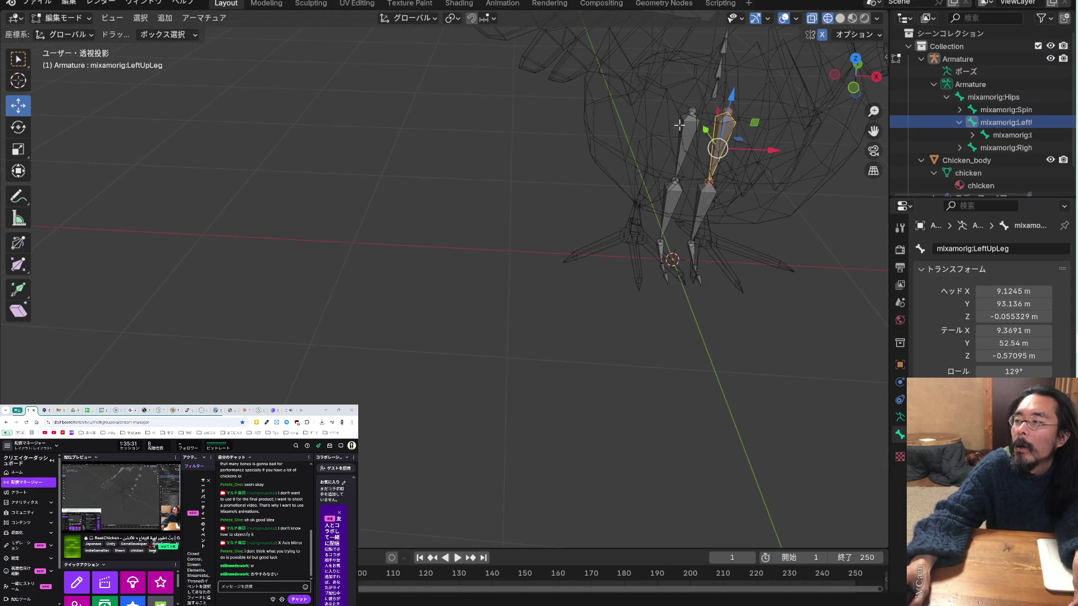
key(Home)
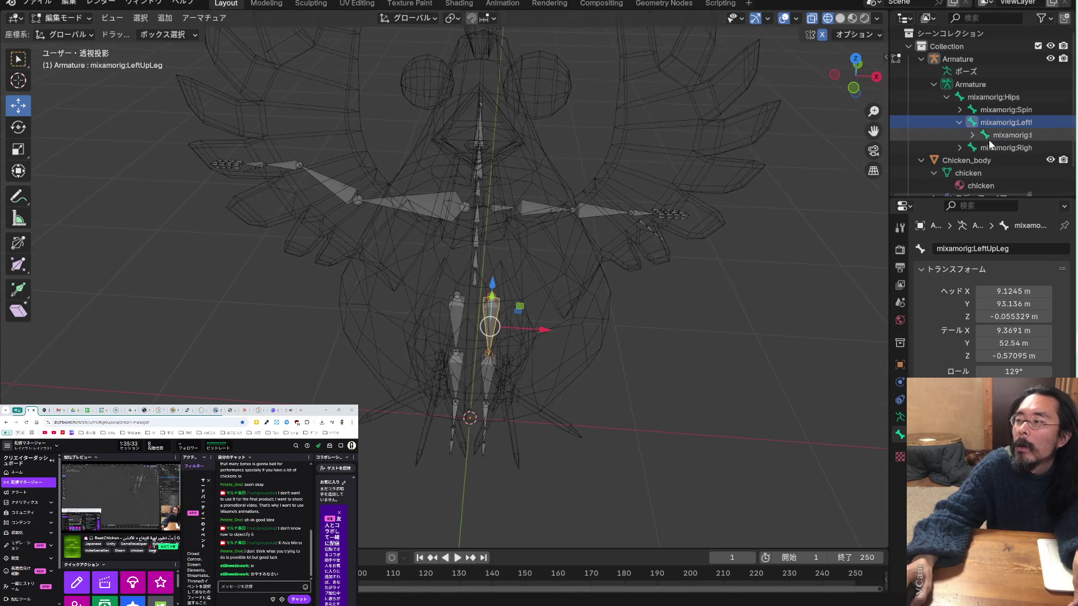
click(872, 173)
click(872, 173)
click(872, 173)
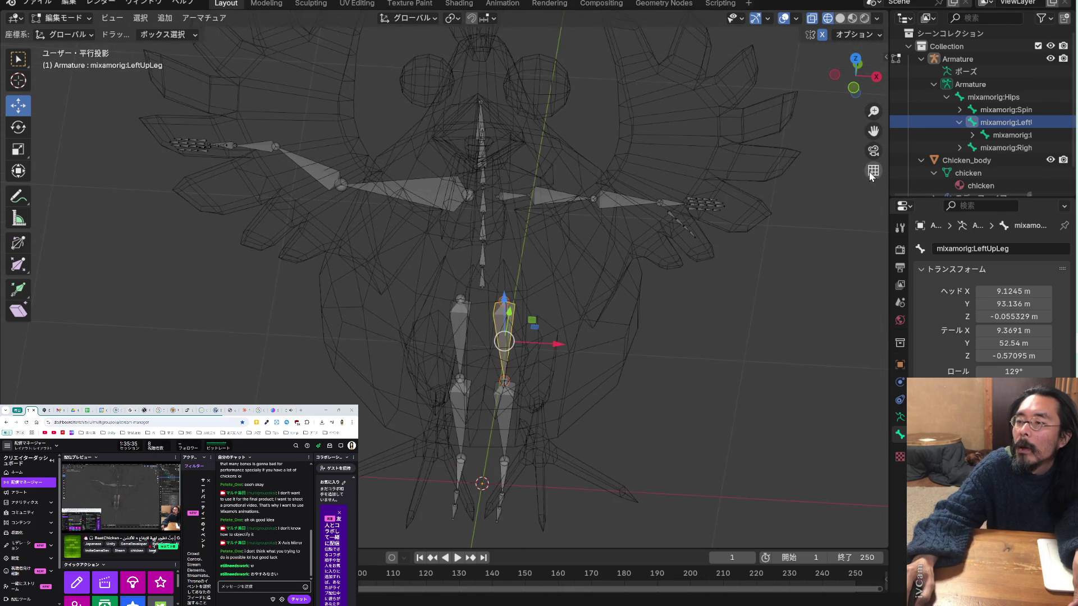
click(872, 174)
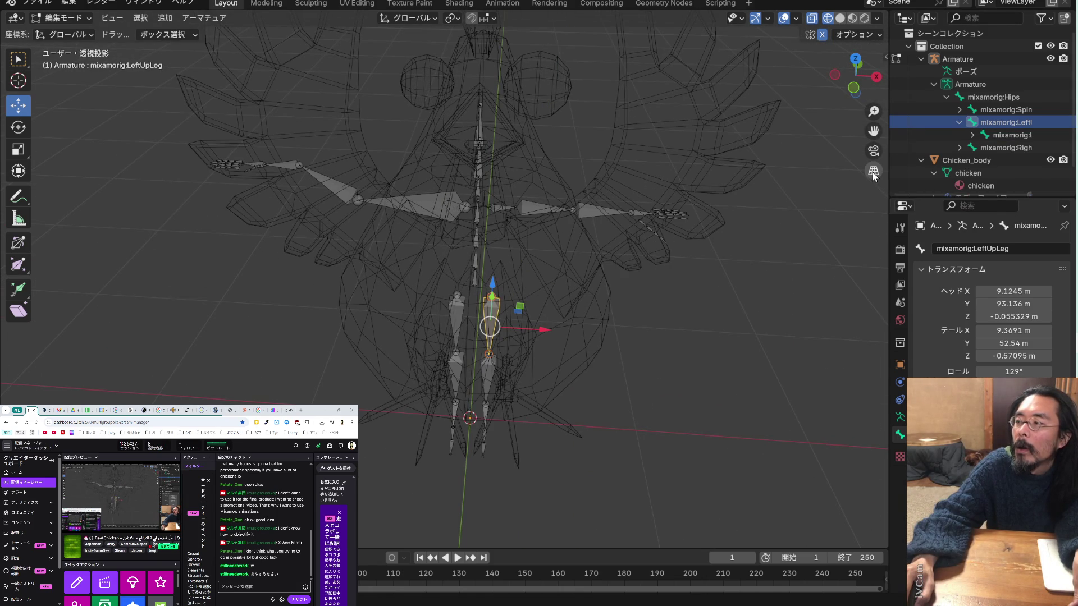
click(873, 173)
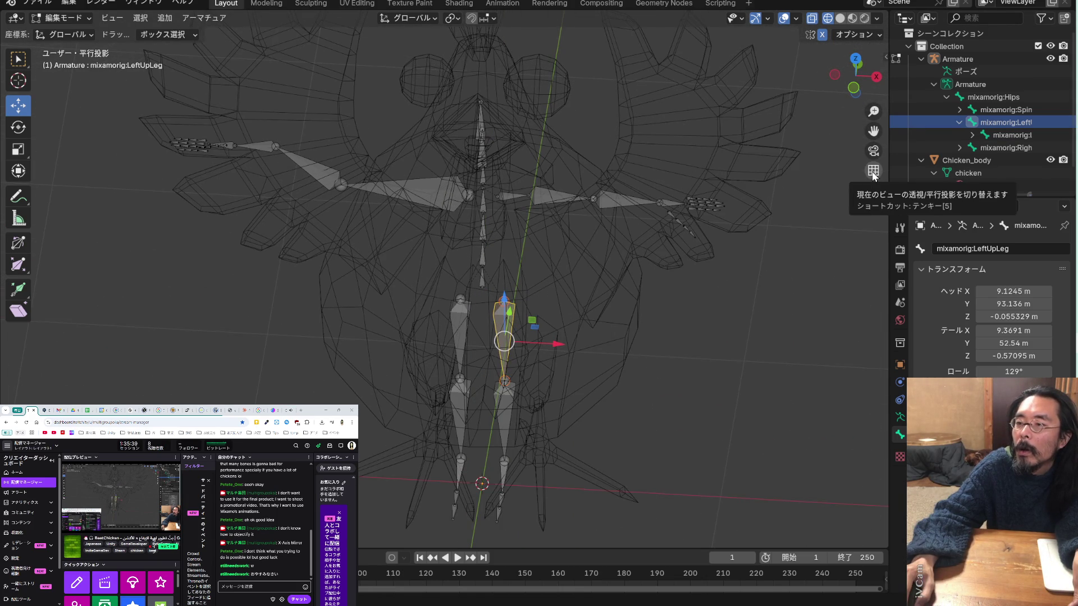
click(872, 173)
middle_drag(686, 180, 683, 137)
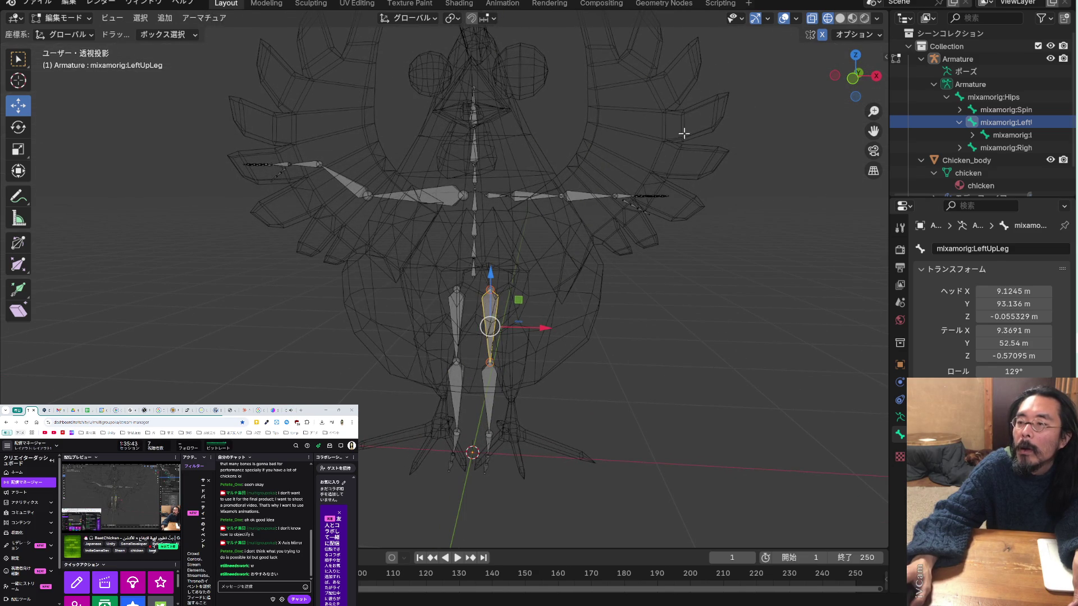
middle_drag(594, 195, 529, 282)
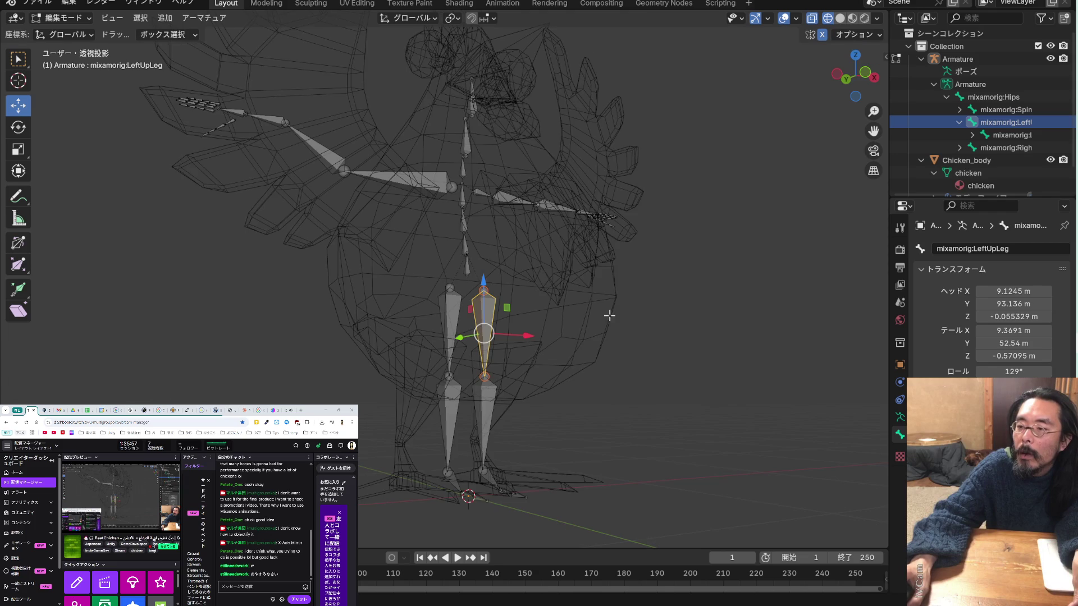
In front view, select the leg bones and trial X moves, cancelling each
key(KP_1)
click(560, 386)
mouse_move(558, 522)
mouse_down()
mouse_move(411, 441)
mouse_move(349, 274)
mouse_up()
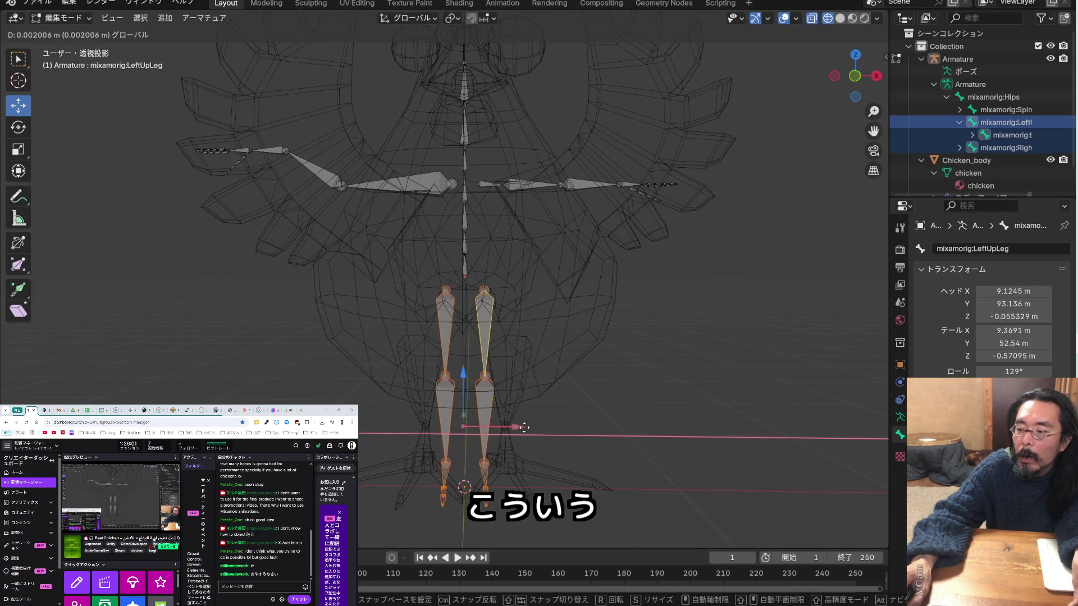
key(g)
key(x)
key(Escape)
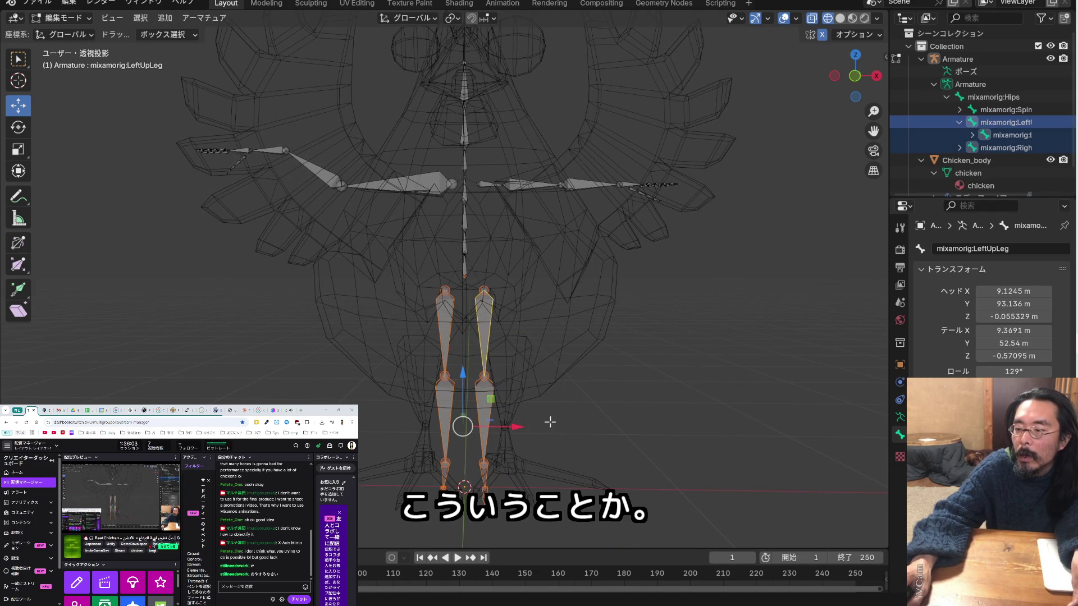
click(550, 422)
mouse_move(528, 499)
mouse_down()
mouse_move(490, 289)
mouse_move(475, 274)
mouse_up()
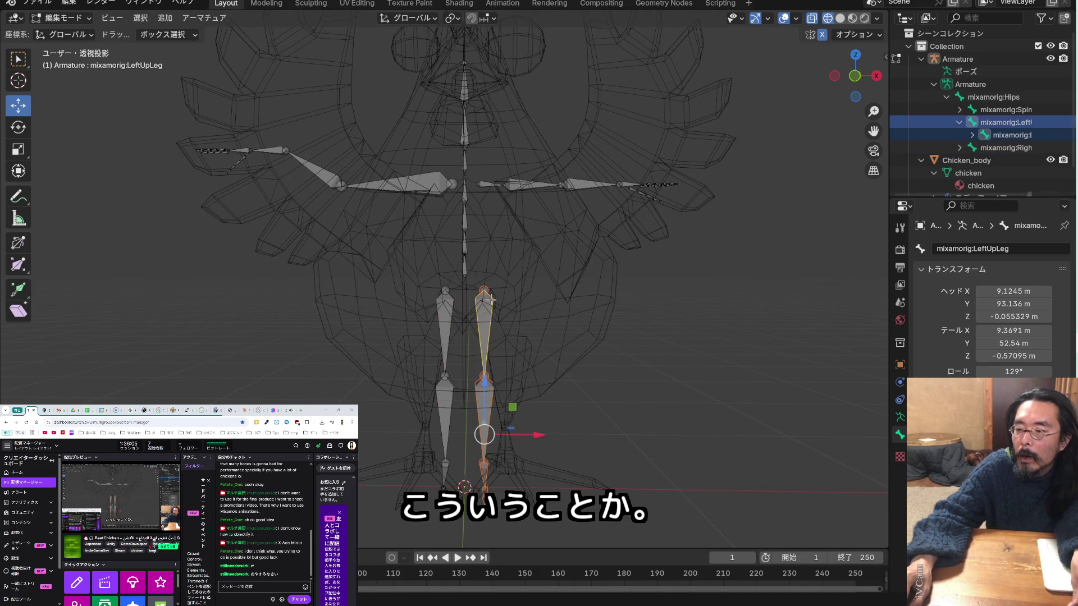
drag(537, 435, 540, 438)
key(Escape)
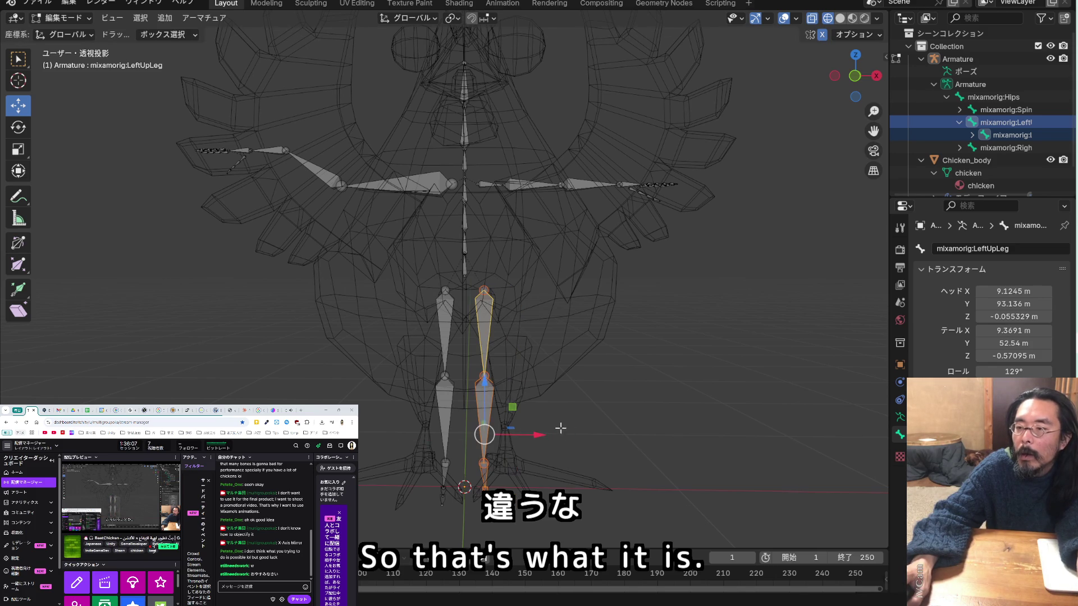
Lower the left leg's top joint, then undo it and deselect
mouse_move(396, 276)
mouse_down()
mouse_move(430, 334)
mouse_move(452, 425)
mouse_move(452, 504)
mouse_move(452, 313)
mouse_move(450, 323)
mouse_up()
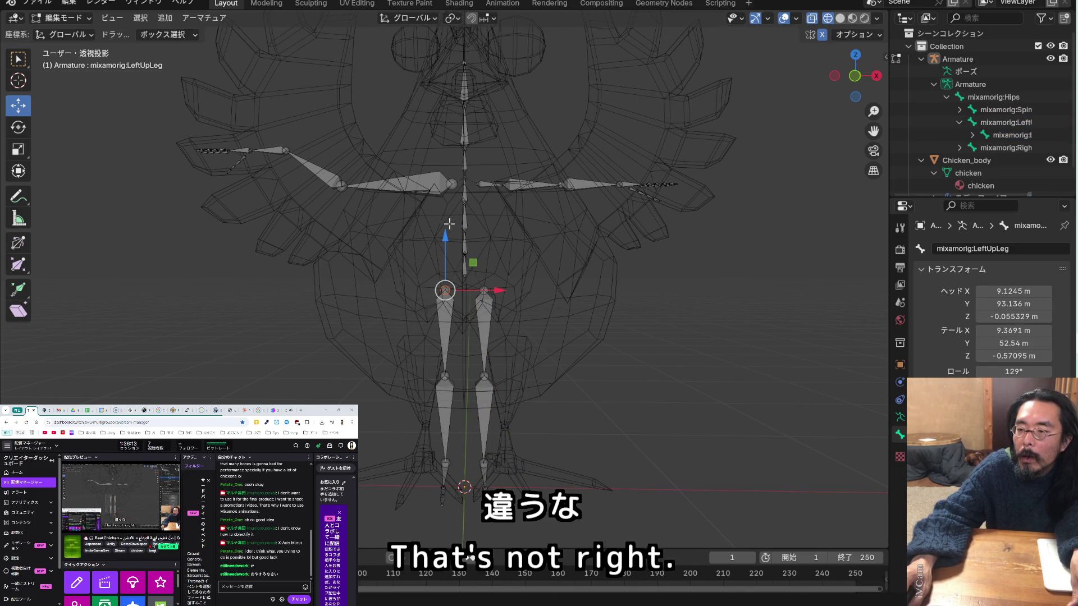
drag(448, 233, 445, 268)
scroll(518, 301, up, 3)
middle_drag(517, 301, 555, 286)
key(ctrl+z)
mouse_move(498, 335)
middle_down()
mouse_move(507, 324)
mouse_move(484, 334)
middle_up()
key(alt+a)
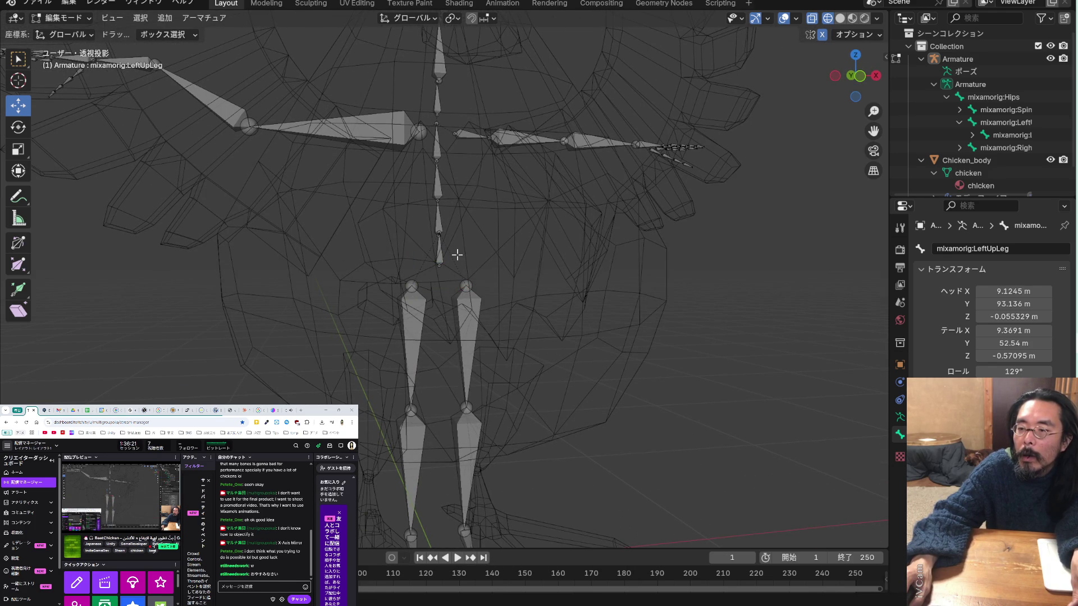
Move the spine's bottom tip down toward the hips, then select the spine–leg joint
click(439, 263)
key(g)
click(438, 257)
scroll(438, 258, down, 3)
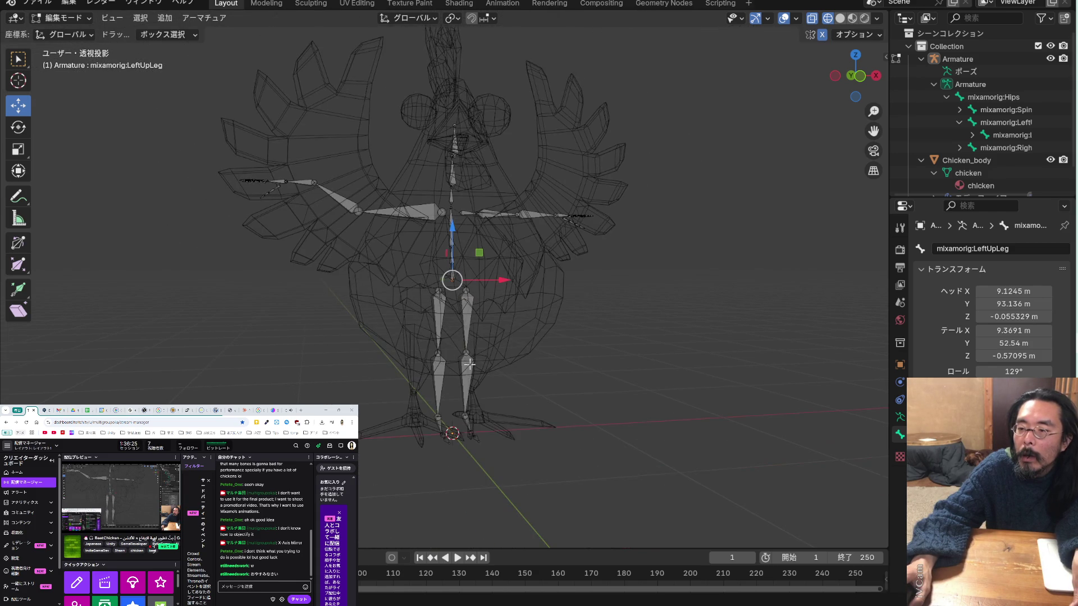
key(alt+a)
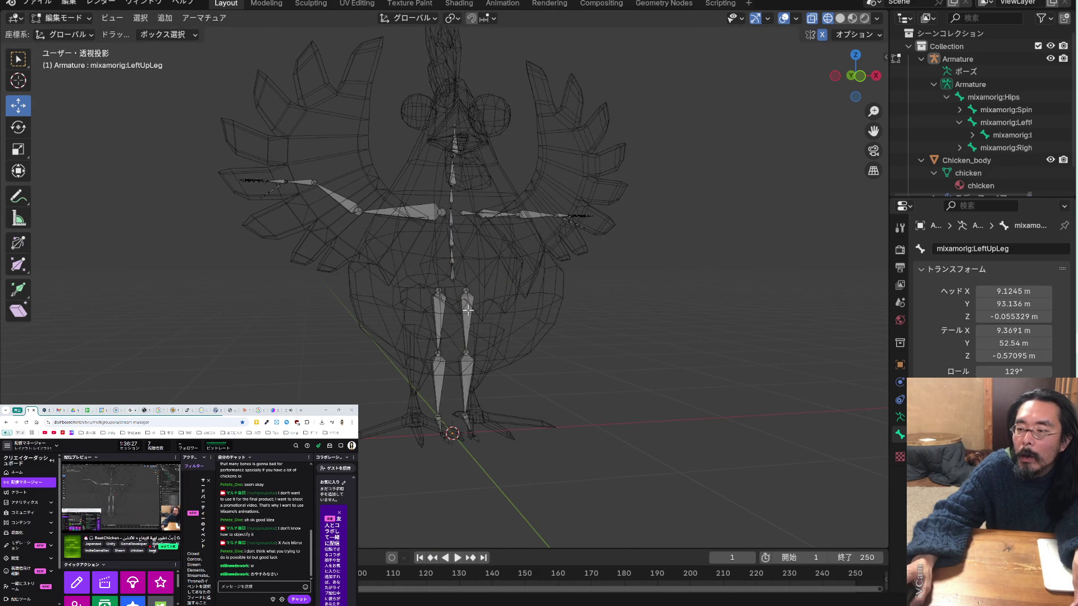
click(441, 288)
Slide the left leg bones sideways along X and lower them along Z
drag(416, 280, 455, 445)
scroll(455, 444, up, 2)
scroll(455, 445, up, 3)
scroll(463, 391, down, 4)
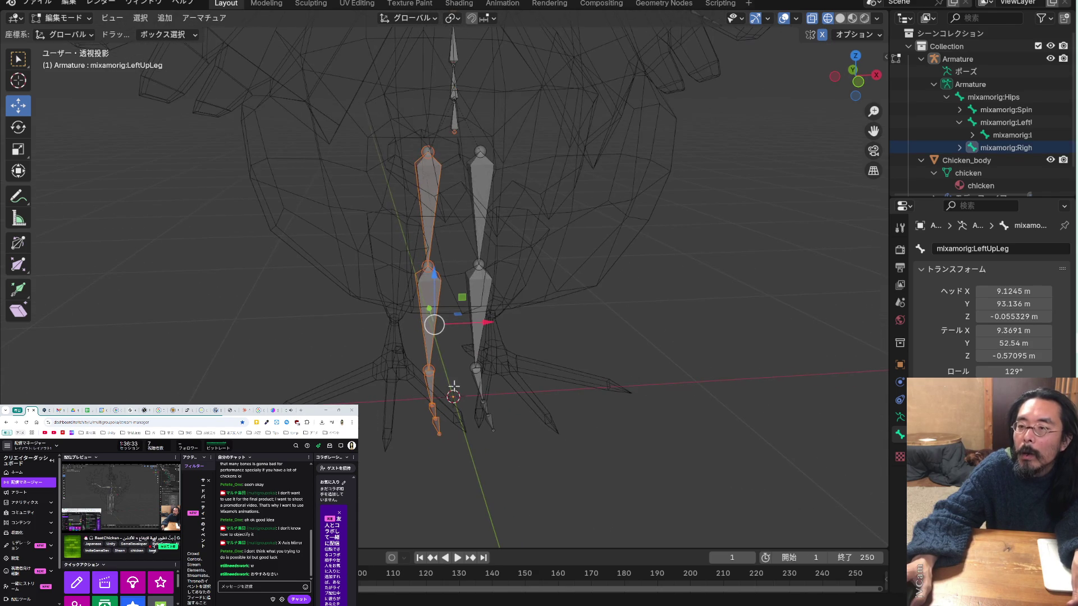
drag(477, 322, 452, 323)
drag(407, 285, 407, 353)
drag(407, 352, 408, 350)
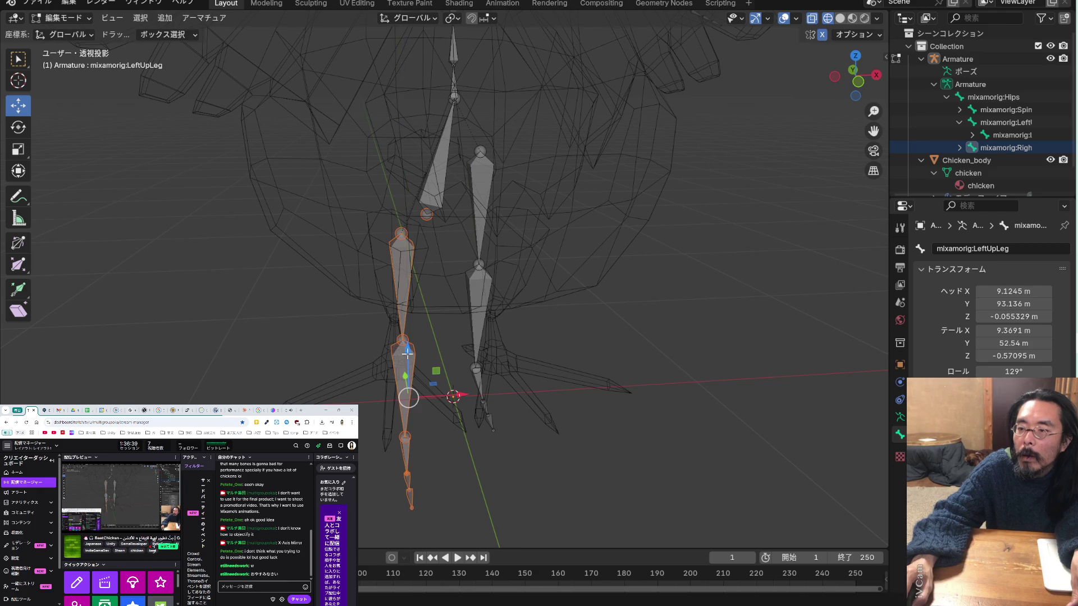
mouse_move(439, 333)
middle_down()
mouse_move(457, 289)
mouse_move(566, 290)
middle_up()
scroll(492, 353, down, 3)
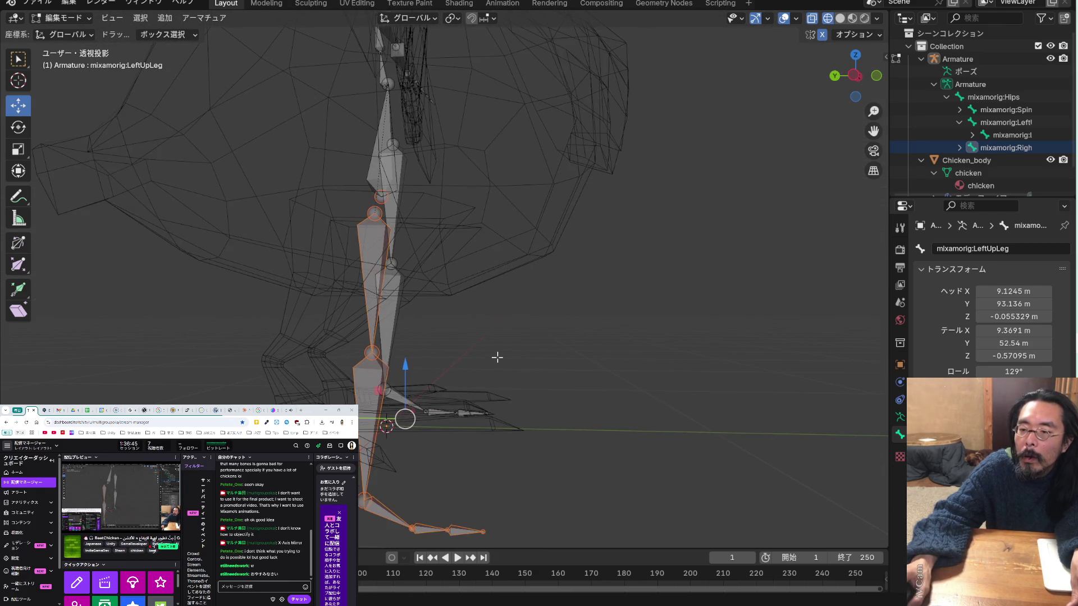
middle_drag(518, 361, 439, 382)
Move the selected leg joint back along Y
click(328, 366)
mouse_move(381, 373)
mouse_down()
mouse_move(431, 407)
mouse_move(418, 399)
mouse_up()
drag(376, 355, 318, 338)
middle_drag(373, 384, 465, 358)
scroll(426, 359, up, 2)
Raise the RightLeg bone's end at the ankle and shift it along Y
click(404, 485)
click(389, 481)
mouse_move(389, 482)
middle_down()
mouse_move(421, 457)
mouse_move(410, 475)
middle_up()
drag(402, 441, 402, 357)
mouse_move(449, 404)
middle_down()
mouse_move(484, 446)
mouse_move(526, 449)
middle_up()
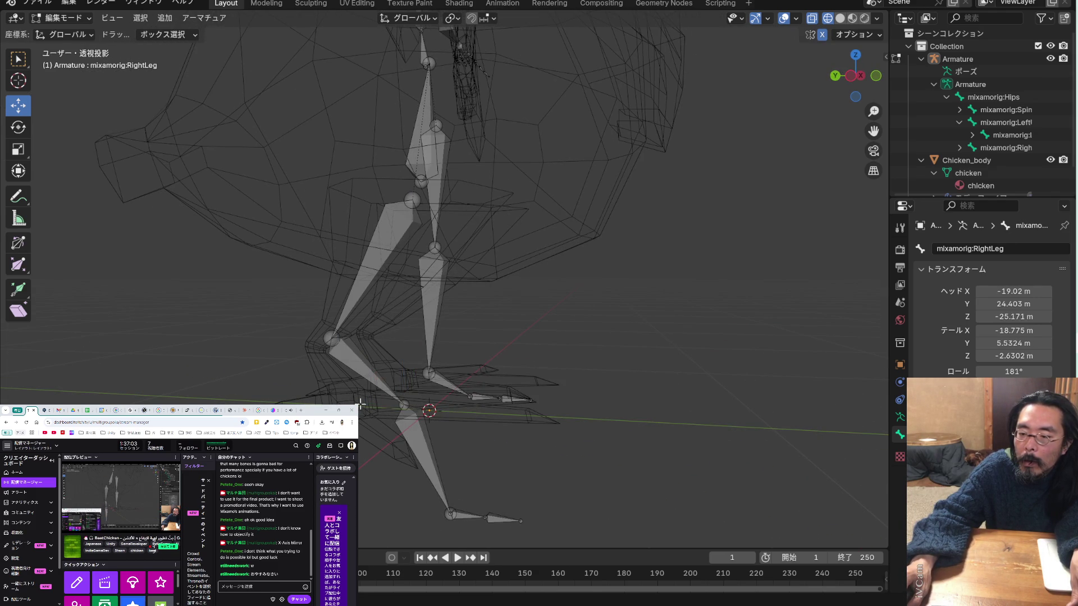
drag(364, 404, 321, 402)
mouse_move(321, 402)
middle_down()
mouse_move(383, 479)
mouse_move(435, 433)
mouse_move(367, 466)
mouse_move(415, 470)
middle_up()
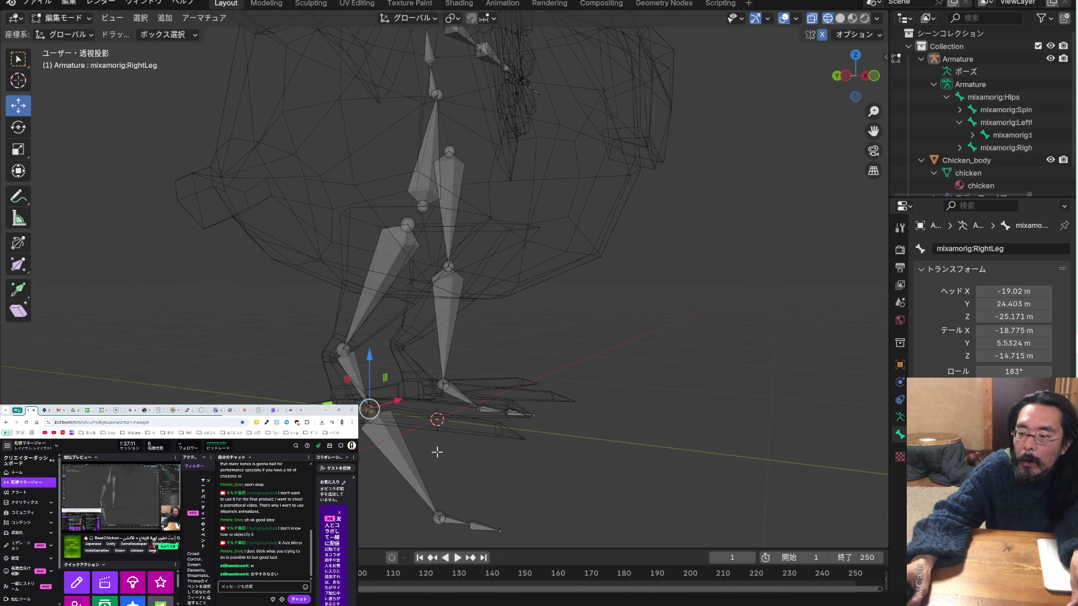
Reposition the knee joint, then raise the ankle joint and the foot bone tip
drag(425, 526, 426, 526)
key(g)
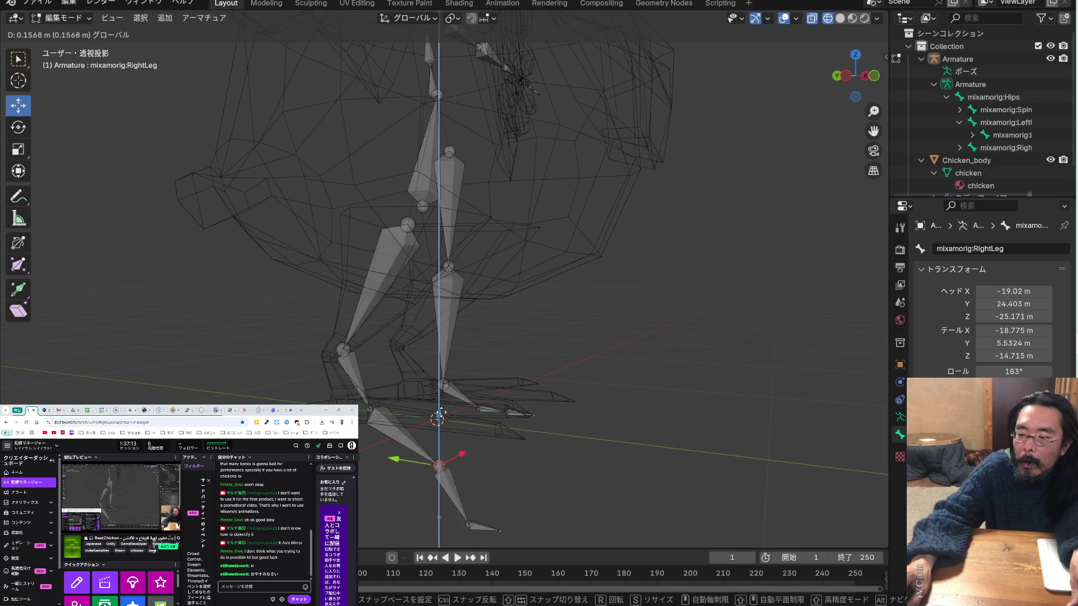
click(475, 458)
click(480, 510)
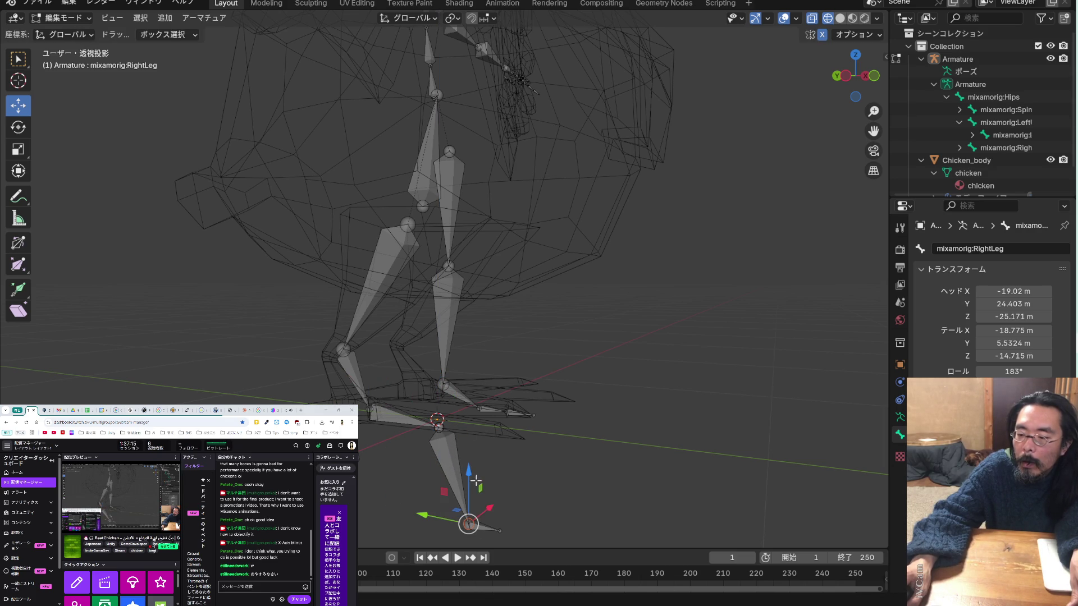
drag(471, 476, 474, 394)
mouse_move(440, 452)
middle_down()
mouse_move(464, 498)
mouse_move(505, 527)
middle_up()
click(481, 532)
drag(482, 478, 498, 406)
mouse_move(497, 407)
middle_down()
mouse_move(508, 521)
mouse_move(491, 488)
mouse_move(568, 495)
mouse_move(479, 462)
mouse_move(500, 477)
mouse_move(392, 481)
middle_up()
mouse_move(549, 462)
middle_down()
mouse_move(554, 452)
mouse_move(529, 450)
mouse_move(539, 430)
mouse_move(574, 435)
middle_up()
Slide the RightLeg joint and the two joints above it left along X
click(505, 367)
key(g)
key(x)
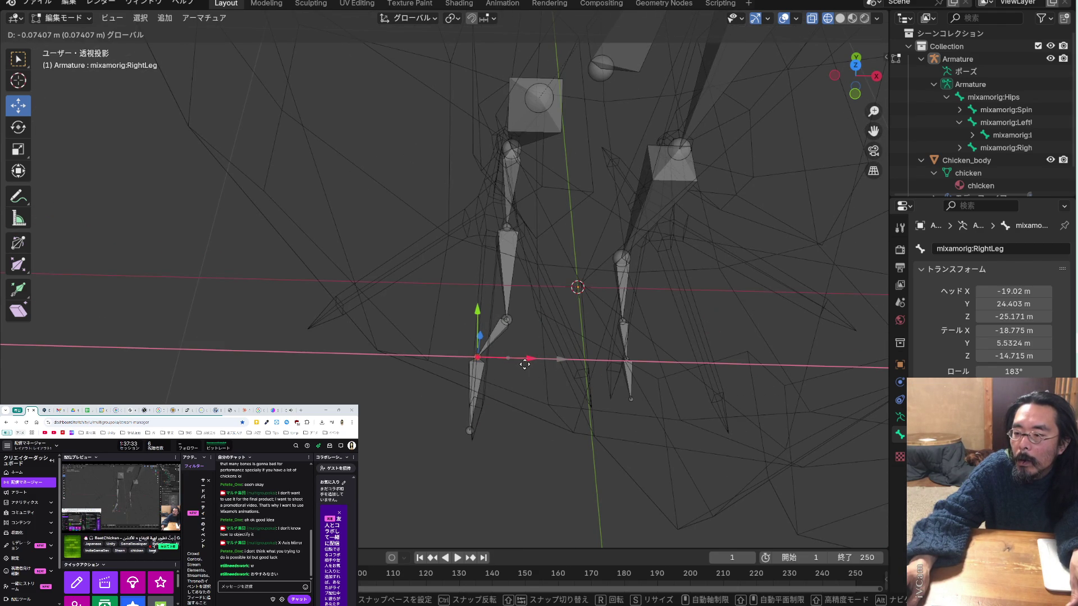
click(525, 362)
click(506, 321)
mouse_move(557, 322)
mouse_down()
mouse_move(531, 320)
mouse_move(522, 302)
mouse_up()
click(507, 228)
drag(544, 229, 531, 229)
mouse_move(531, 229)
middle_down()
mouse_move(508, 294)
mouse_move(609, 274)
middle_up()
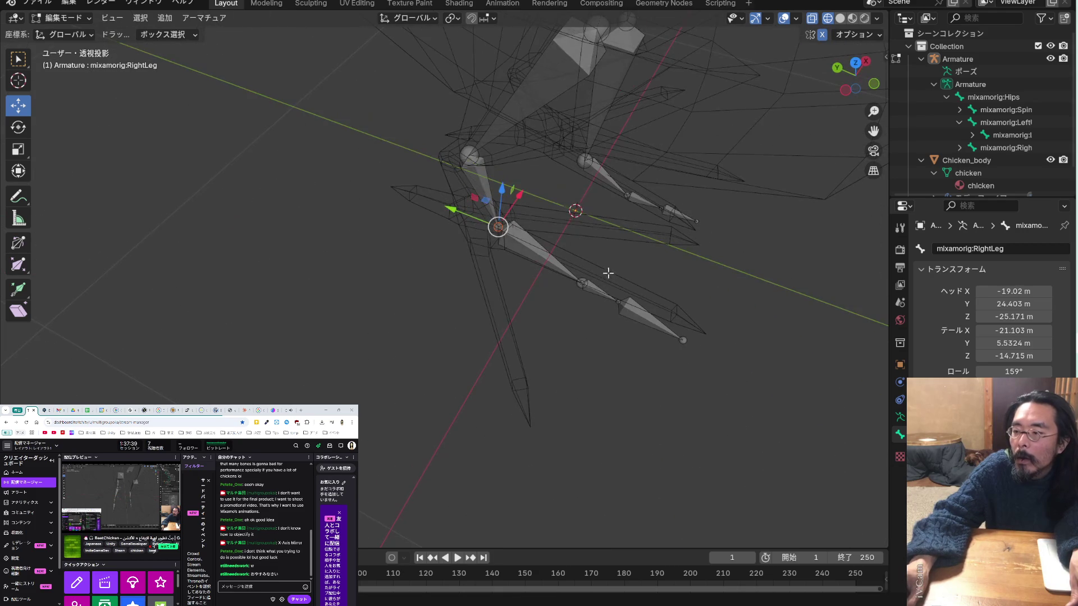
Nudge the toe bone and the leg's end joint along Y, then raise the joint along Z
mouse_move(608, 270)
mouse_down()
mouse_move(574, 295)
mouse_move(540, 272)
mouse_move(553, 277)
mouse_up()
click(642, 306)
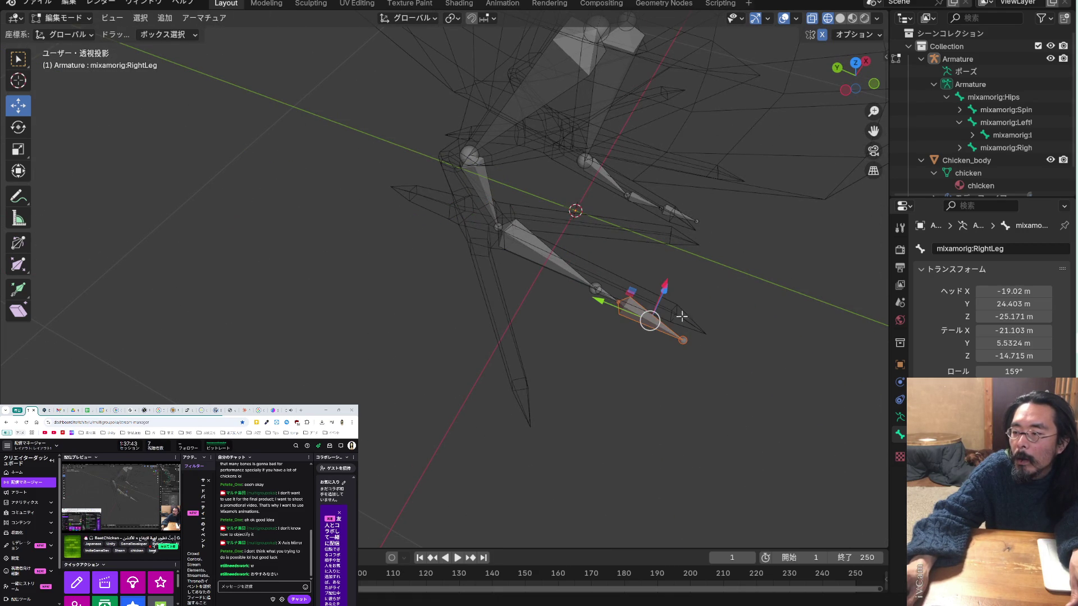
mouse_move(606, 304)
mouse_down()
mouse_move(737, 352)
mouse_move(705, 379)
mouse_move(680, 343)
mouse_move(651, 334)
mouse_up()
click(758, 344)
mouse_move(652, 334)
middle_down()
mouse_move(655, 366)
mouse_move(479, 342)
mouse_move(410, 315)
mouse_move(427, 314)
middle_up()
drag(707, 293, 705, 273)
middle_drag(758, 351, 763, 365)
Adjust the next leg joint's height along Z and bring up the bone editing options
drag(763, 365, 724, 337)
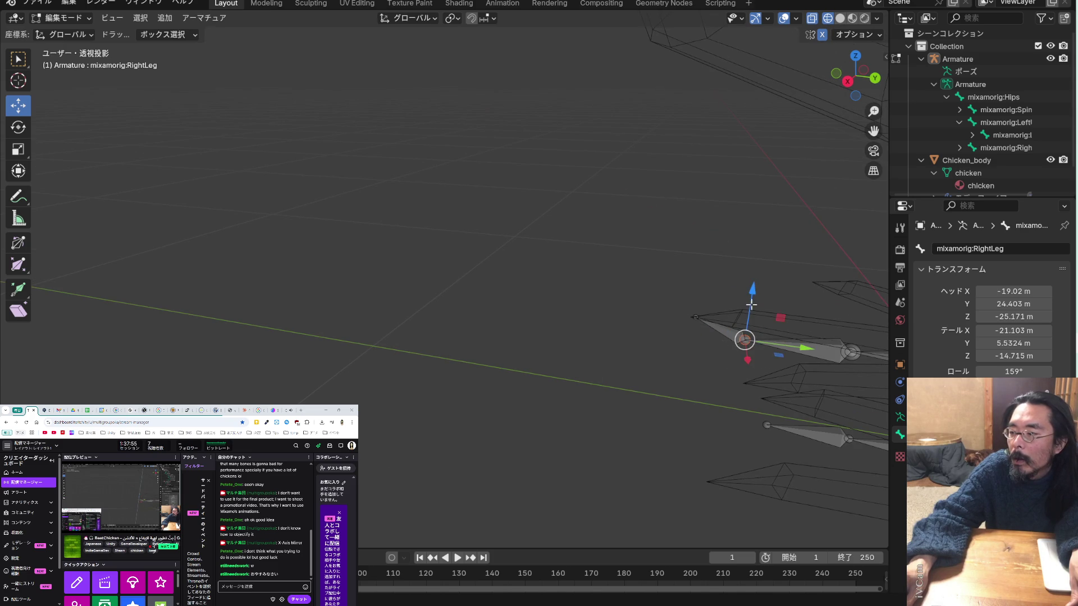
key(g)
key(z)
click(748, 387)
mouse_move(747, 388)
middle_down()
mouse_move(702, 371)
mouse_move(756, 383)
middle_up()
right_click(755, 382)
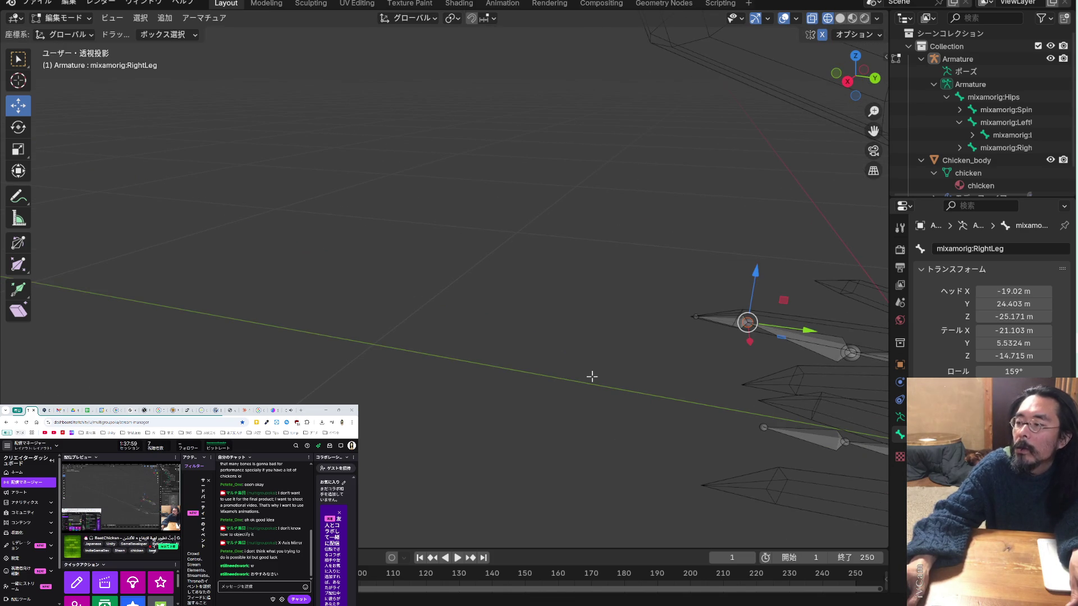
middle_drag(592, 377, 621, 385)
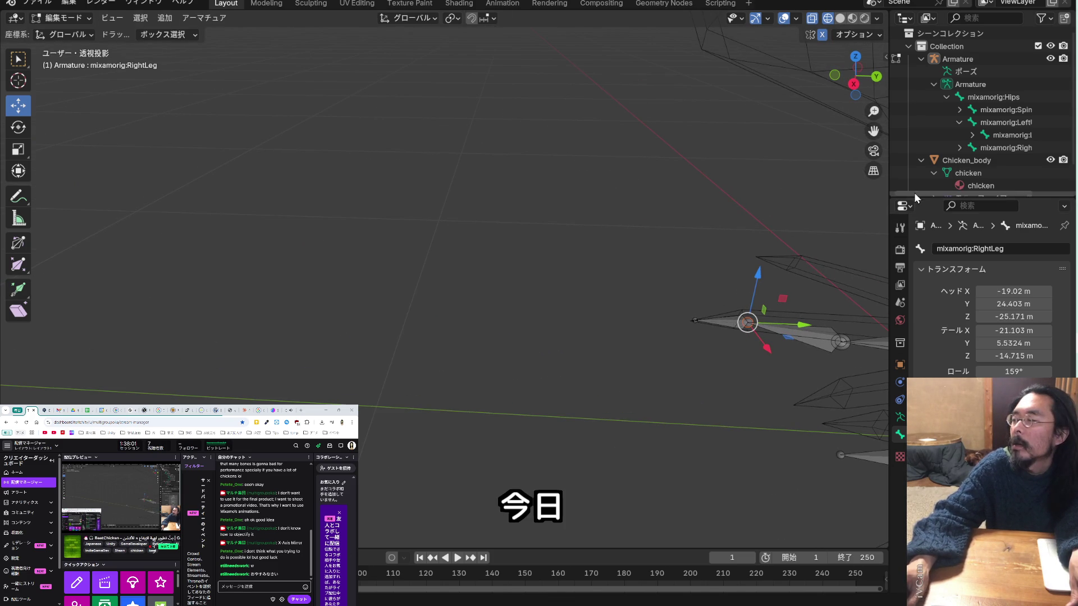
From a side view of the legs, raise a leg joint to reshape the leg
middle_drag(747, 204, 53, 269)
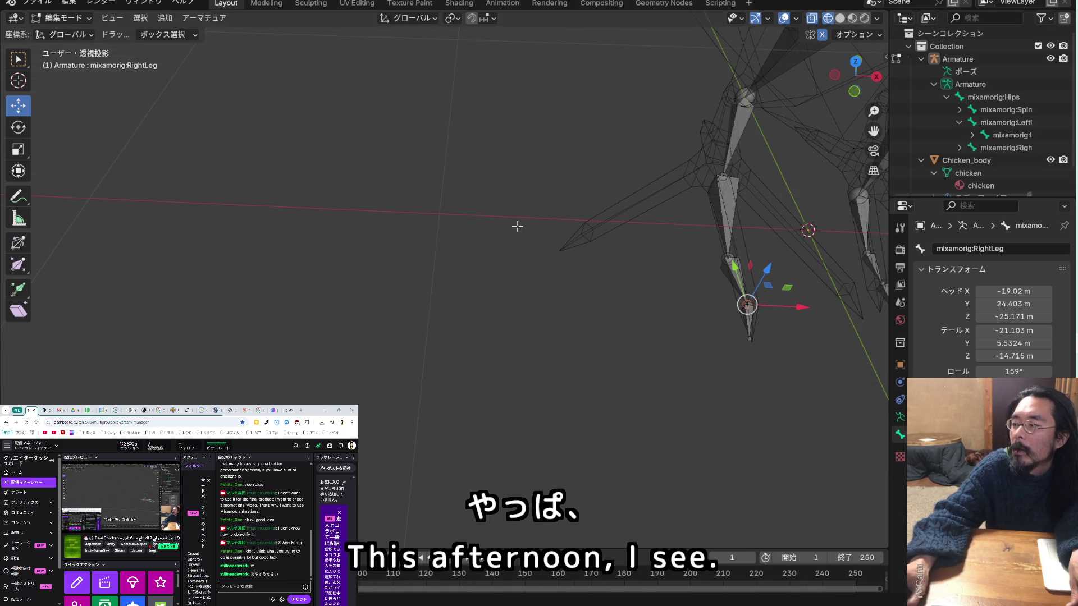
scroll(874, 131, up, 3)
mouse_move(874, 131)
mouse_down()
mouse_move(702, 169)
mouse_move(567, 239)
mouse_up()
mouse_move(568, 239)
middle_down()
mouse_move(662, 209)
mouse_move(325, 261)
middle_up()
click(131, 353)
drag(125, 302, 268, 282)
mouse_move(268, 282)
middle_down()
mouse_move(176, 335)
mouse_move(219, 288)
middle_up()
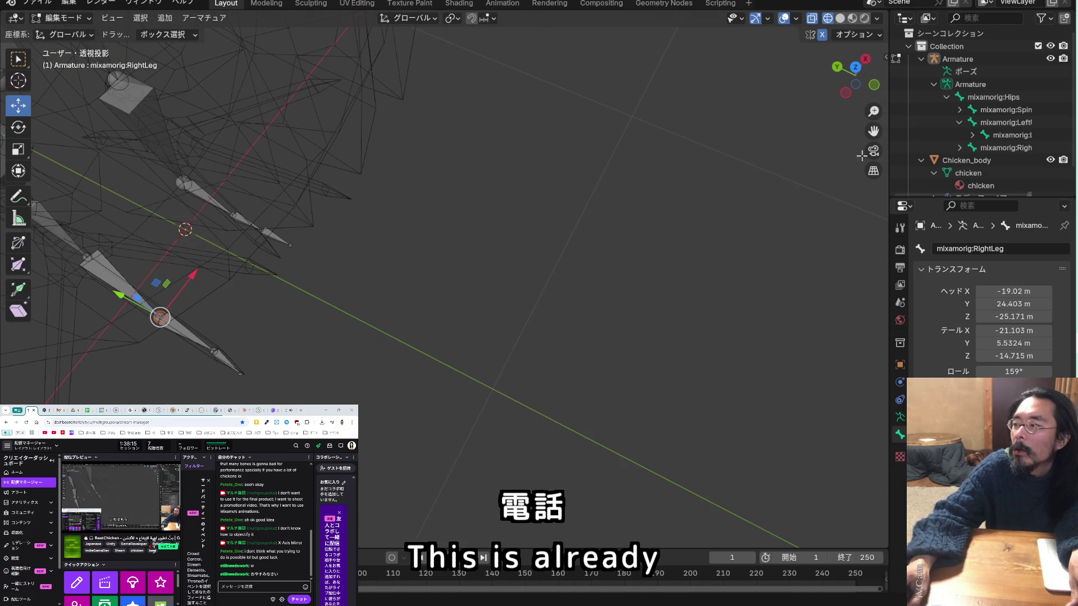
mouse_move(874, 131)
mouse_down()
mouse_move(888, 149)
mouse_move(1067, 232)
mouse_up()
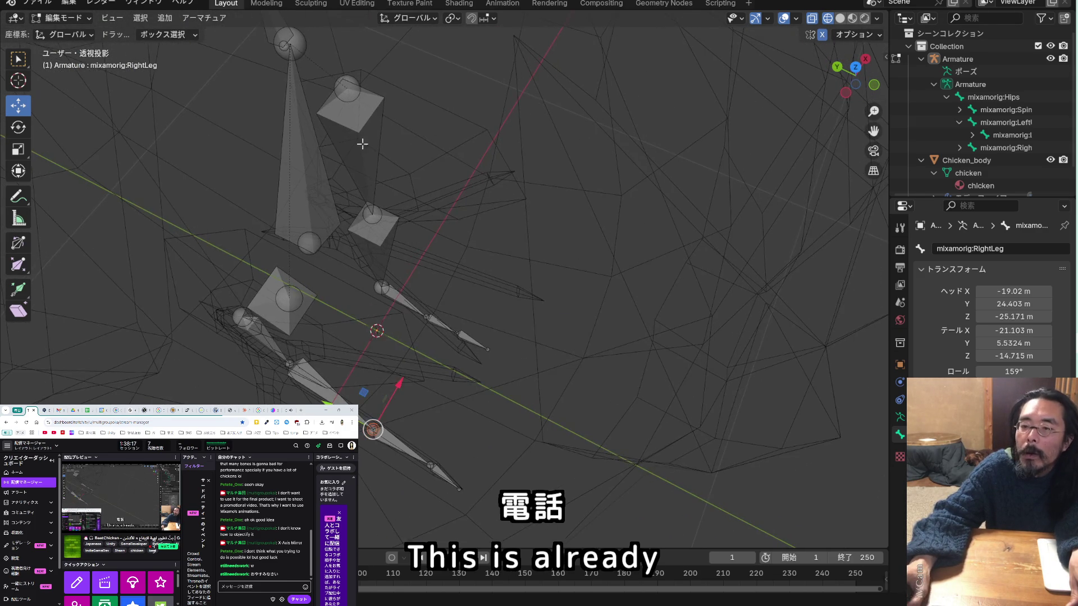
scroll(375, 183, up, 2)
mouse_move(375, 183)
middle_down()
mouse_move(325, 120)
mouse_move(403, 174)
middle_up()
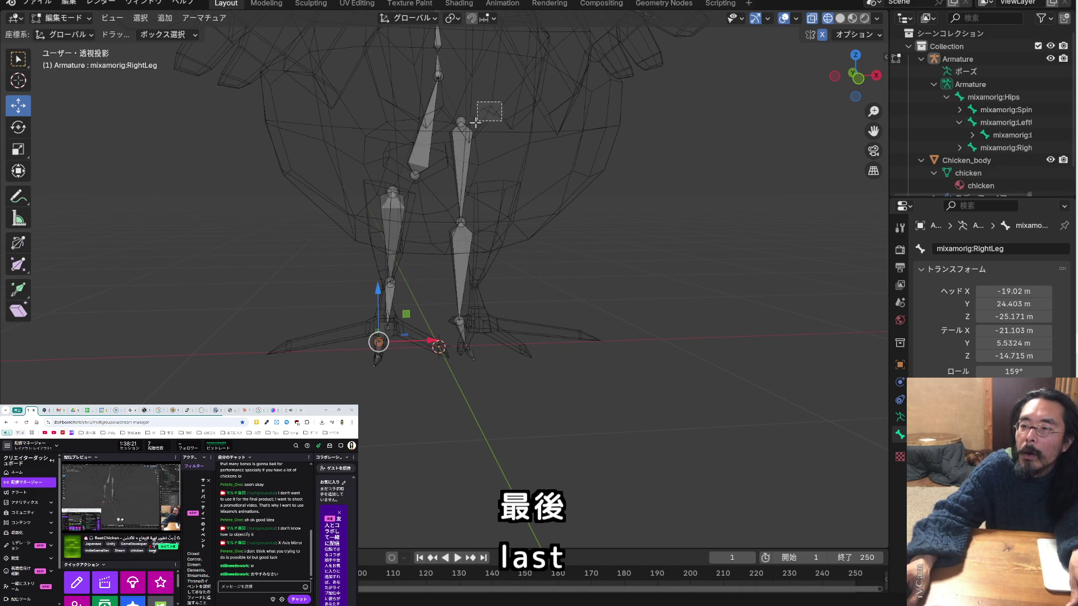
Select the right leg bones and lower them along Z, checking from side and front views
drag(461, 142, 461, 144)
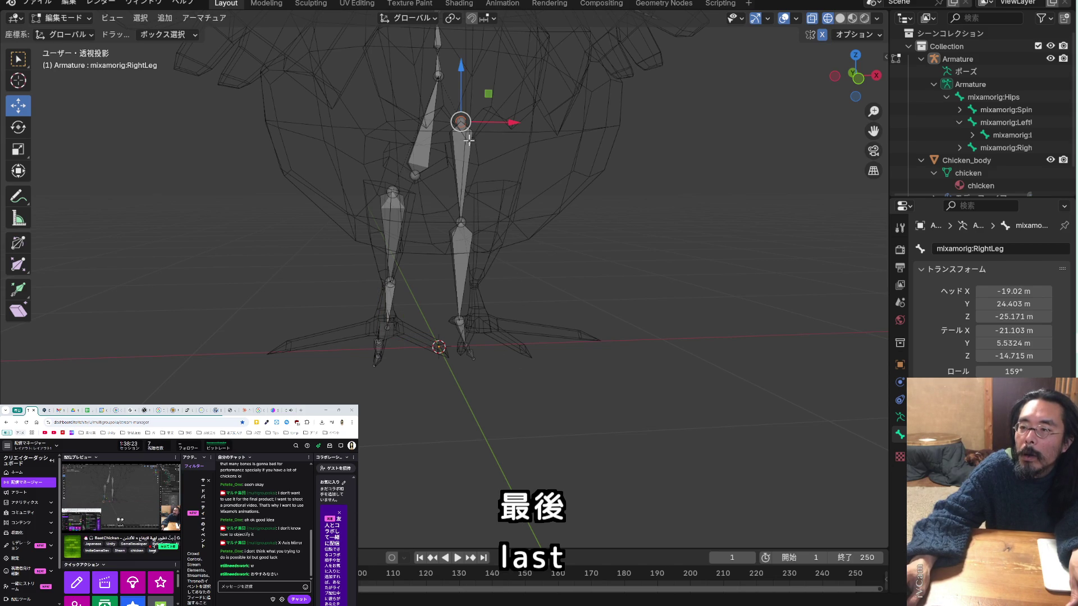
drag(468, 83, 469, 128)
right_click(472, 132)
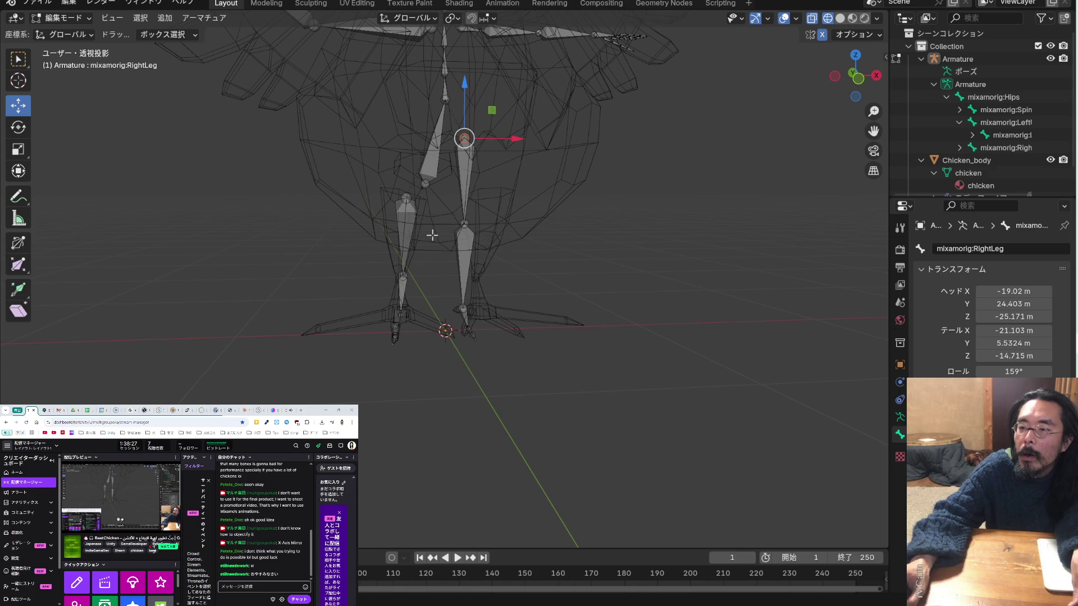
mouse_move(433, 233)
middle_down()
mouse_move(488, 238)
mouse_move(463, 255)
mouse_move(429, 246)
middle_up()
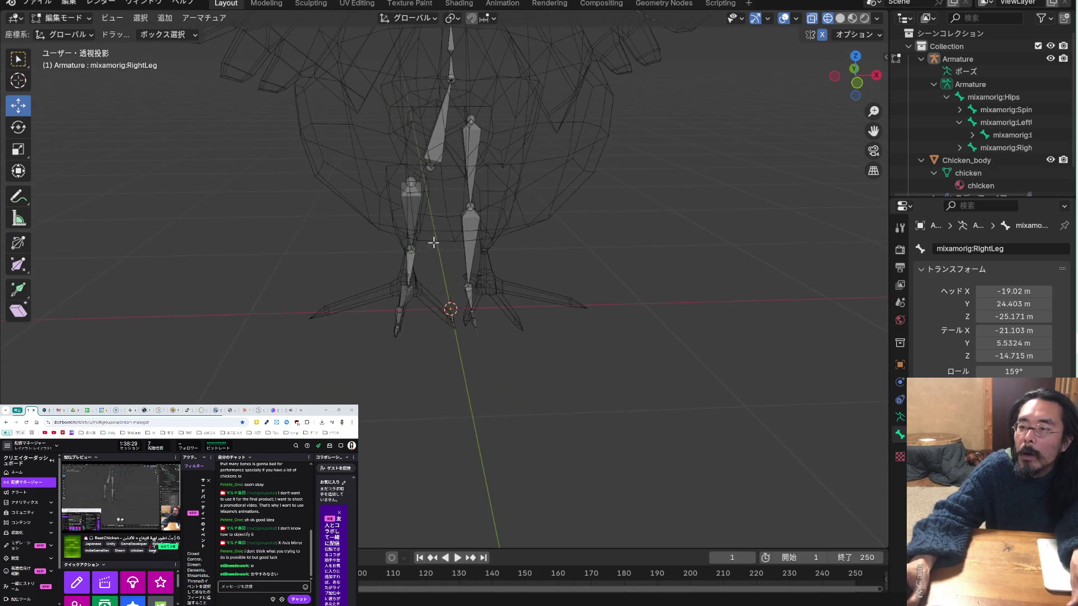
drag(527, 354, 470, 129)
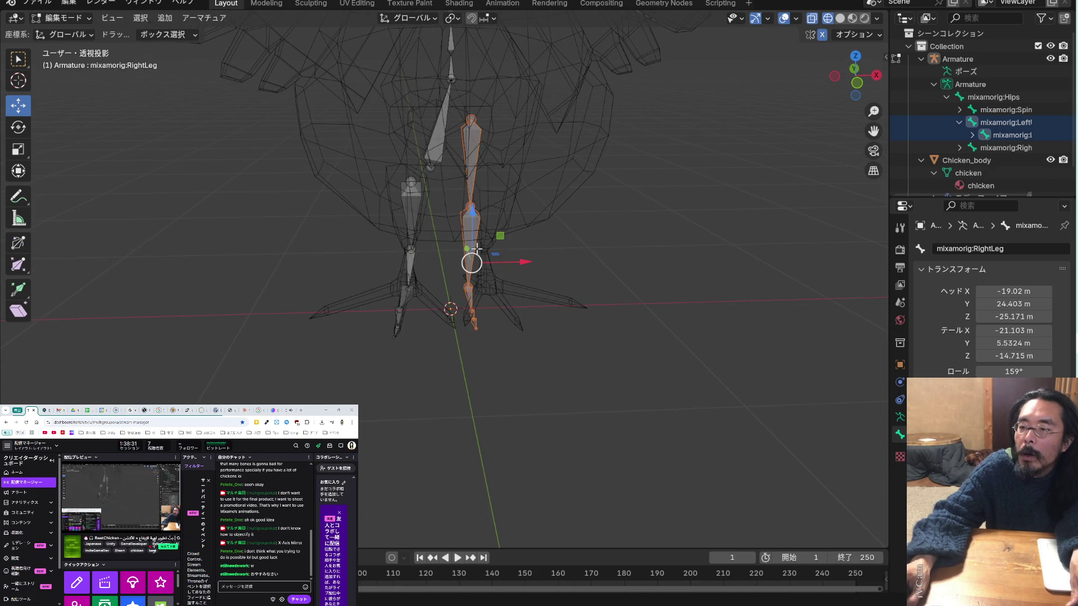
drag(473, 217, 476, 270)
middle_drag(493, 252, 349, 245)
mouse_move(552, 271)
middle_down()
mouse_move(559, 282)
mouse_move(642, 266)
middle_up()
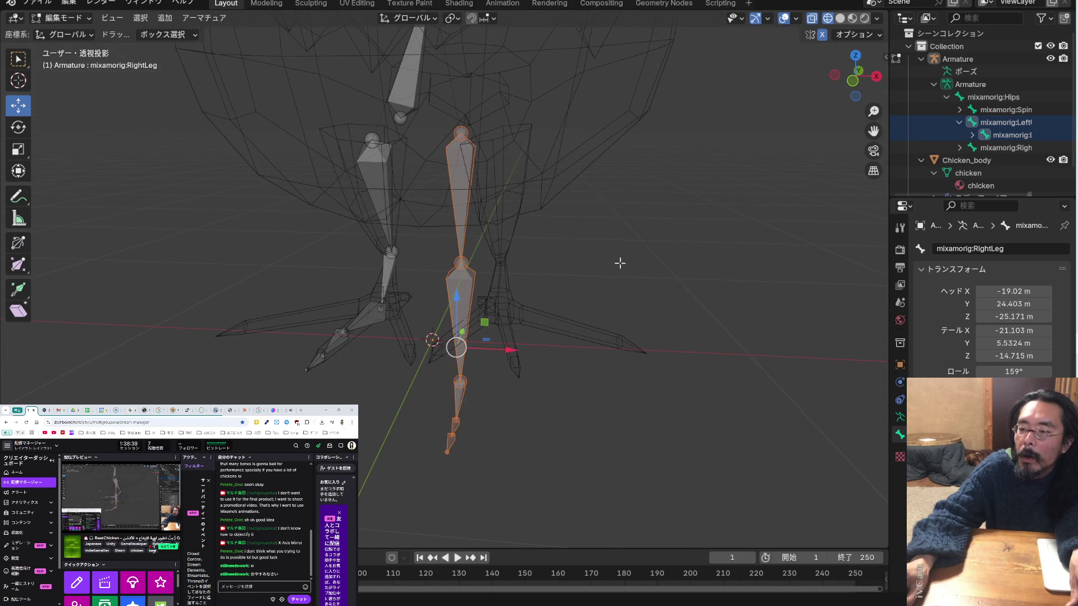
Raise the knee joint along Z and slide it along Y to fit the leg mesh
click(461, 262)
middle_drag(570, 253, 449, 257)
mouse_move(531, 262)
middle_down()
mouse_move(611, 245)
mouse_move(518, 266)
mouse_move(544, 243)
middle_up()
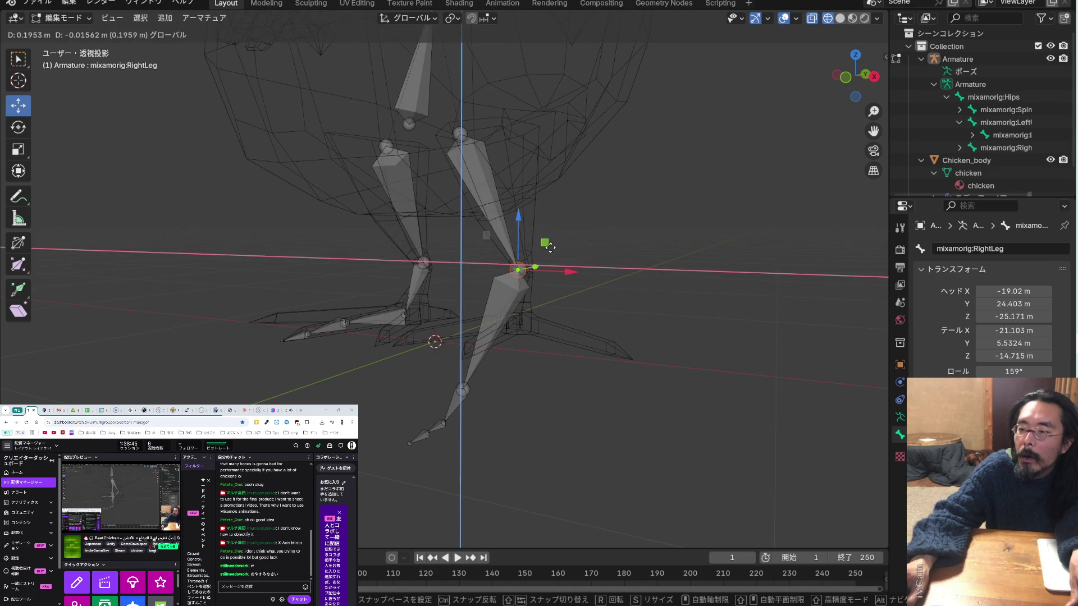
scroll(551, 241, up, 3)
mouse_move(630, 236)
middle_down()
mouse_move(511, 250)
mouse_move(426, 221)
middle_up()
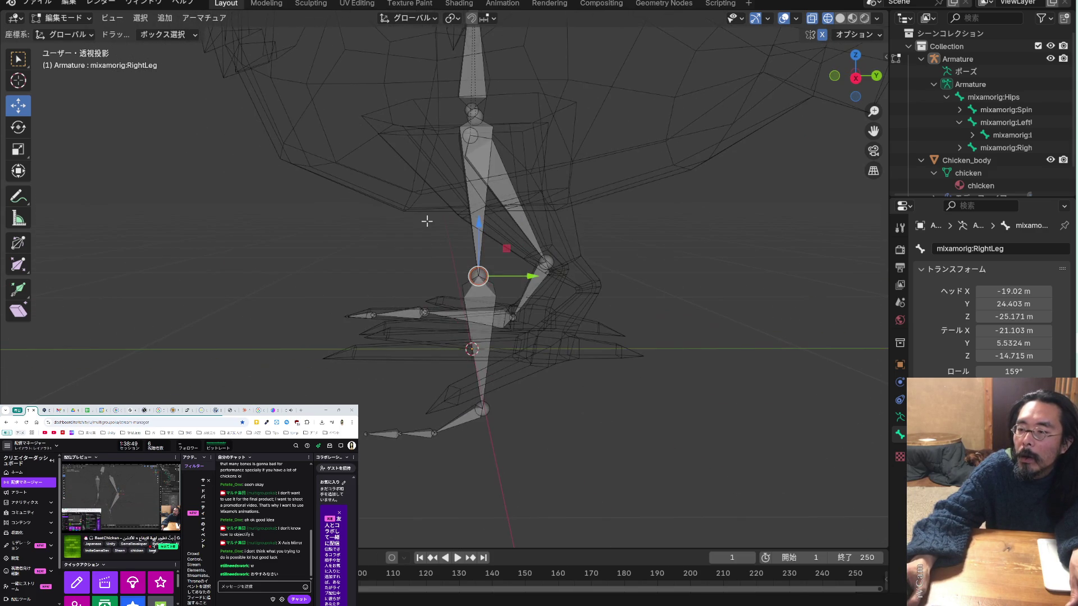
mouse_move(546, 279)
middle_down()
mouse_move(706, 292)
mouse_move(702, 279)
mouse_move(609, 270)
middle_up()
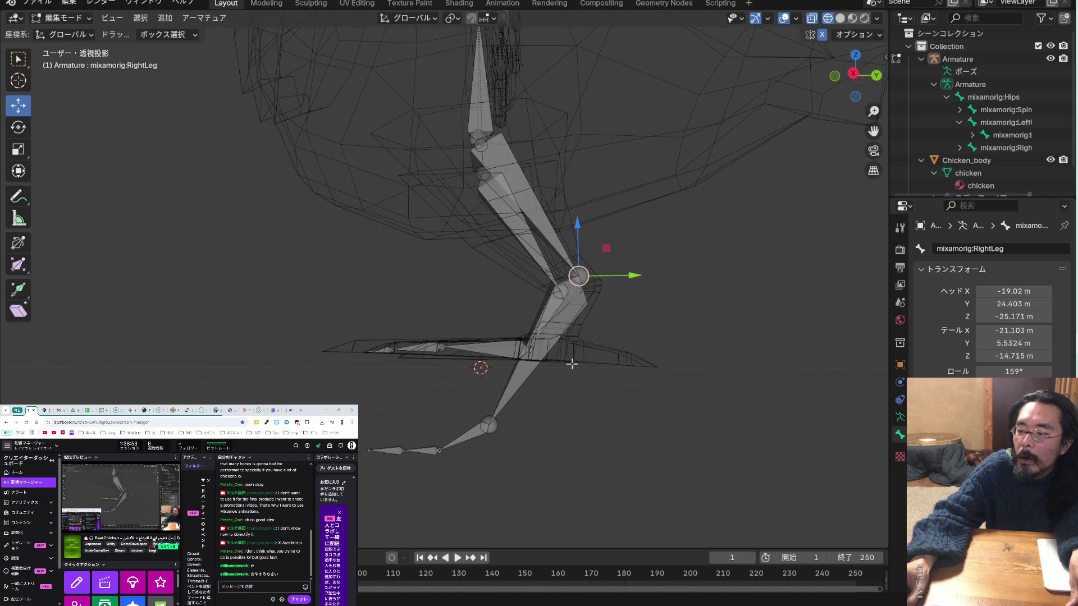
mouse_move(520, 440)
middle_down()
mouse_move(549, 407)
mouse_move(584, 427)
middle_up()
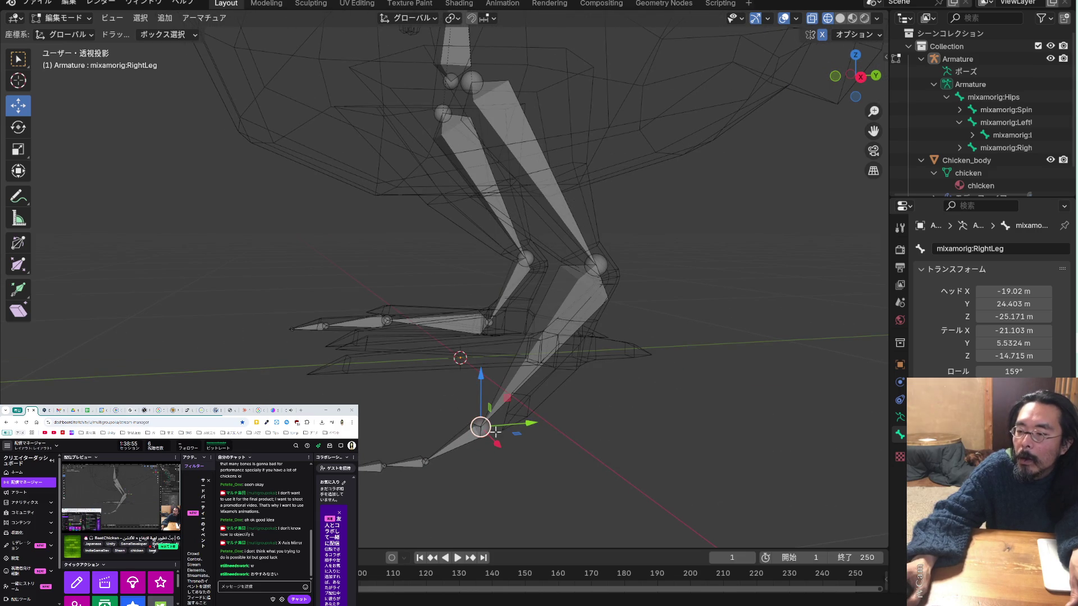
drag(487, 385, 495, 312)
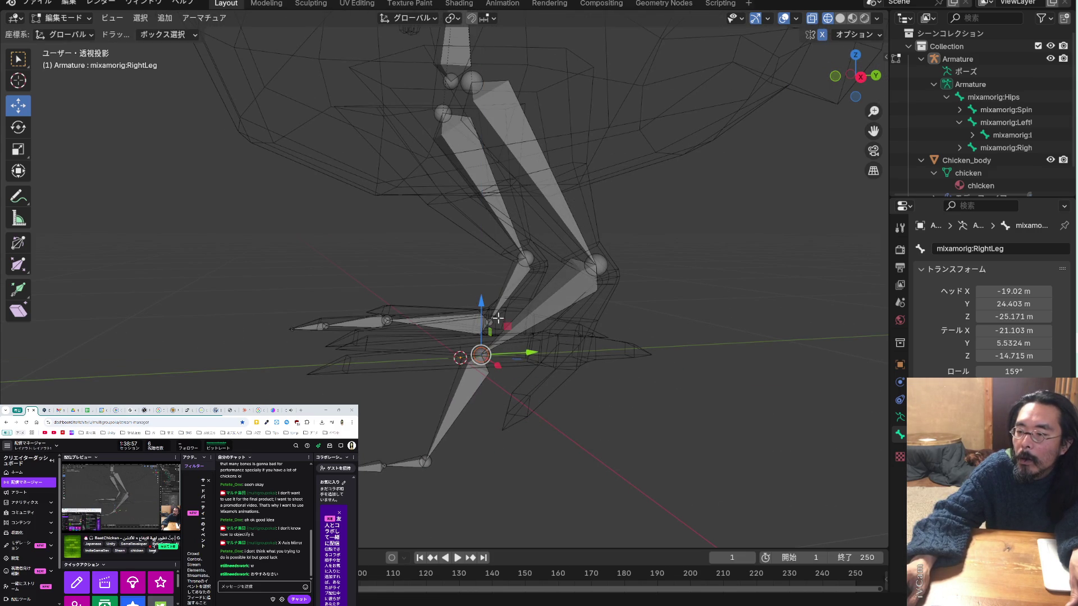
drag(538, 355, 608, 353)
middle_drag(609, 353, 525, 436)
Select the foot tip and leg joints, pulling the view back to show both legs
drag(427, 481, 375, 428)
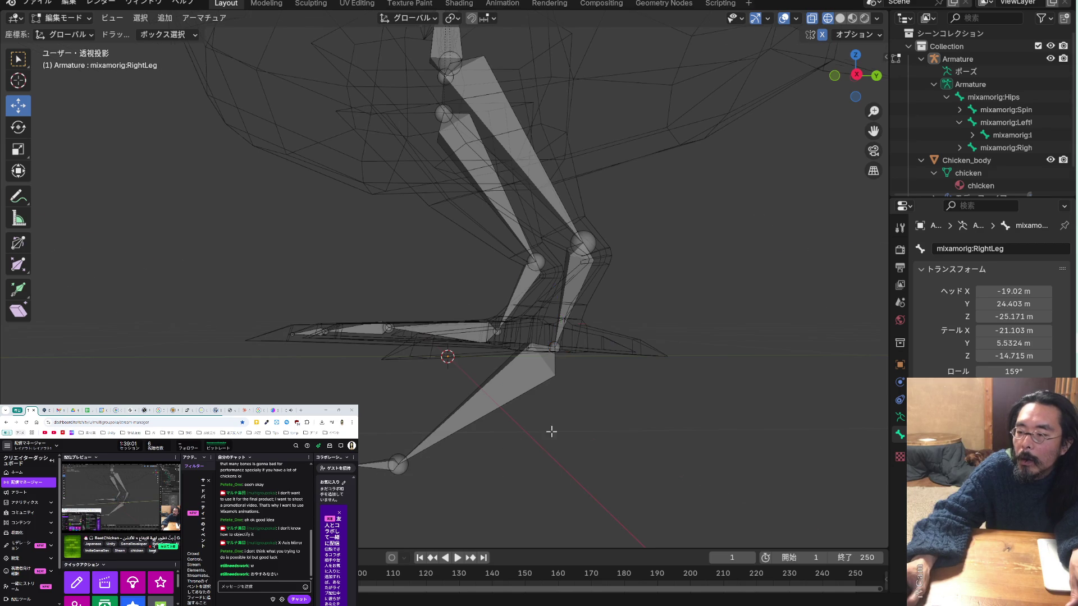
middle_drag(551, 433, 709, 471)
drag(264, 352, 161, 377)
mouse_move(227, 357)
middle_down()
mouse_move(310, 353)
mouse_move(327, 380)
mouse_move(310, 399)
mouse_move(337, 393)
middle_up()
scroll(309, 354, down, 3)
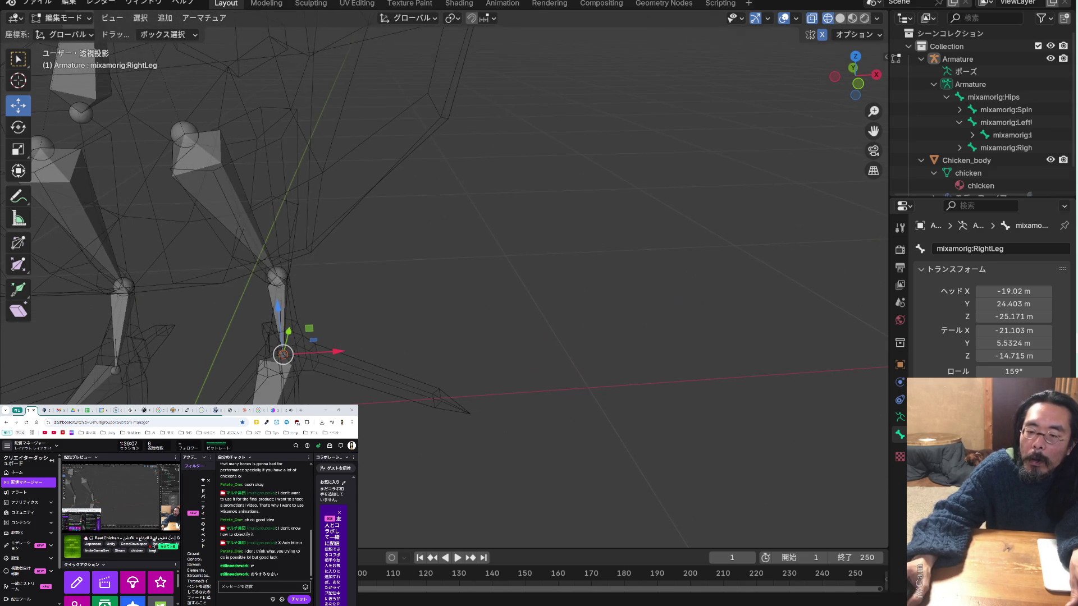
Raise the RightLeg bone's lower joint and shift it along X
middle_drag(443, 404, 461, 436)
drag(359, 414, 359, 416)
middle_drag(317, 373, 516, 347)
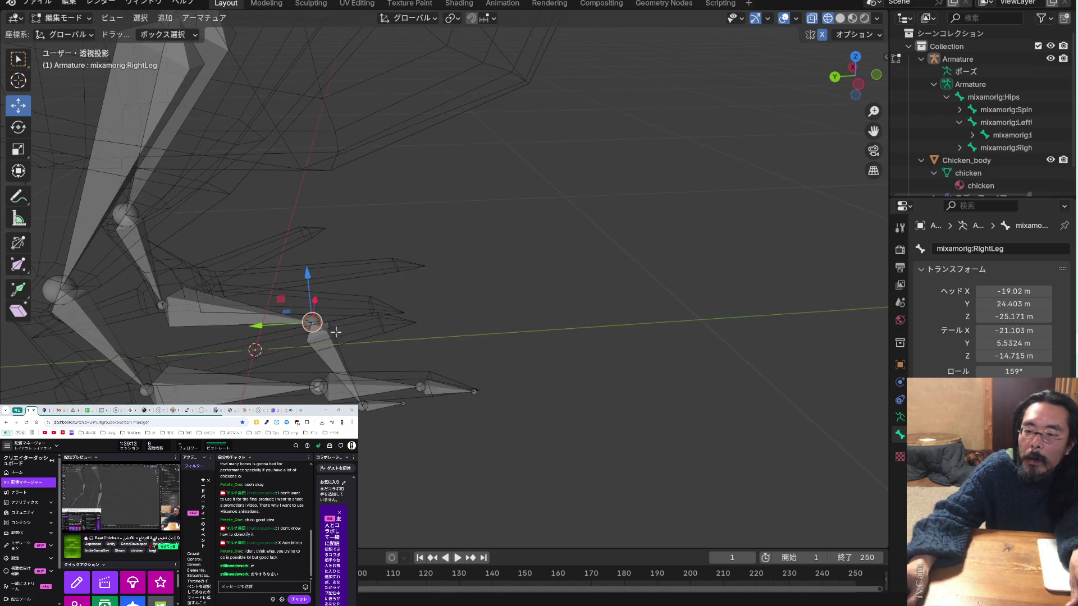
mouse_move(286, 324)
middle_down()
mouse_move(334, 347)
mouse_move(393, 438)
mouse_move(522, 387)
middle_up()
mouse_move(313, 400)
mouse_down()
mouse_move(313, 356)
mouse_move(345, 282)
mouse_move(318, 306)
mouse_move(315, 339)
mouse_move(352, 358)
mouse_up()
mouse_move(403, 358)
middle_down()
mouse_move(295, 380)
mouse_move(325, 377)
middle_up()
middle_drag(398, 370, 356, 380)
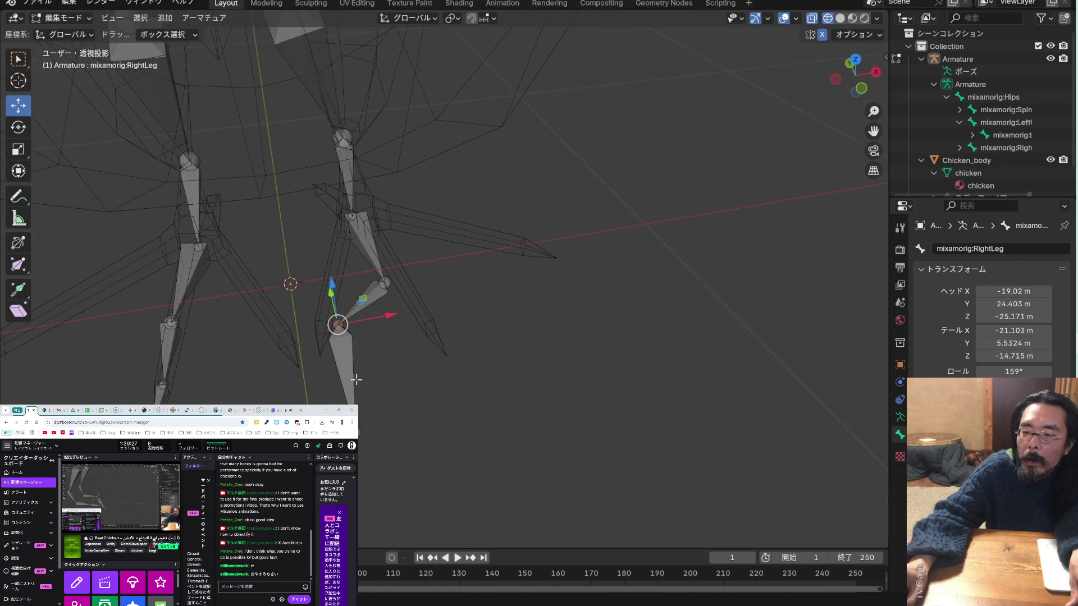
drag(385, 321, 464, 317)
mouse_move(464, 318)
middle_down()
mouse_move(498, 308)
mouse_move(462, 417)
middle_up()
Swing the RightLeg tail joint to the right and slide it to shorten the bone
click(397, 447)
drag(393, 441, 533, 343)
mouse_move(510, 342)
middle_down()
mouse_move(443, 410)
mouse_move(344, 392)
middle_up()
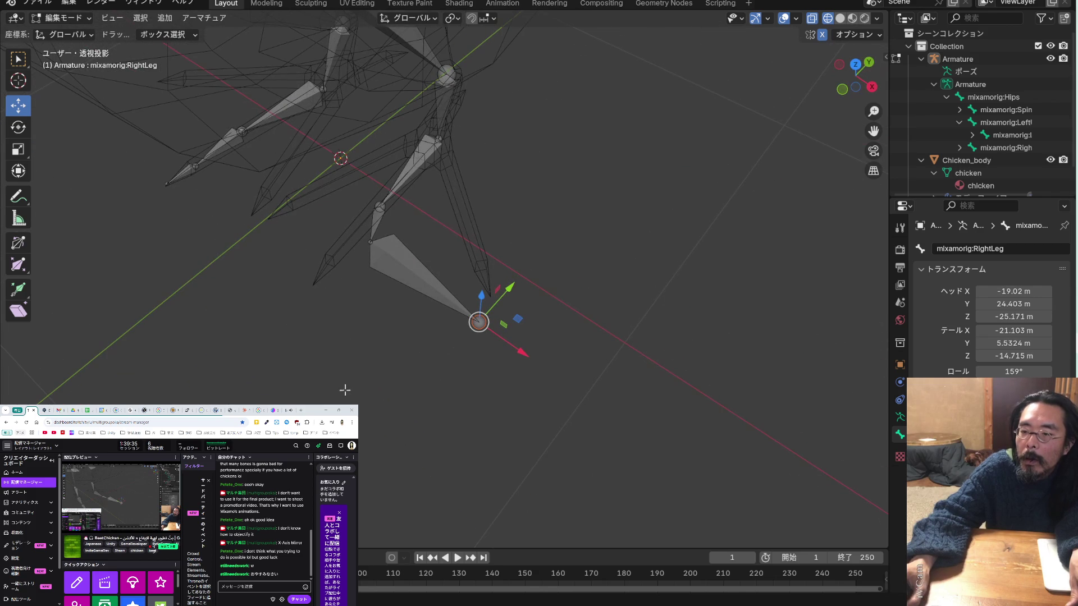
drag(521, 355, 369, 290)
Adjust the RightLeg tail joint along Z, Y and X, then raise it further
click(346, 227)
drag(340, 203, 353, 253)
middle_drag(391, 284, 424, 265)
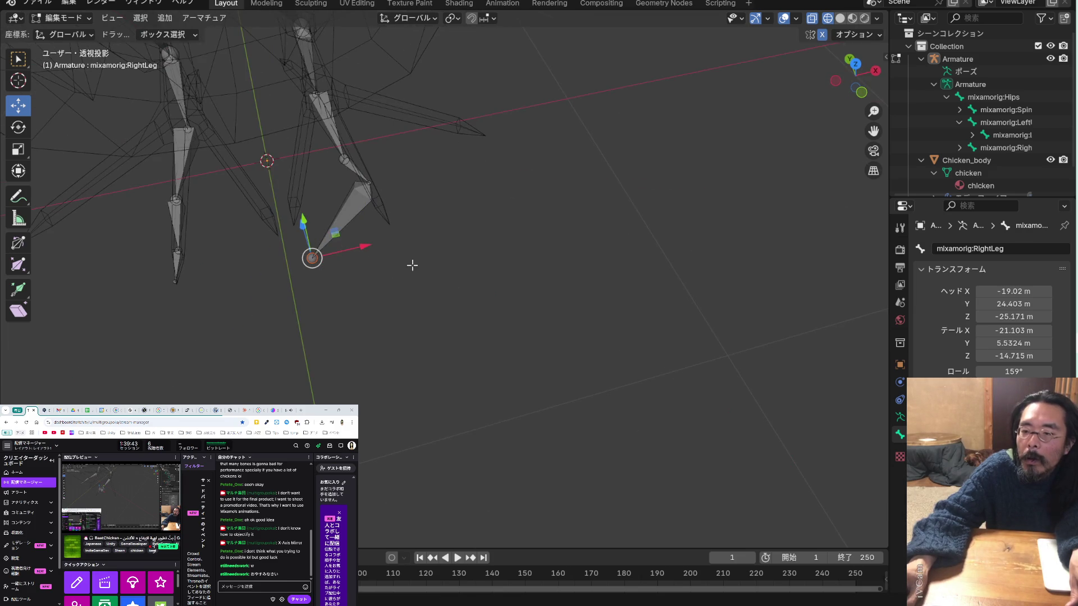
drag(365, 248, 453, 235)
mouse_move(453, 235)
middle_down()
mouse_move(455, 246)
mouse_move(532, 244)
mouse_move(448, 237)
middle_up()
drag(399, 199, 397, 122)
mouse_move(449, 224)
middle_down()
mouse_move(440, 267)
mouse_move(236, 277)
mouse_move(289, 216)
middle_up()
drag(392, 120, 393, 94)
drag(442, 146, 422, 146)
Fine-tune the tail joint along Y and Z, ending at Y 5.5324 m, Z -14.715 m
middle_drag(422, 146, 417, 205)
drag(434, 131, 413, 135)
mouse_move(421, 166)
middle_down()
mouse_move(432, 181)
mouse_move(418, 181)
middle_up()
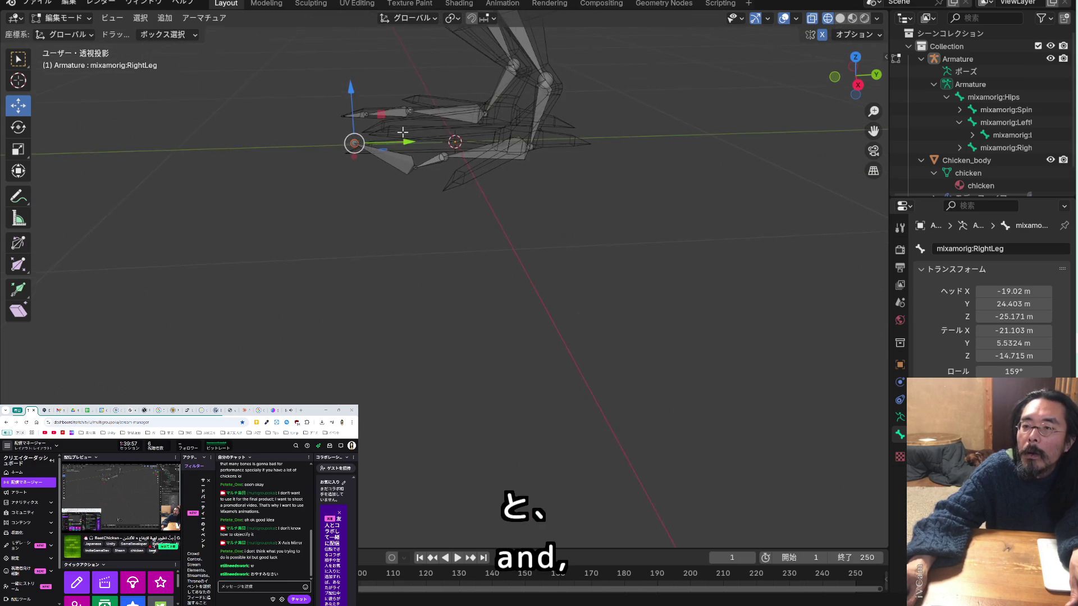
mouse_move(414, 126)
mouse_down()
mouse_move(413, 107)
mouse_move(444, 175)
mouse_up()
middle_drag(444, 178, 427, 189)
middle_drag(452, 146, 425, 158)
scroll(428, 160, up, 2)
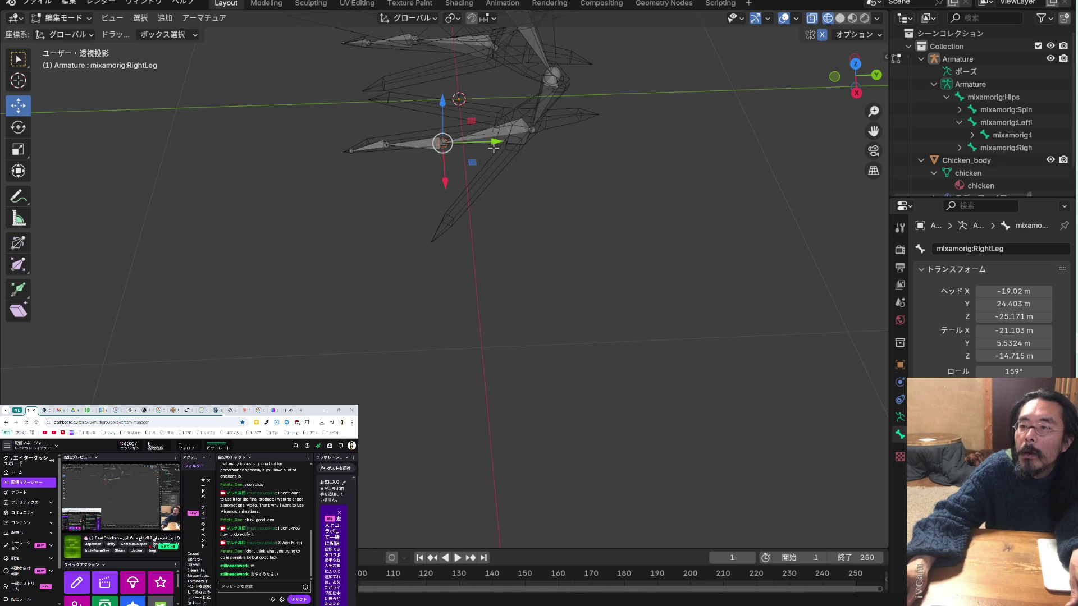
mouse_move(495, 141)
mouse_down()
mouse_move(477, 145)
mouse_move(550, 205)
mouse_up()
mouse_move(549, 205)
middle_down()
mouse_move(463, 193)
mouse_move(315, 124)
mouse_move(356, 161)
mouse_move(423, 192)
mouse_move(463, 191)
mouse_move(462, 180)
mouse_move(502, 188)
middle_up()
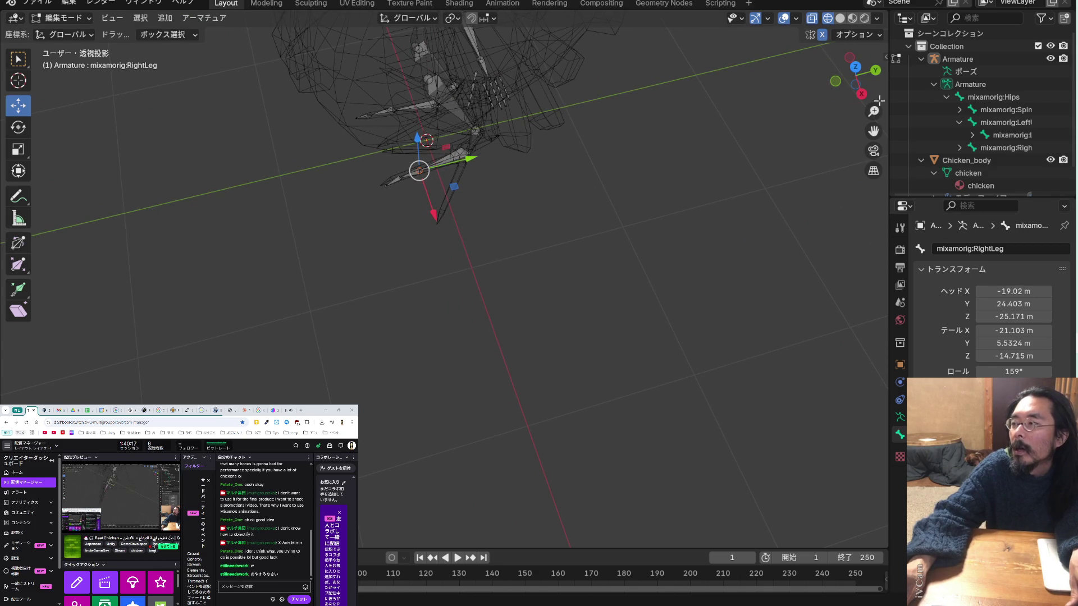
mouse_move(874, 128)
middle_down()
mouse_move(577, 101)
mouse_move(655, 95)
middle_up()
Box-select the leg bones, testing and cancelling trial moves along X
scroll(535, 140, up, 2)
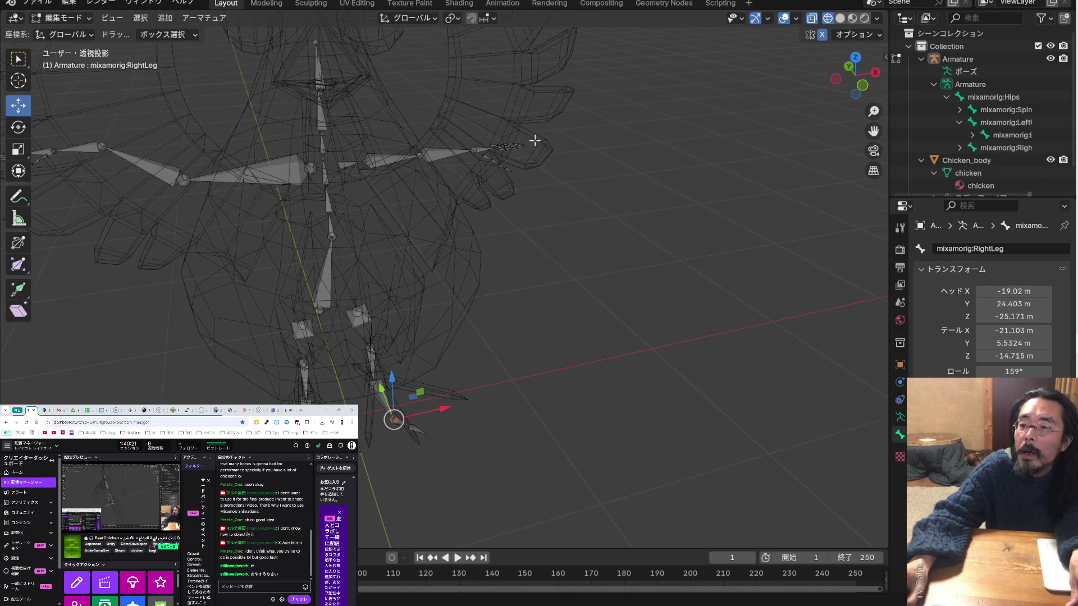
click(321, 308)
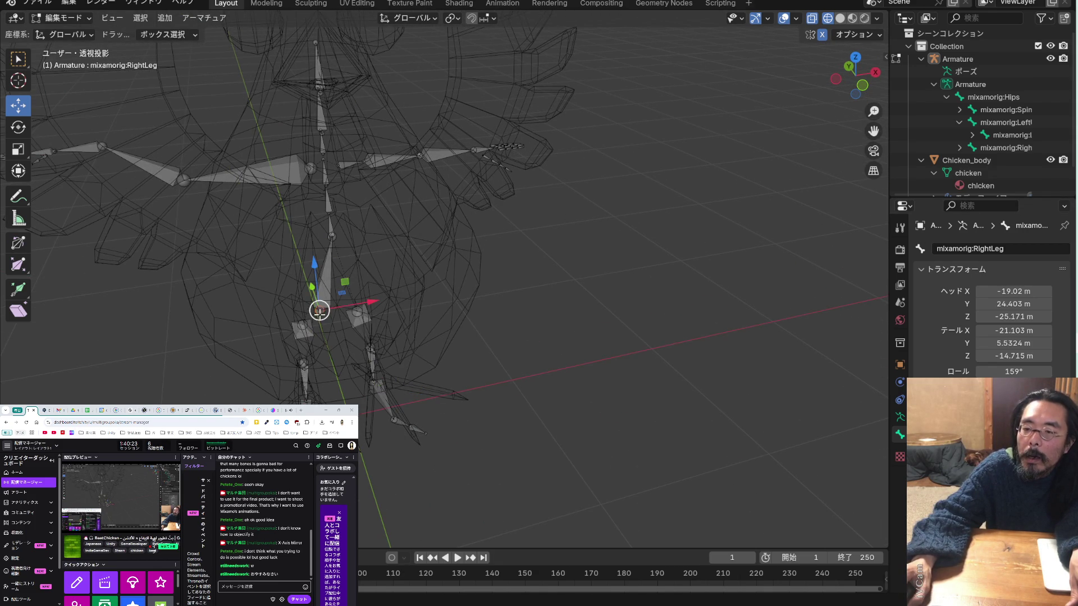
drag(354, 304, 361, 303)
right_click(362, 303)
mouse_move(433, 257)
middle_down()
mouse_move(382, 225)
mouse_move(389, 200)
mouse_move(407, 208)
mouse_move(402, 219)
middle_up()
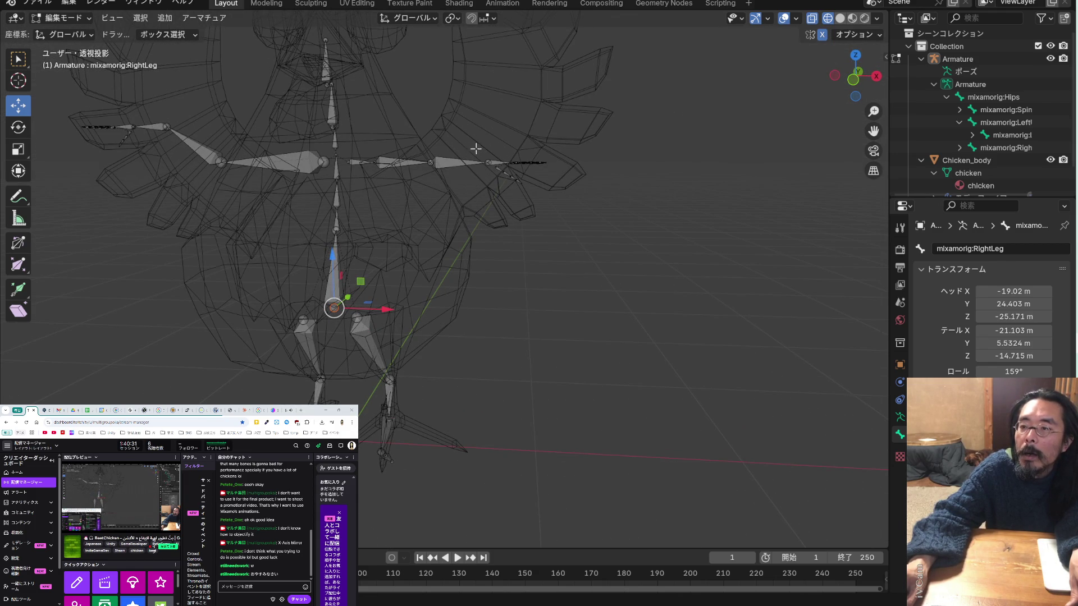
drag(451, 142, 421, 179)
drag(558, 160, 420, 190)
mouse_move(548, 143)
mouse_down()
mouse_move(560, 116)
mouse_move(553, 129)
mouse_up()
right_click(553, 129)
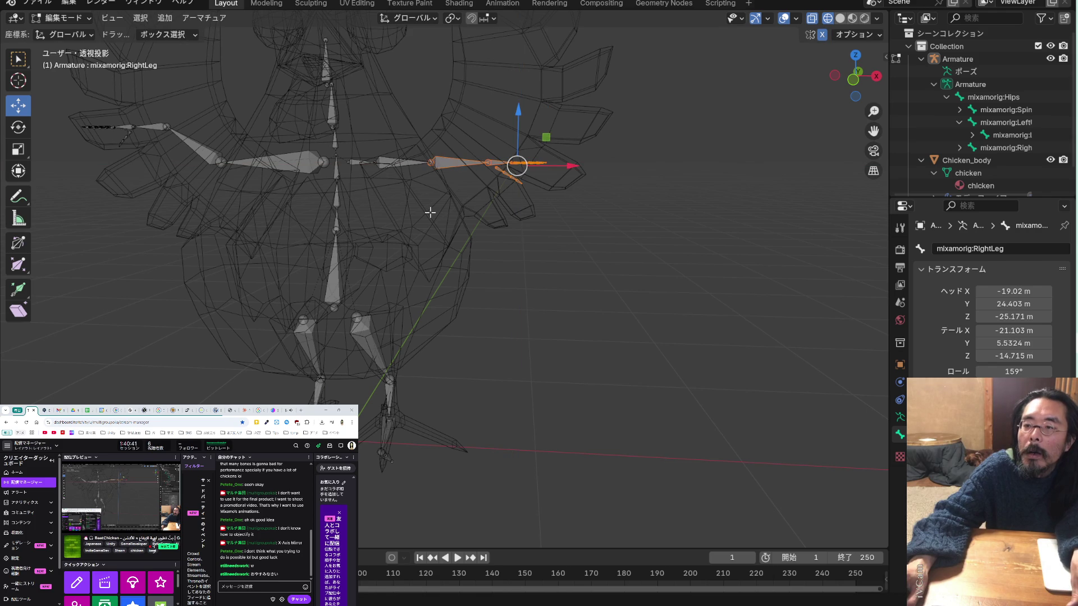
Reselect the leg bones including the upper leg bone and slide them sideways along X
drag(414, 198, 366, 139)
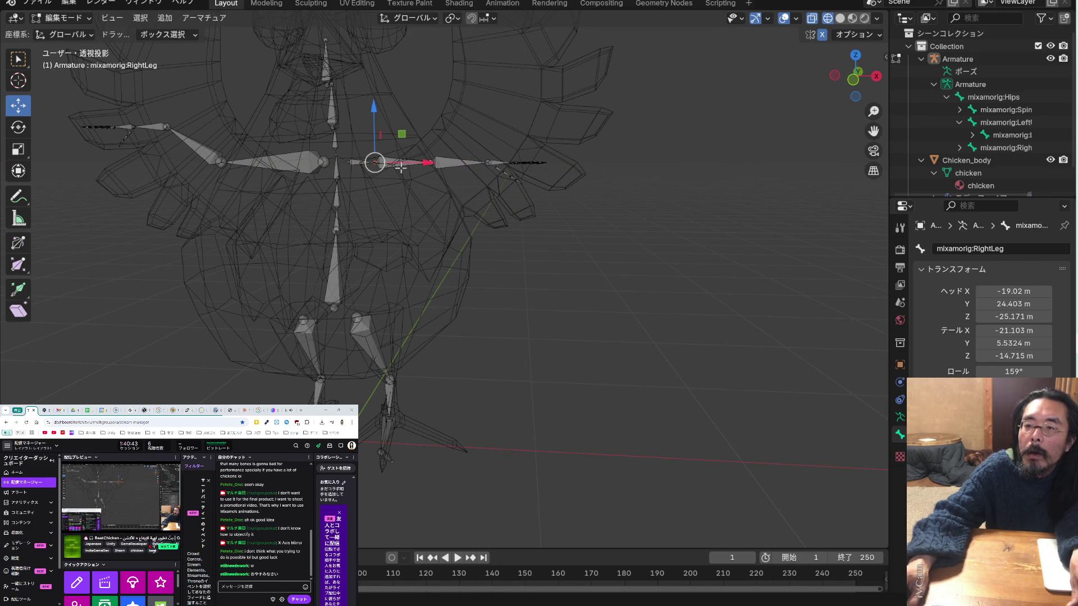
mouse_move(431, 166)
mouse_down()
mouse_move(461, 166)
mouse_move(429, 167)
mouse_up()
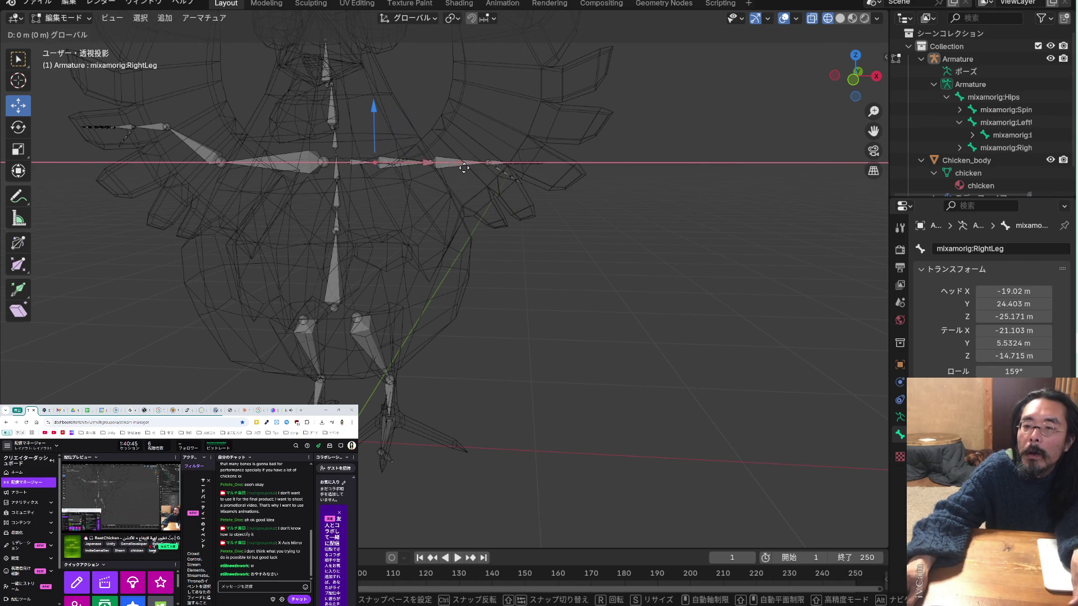
right_click(429, 166)
drag(594, 229, 426, 131)
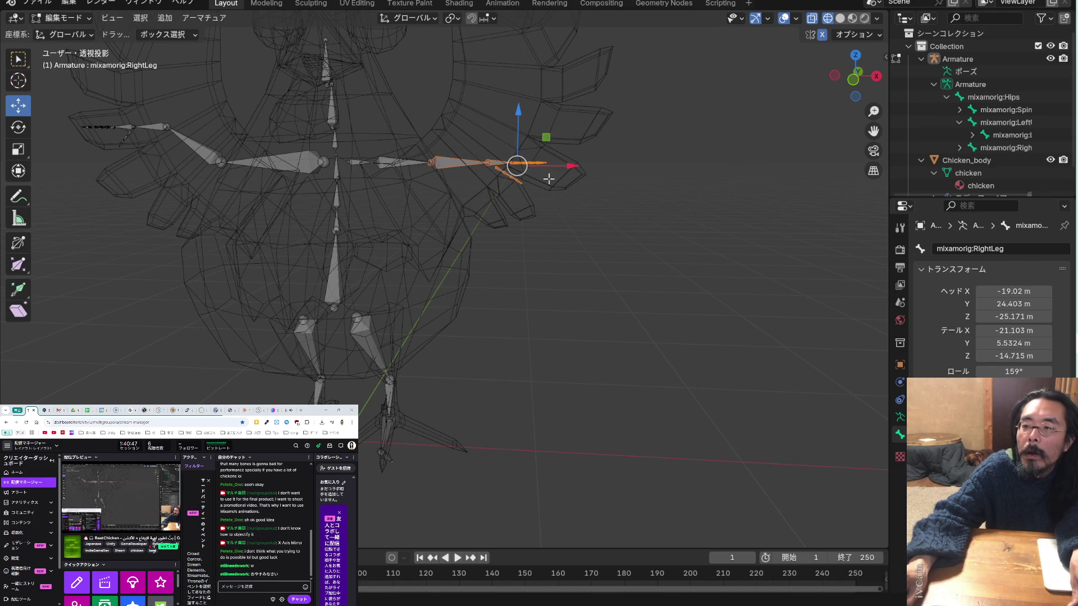
drag(572, 166, 597, 171)
right_click(596, 171)
drag(587, 229, 362, 118)
drag(566, 167, 660, 167)
click(531, 245)
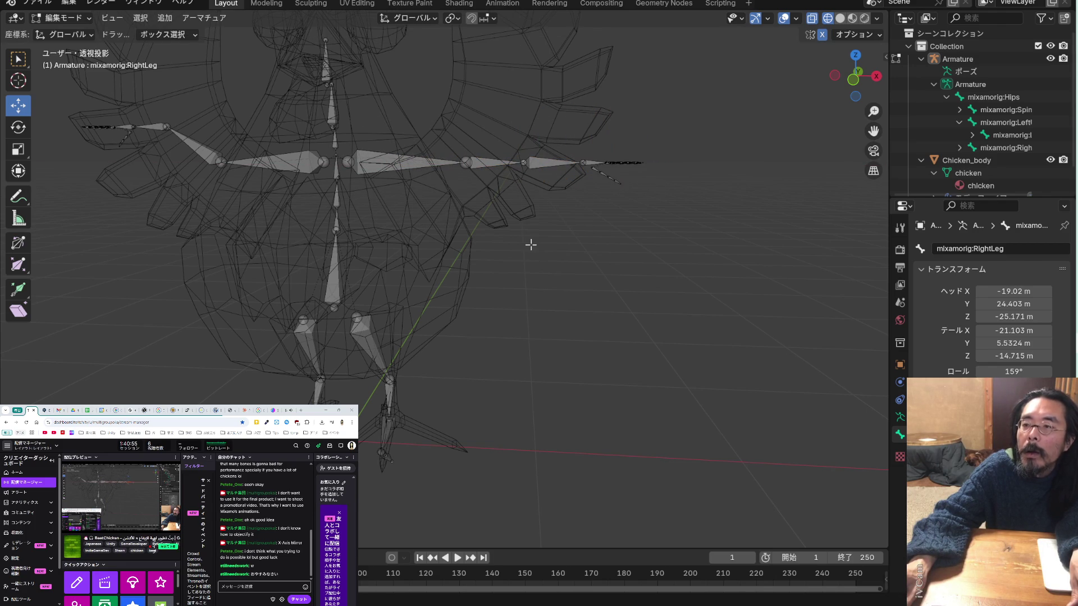
Raise the right wing-tip bones about 0.166 m on Z and shift them 0.133 m along X
scroll(555, 229, up, 5)
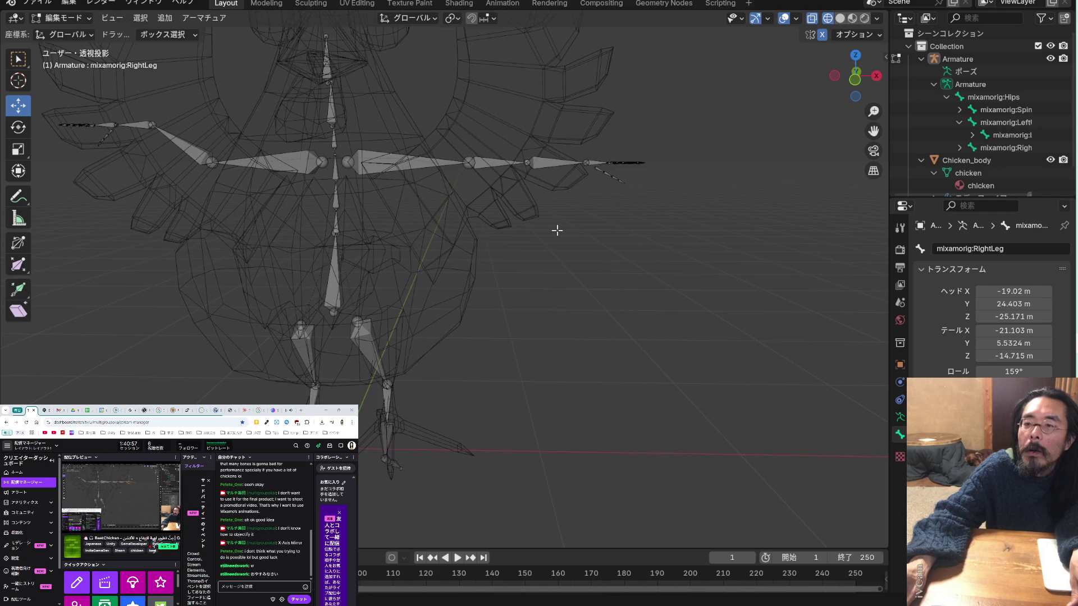
drag(627, 231, 519, 134)
mouse_move(680, 215)
mouse_down()
mouse_move(482, 96)
mouse_move(530, 113)
mouse_up()
drag(605, 131, 607, 94)
click(628, 194)
mouse_move(695, 210)
mouse_down()
mouse_move(614, 124)
mouse_move(664, 180)
mouse_up()
click(664, 180)
mouse_move(664, 181)
middle_down()
mouse_move(591, 213)
mouse_move(542, 264)
mouse_move(614, 185)
mouse_move(518, 189)
middle_up()
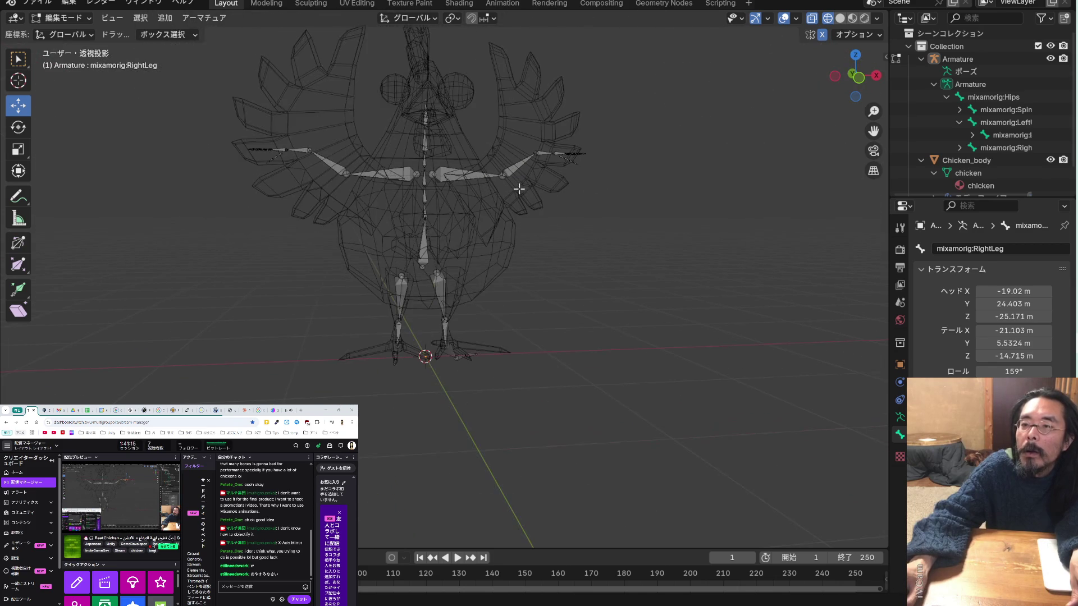
Nudge the selected leg joint up along Z twice, then save BeatChicken_PV.blend with Ctrl+S
scroll(519, 189, up, 3)
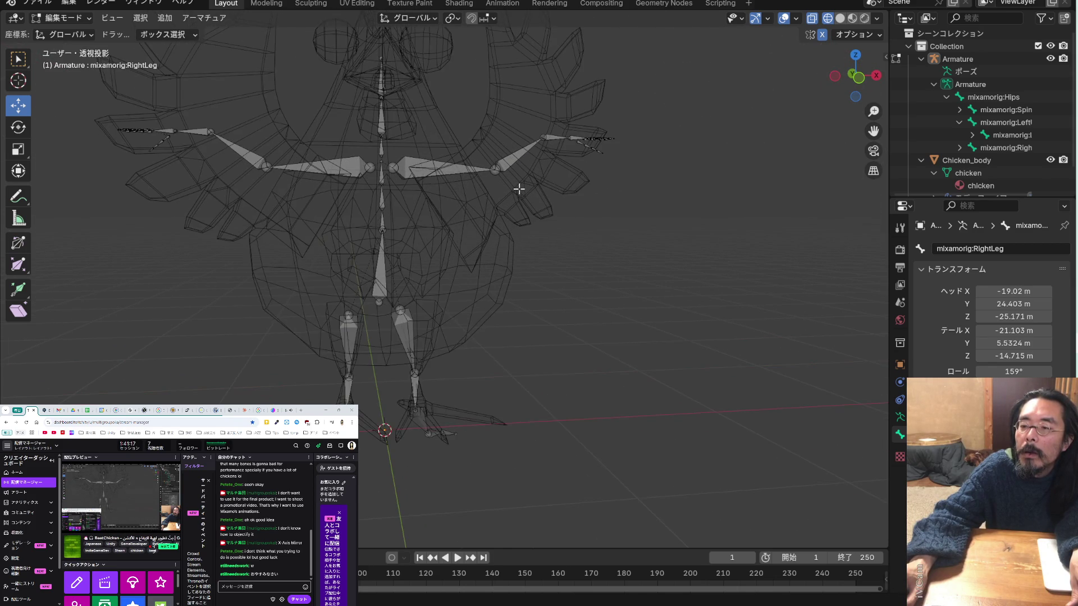
mouse_move(519, 189)
middle_down()
mouse_move(419, 272)
mouse_move(406, 298)
mouse_move(409, 263)
mouse_move(410, 280)
middle_up()
click(379, 369)
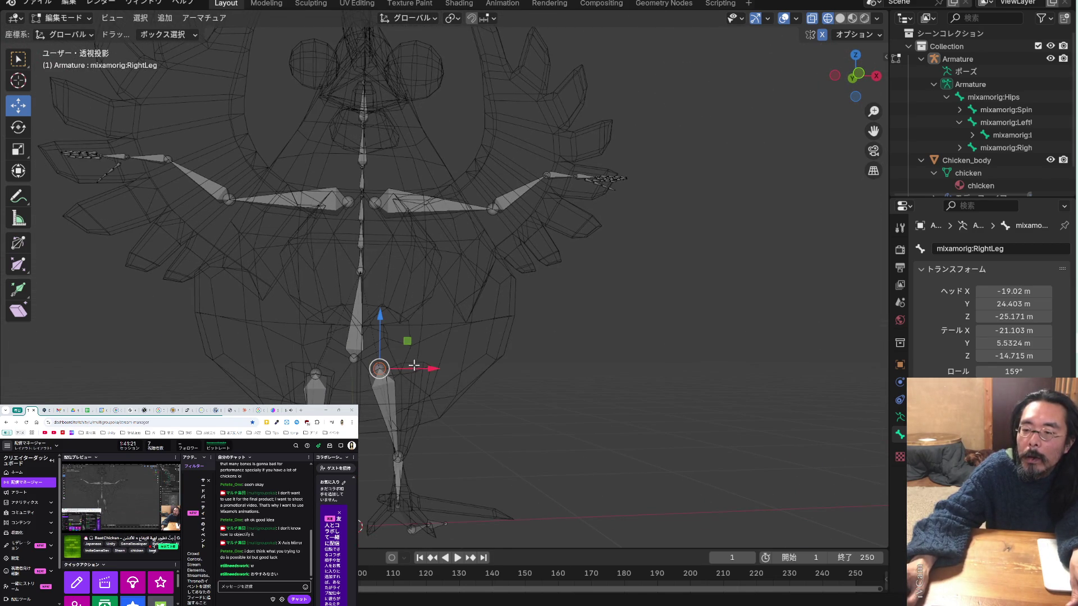
mouse_move(427, 369)
middle_down()
mouse_move(321, 338)
mouse_move(325, 351)
mouse_move(393, 360)
mouse_move(604, 366)
mouse_move(573, 366)
mouse_move(561, 352)
middle_up()
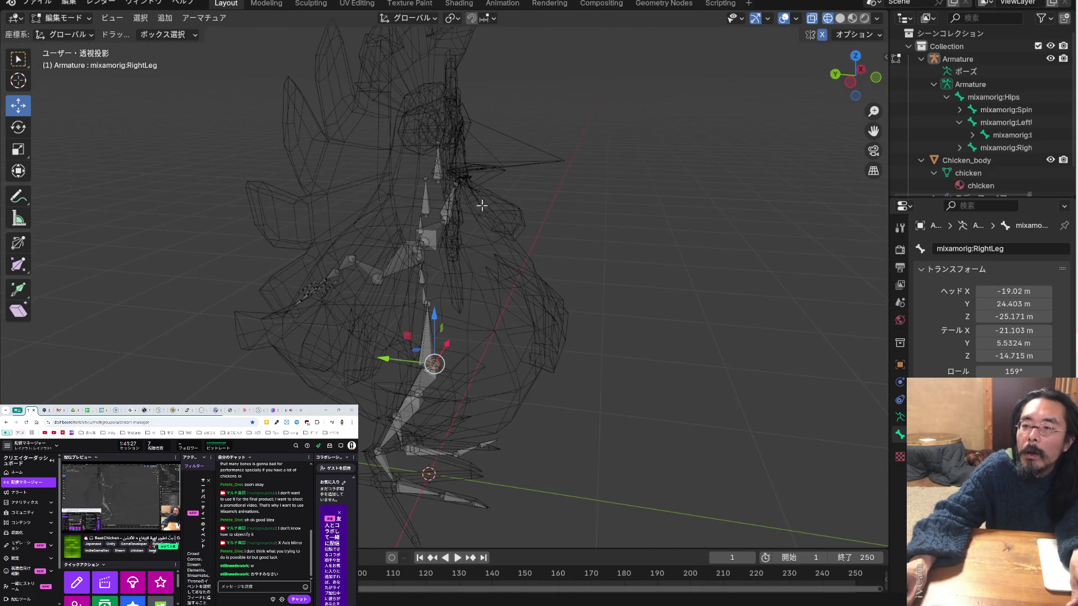
scroll(466, 163, up, 5)
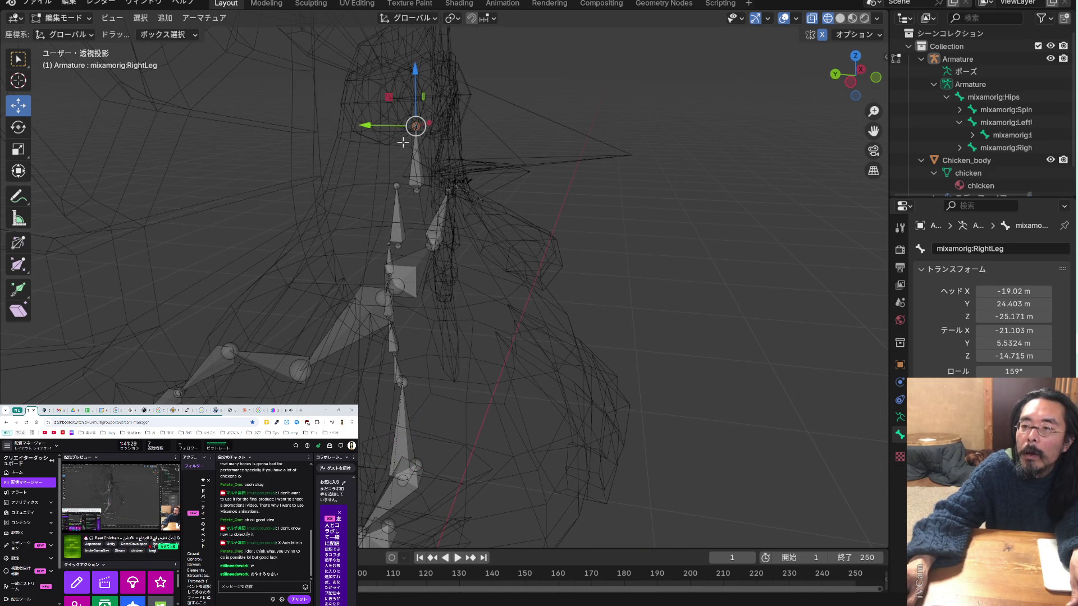
drag(414, 92, 412, 60)
mouse_move(496, 177)
middle_down()
mouse_move(474, 178)
mouse_move(453, 144)
mouse_move(494, 141)
mouse_move(443, 207)
mouse_move(452, 201)
middle_up()
drag(434, 97, 433, 80)
middle_drag(508, 198, 365, 170)
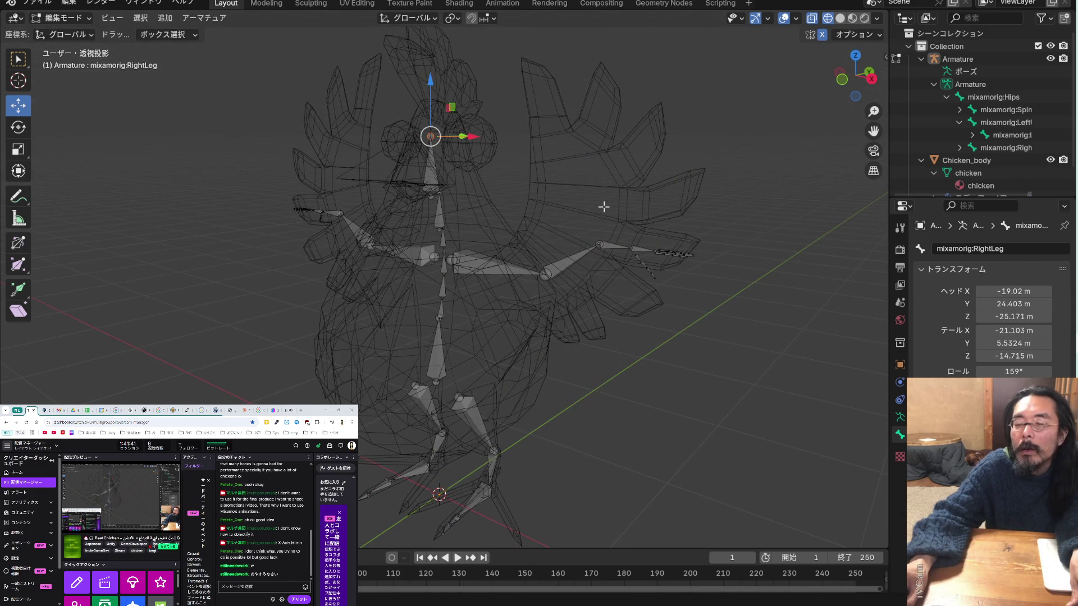
key(ctrl+s)
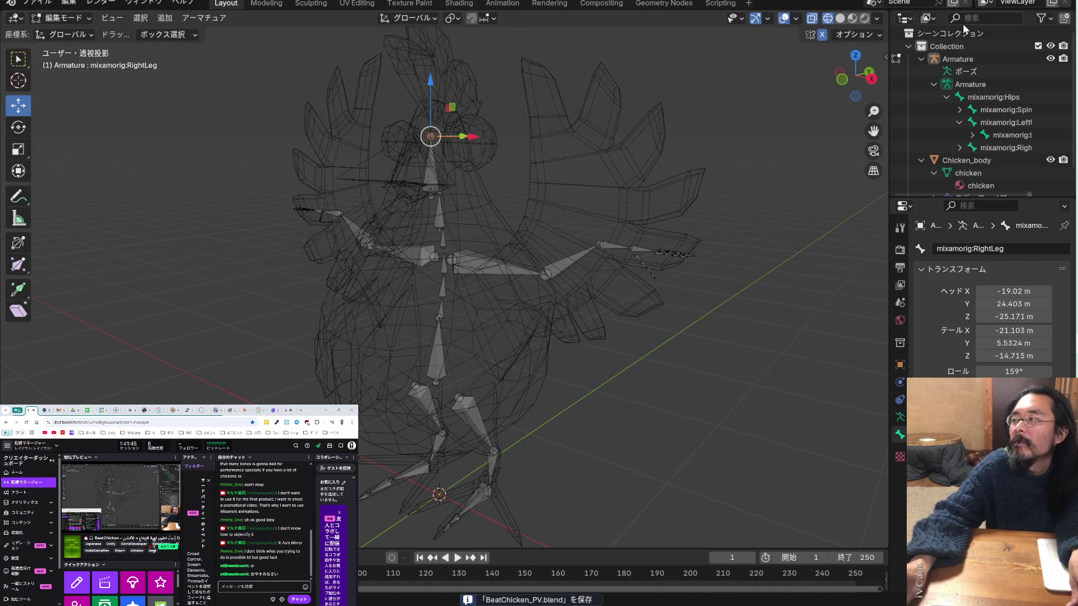
key(alt+Tab)
Read the PV制作3 chat's Automatic Weights binding steps in Claude, then save BeatChicken_PV.blend again
scroll(612, 208, down, 6)
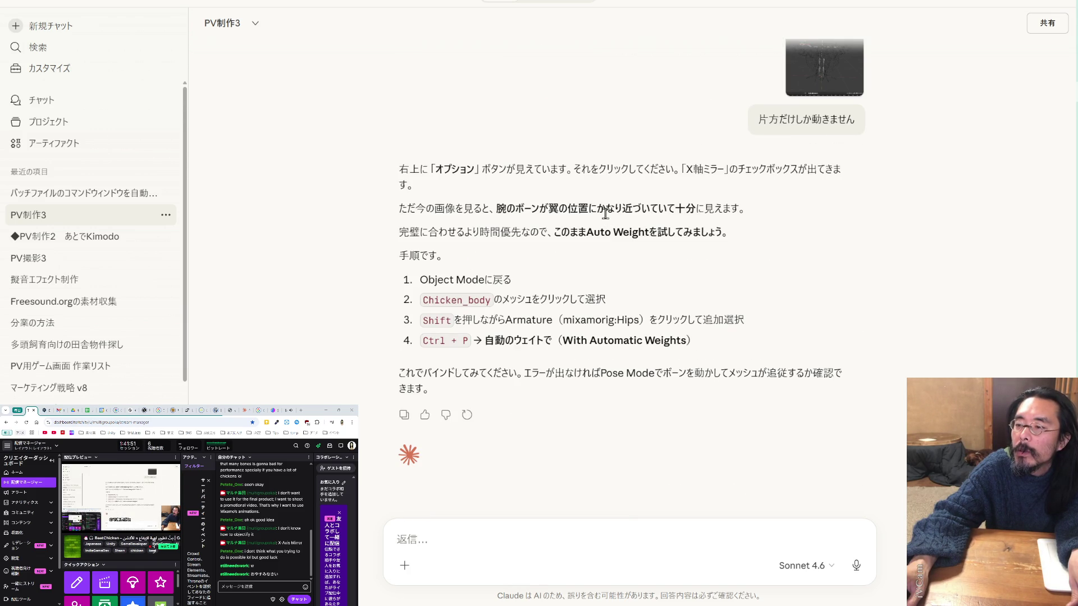
click(243, 412)
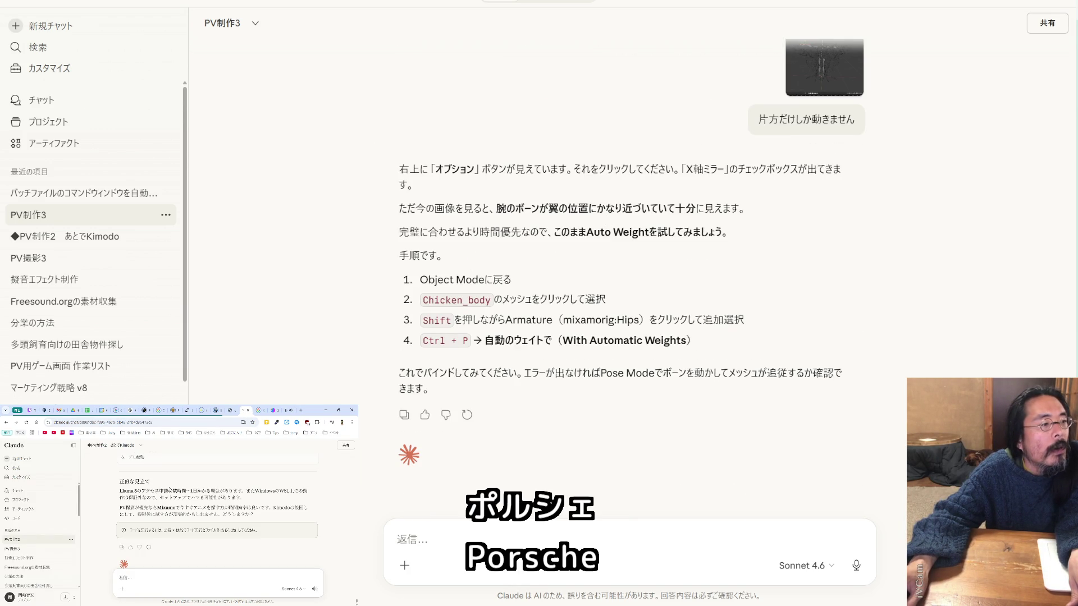
click(42, 549)
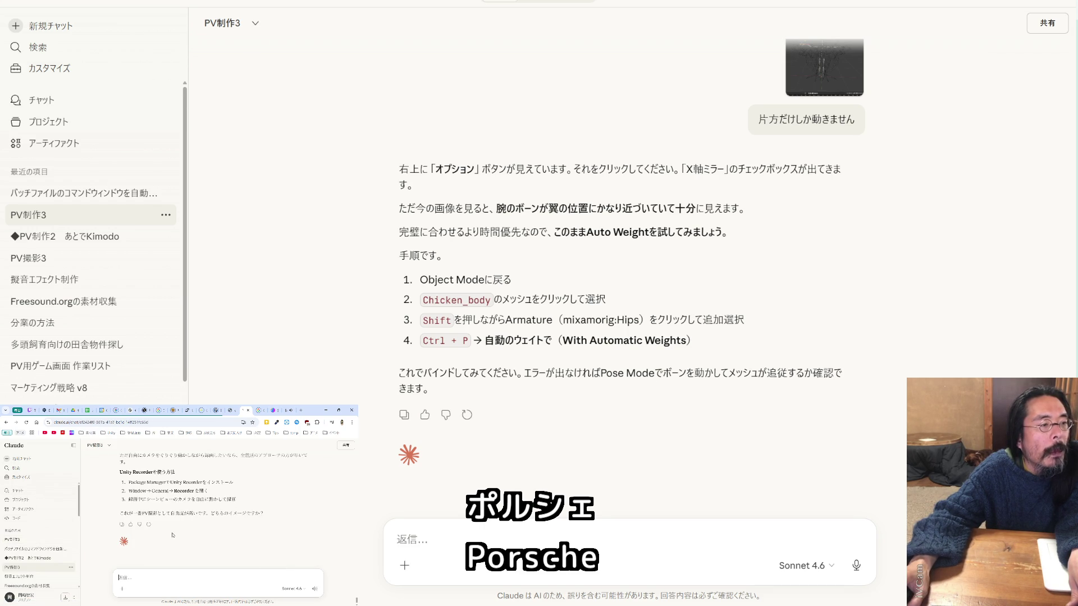
scroll(173, 535, up, 5)
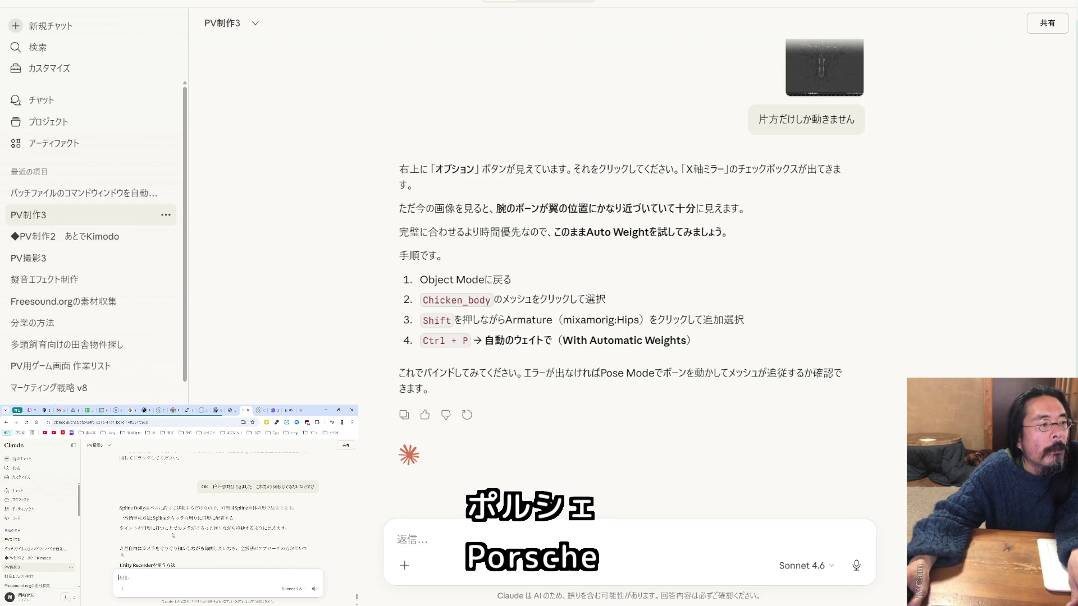
click(43, 538)
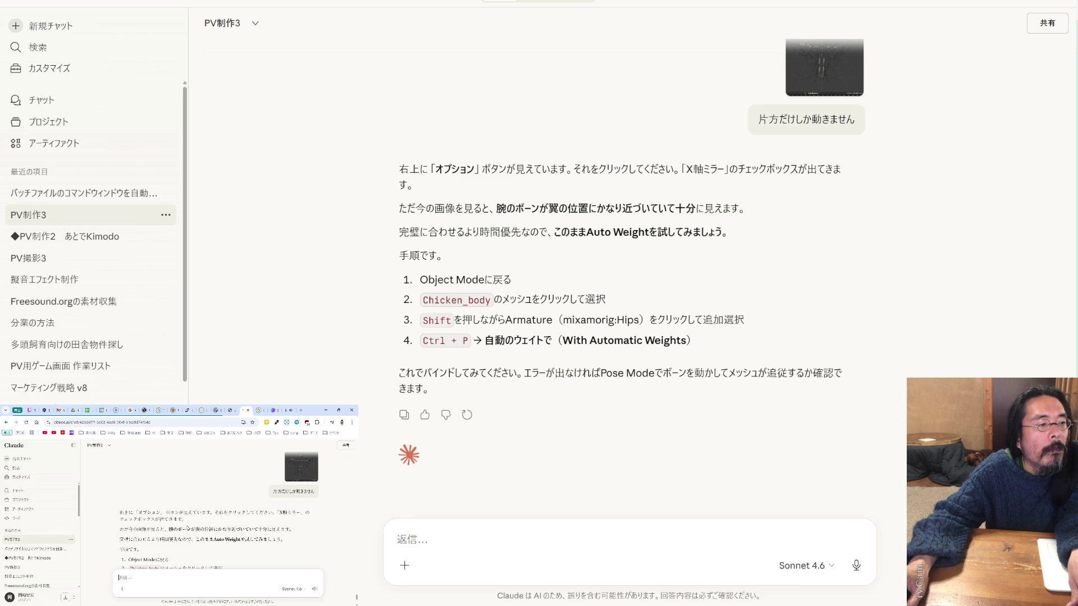
scroll(186, 528, down, 3)
scroll(187, 526, down, 3)
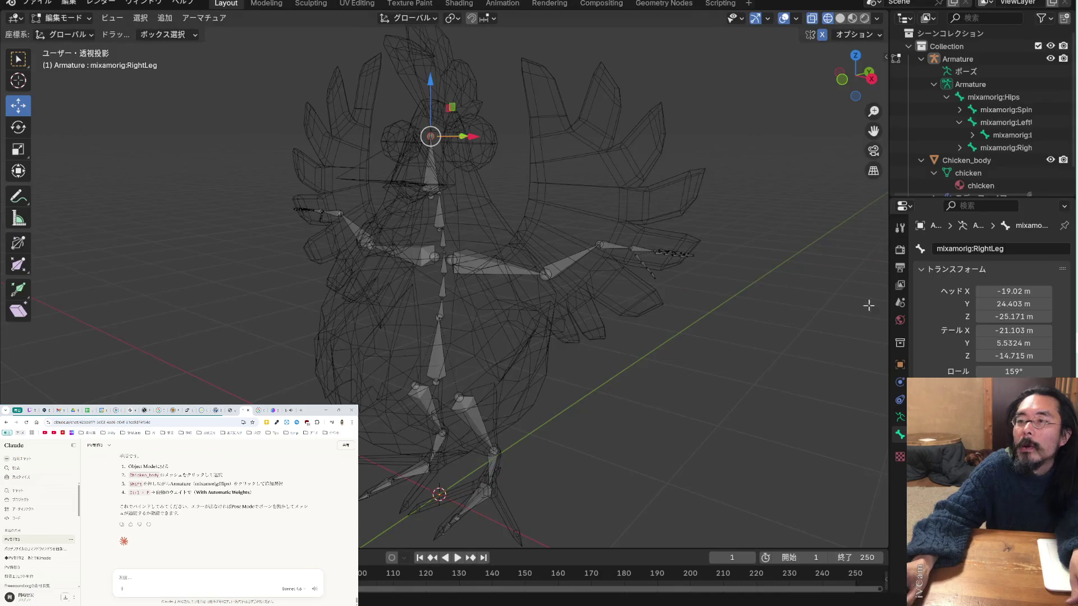
key(ctrl+s)
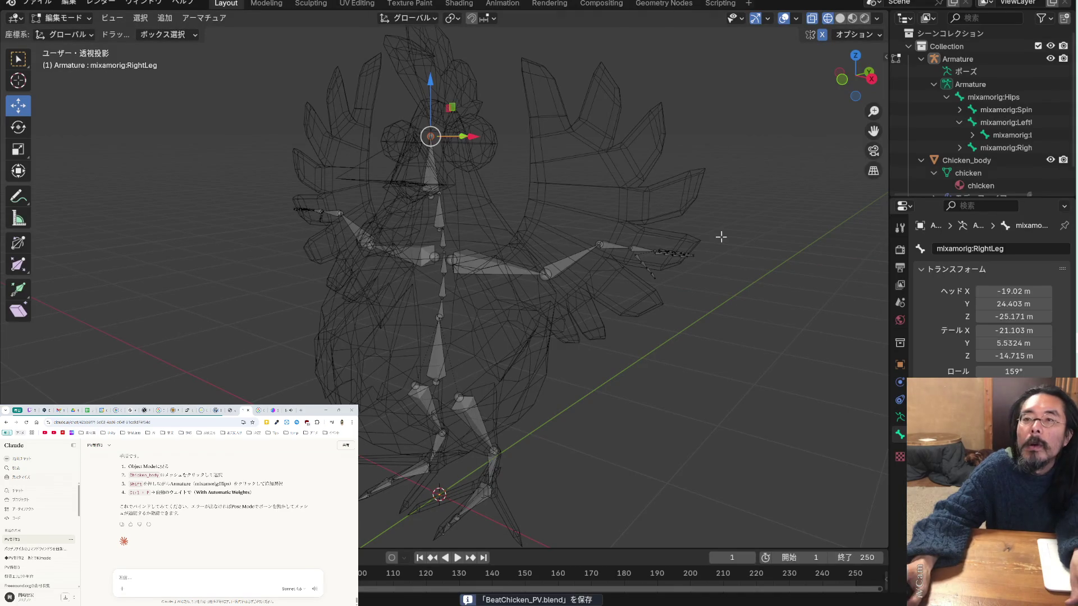
Switch to Object Mode, select the chicken mesh and use Solid viewport shading
click(84, 17)
click(82, 34)
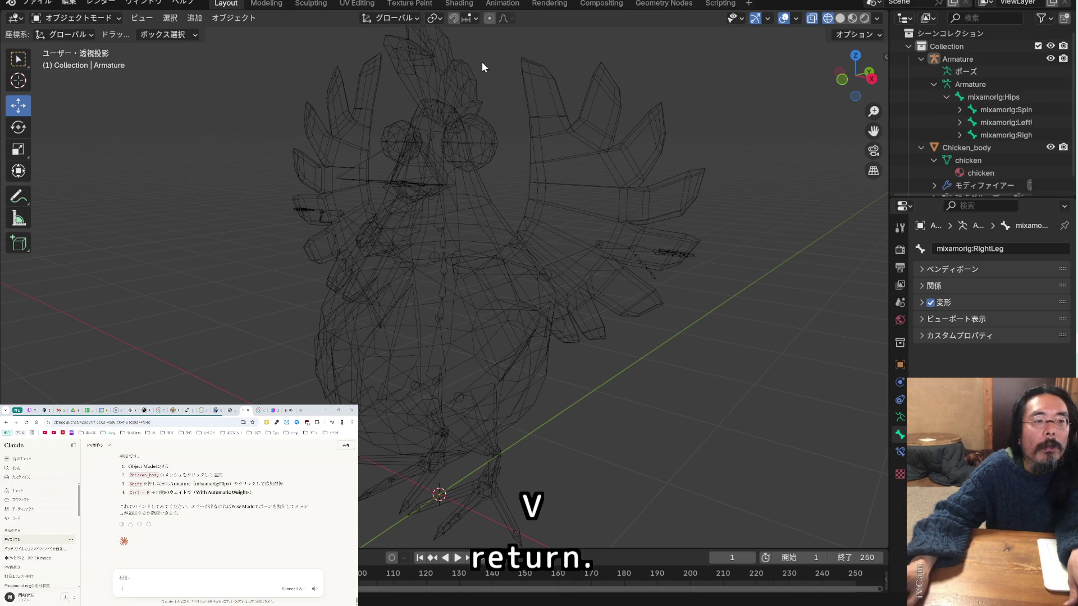
click(958, 160)
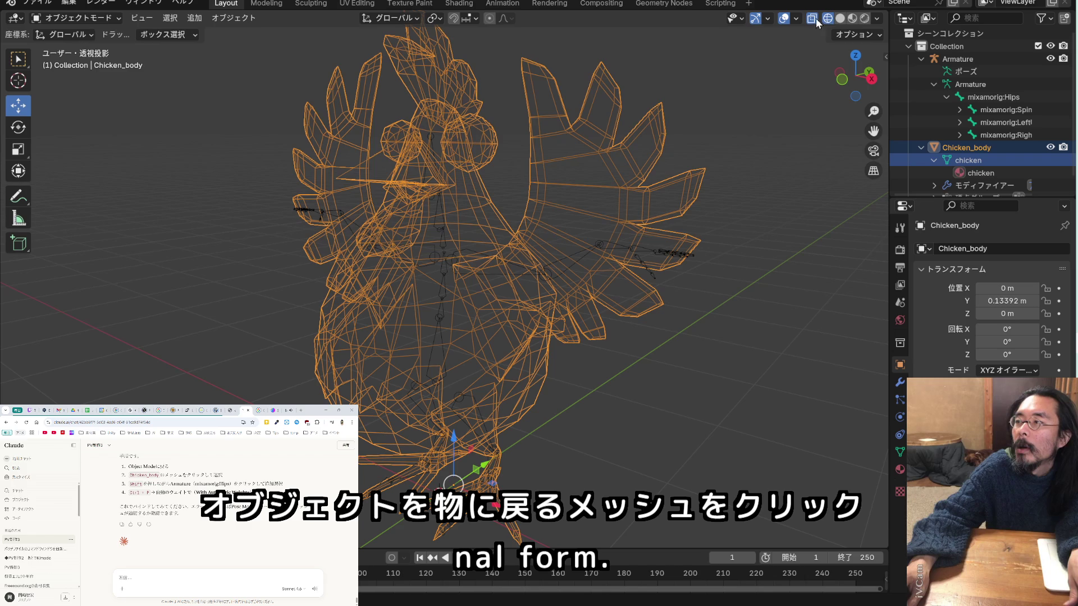
click(843, 20)
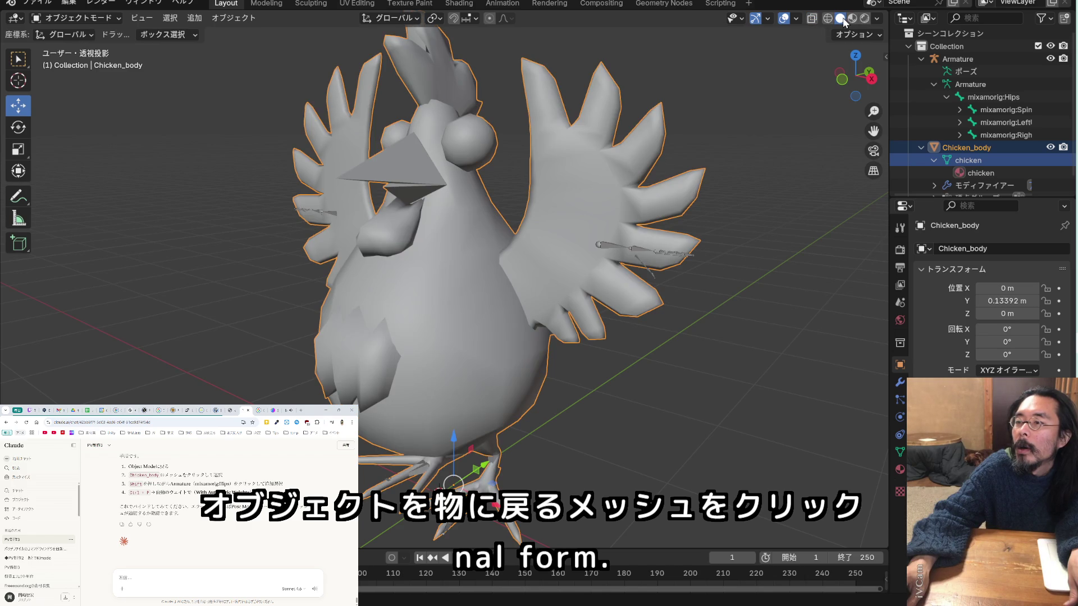
Browse the chicken mesh's material and data entries in the Outliner, making Chicken_body active
click(966, 176)
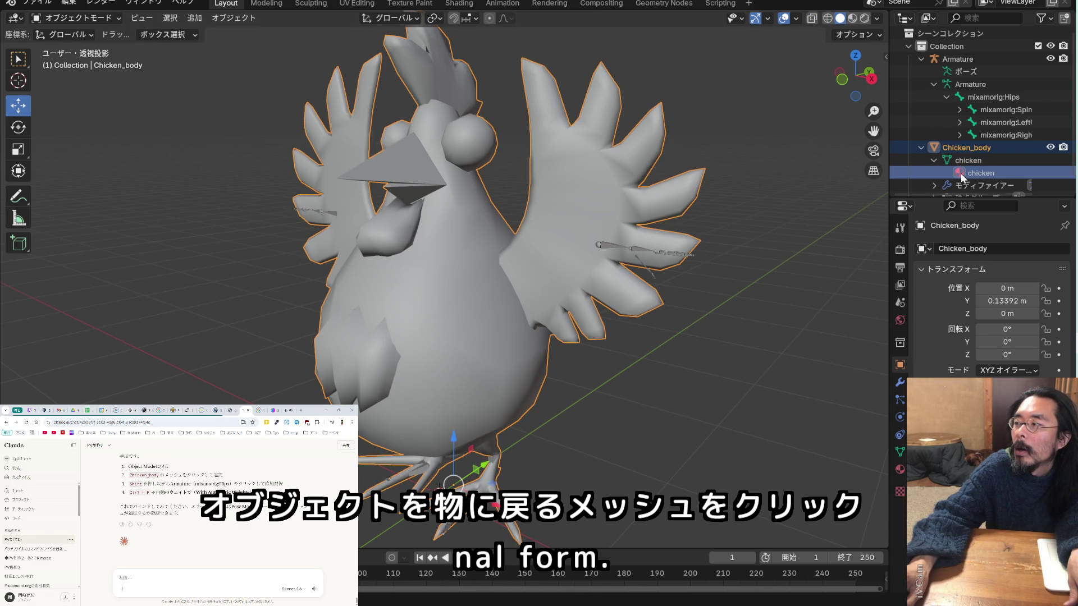
scroll(965, 179, down, 1)
click(947, 185)
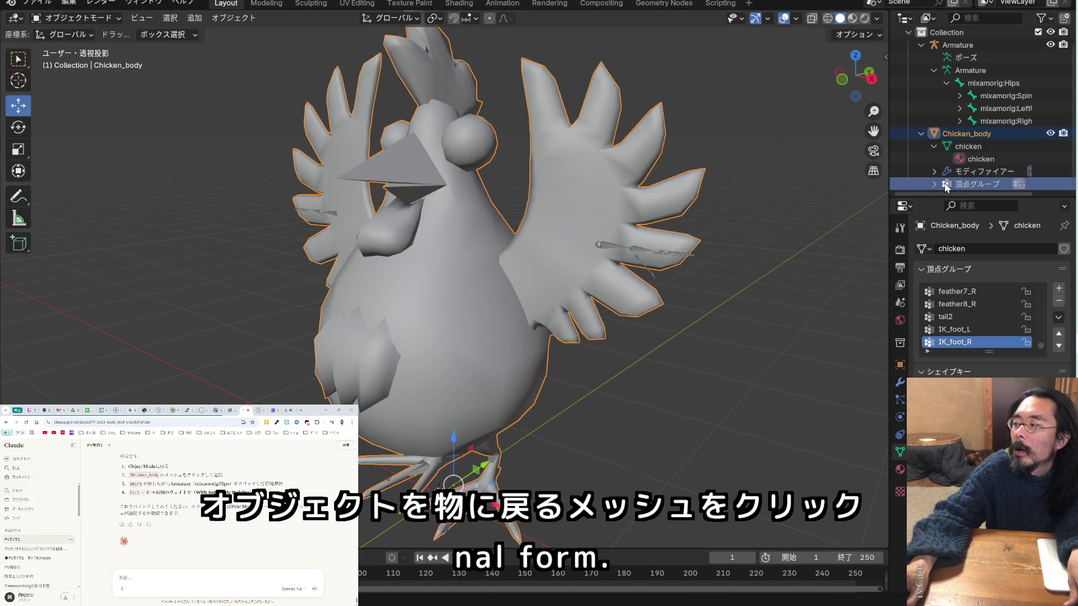
click(933, 147)
click(966, 160)
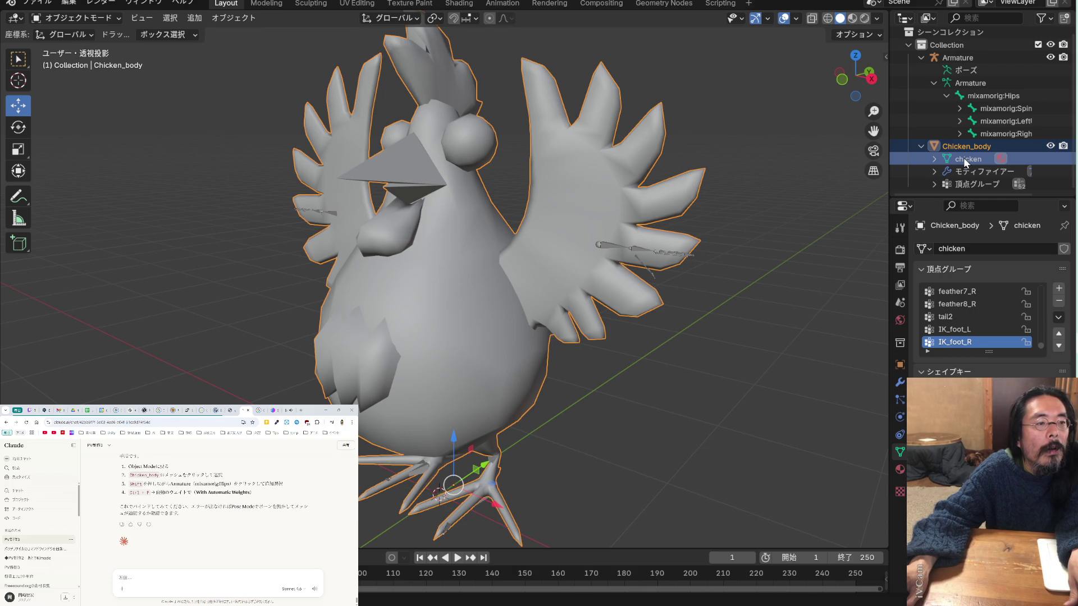
shift+click(973, 186)
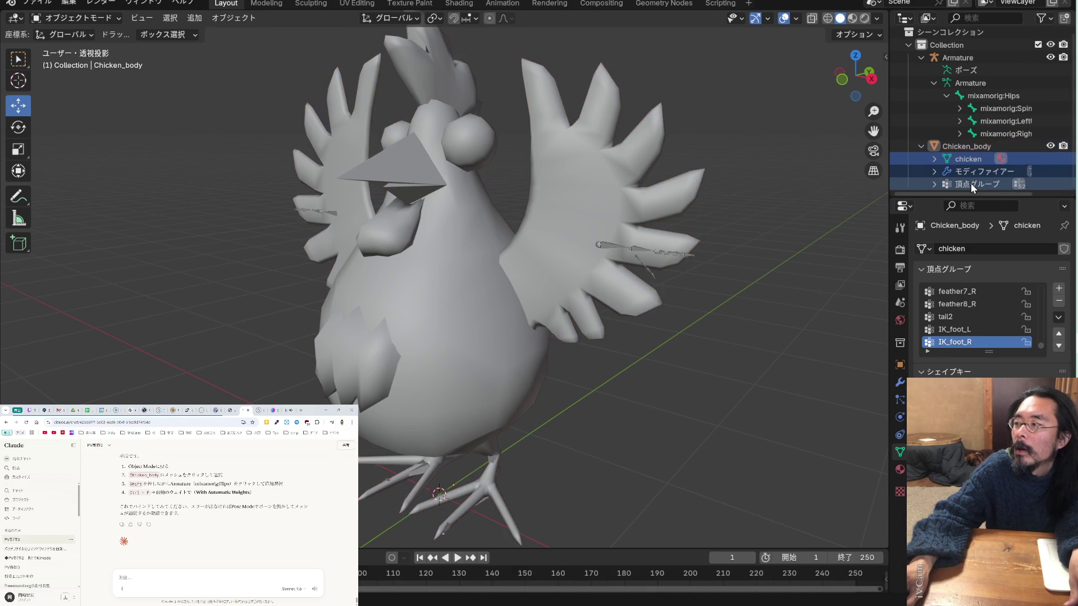
click(971, 184)
click(972, 174)
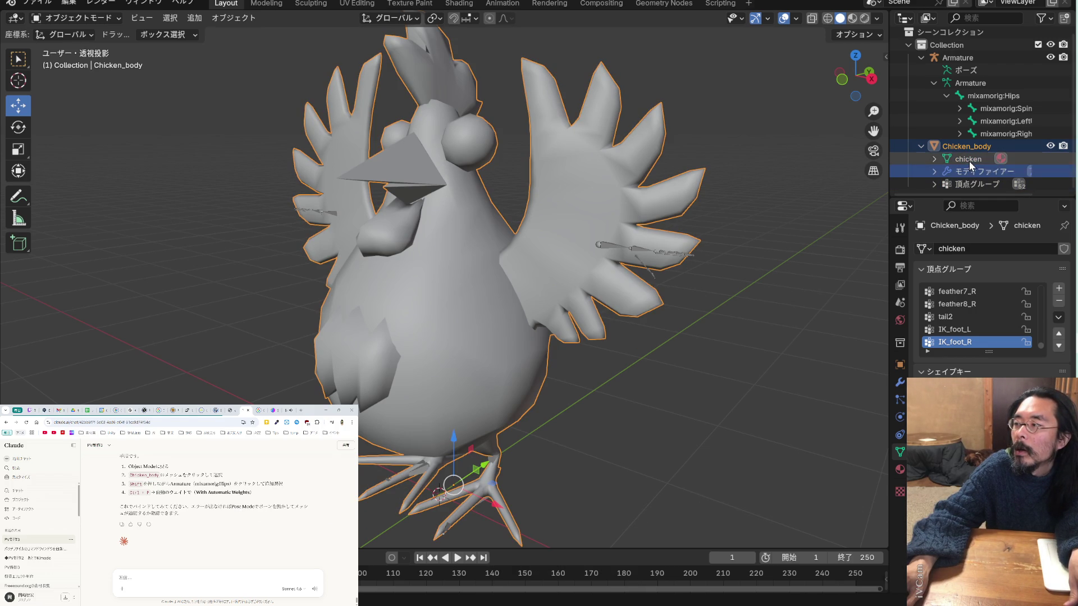
click(968, 148)
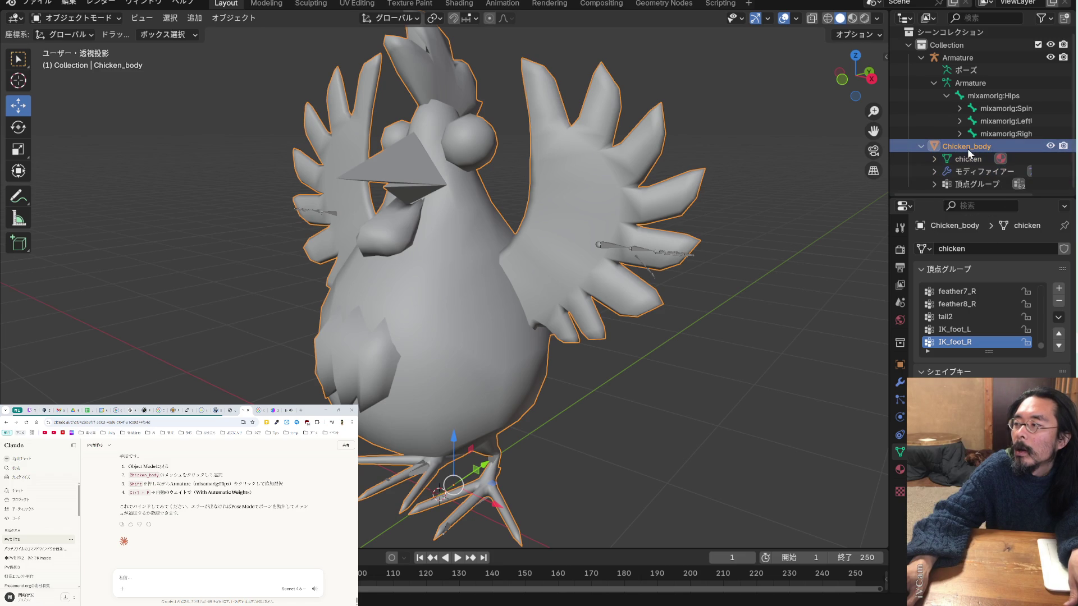
click(967, 161)
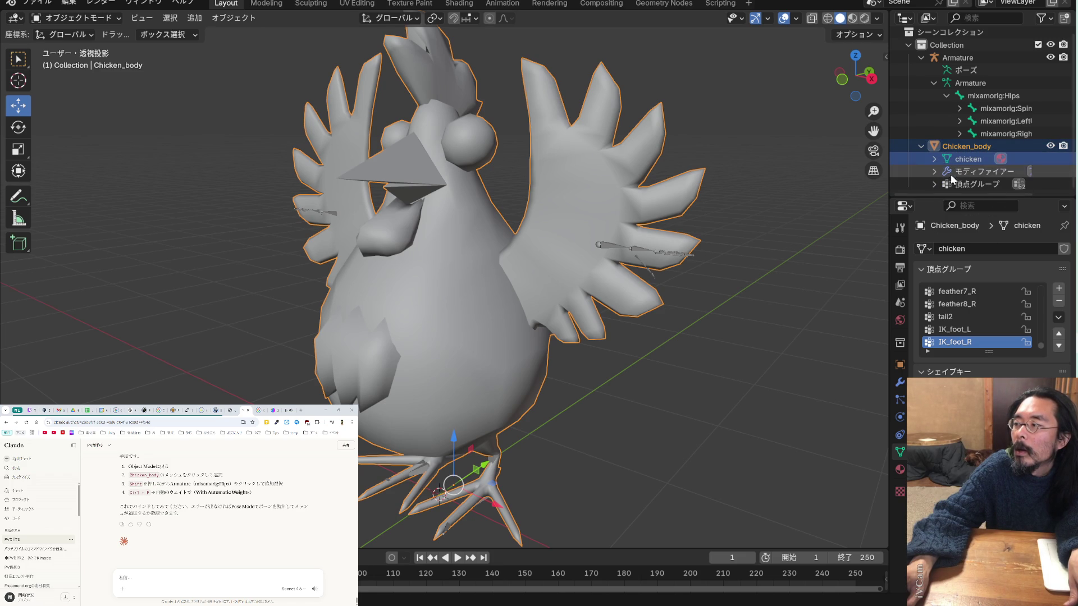
Expand the vertex groups (chest, neck, head, cocks1, cocks2), then reselect Chicken_body
click(935, 184)
scroll(953, 165, down, 3)
click(961, 133)
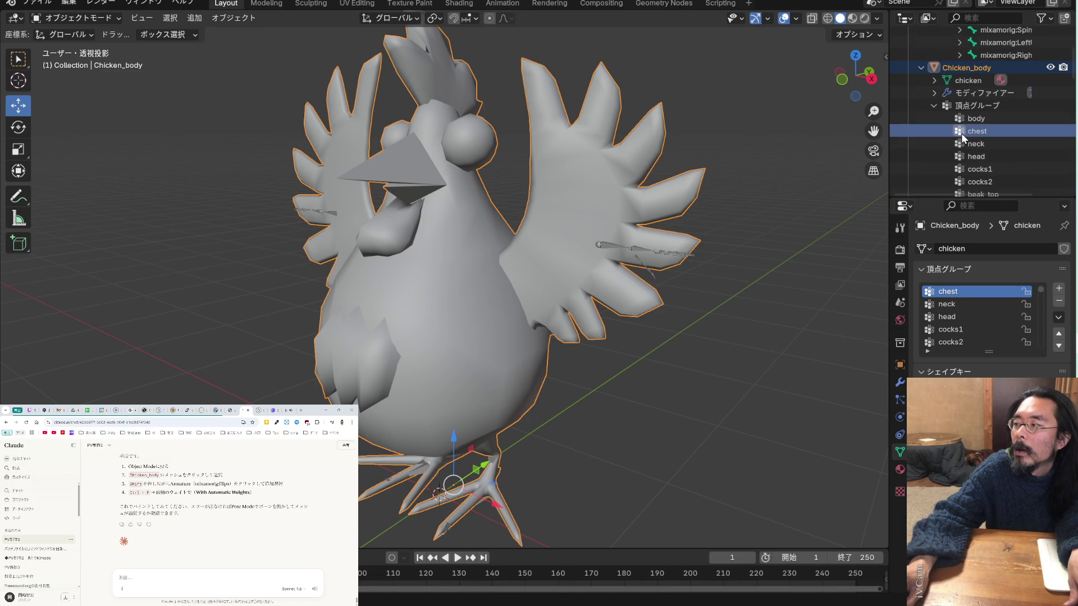
click(934, 106)
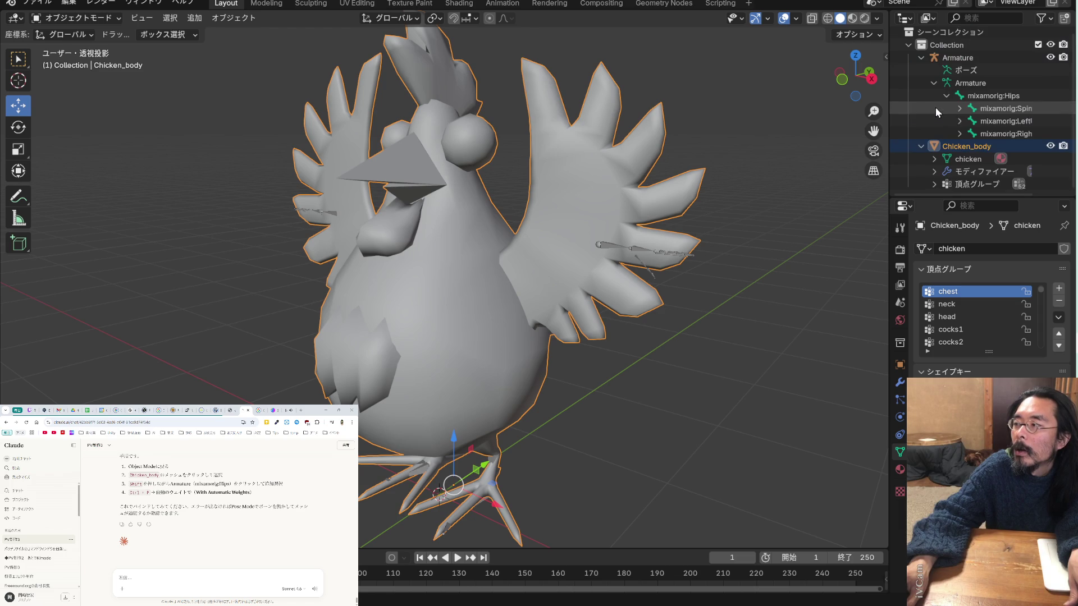
click(965, 162)
click(935, 159)
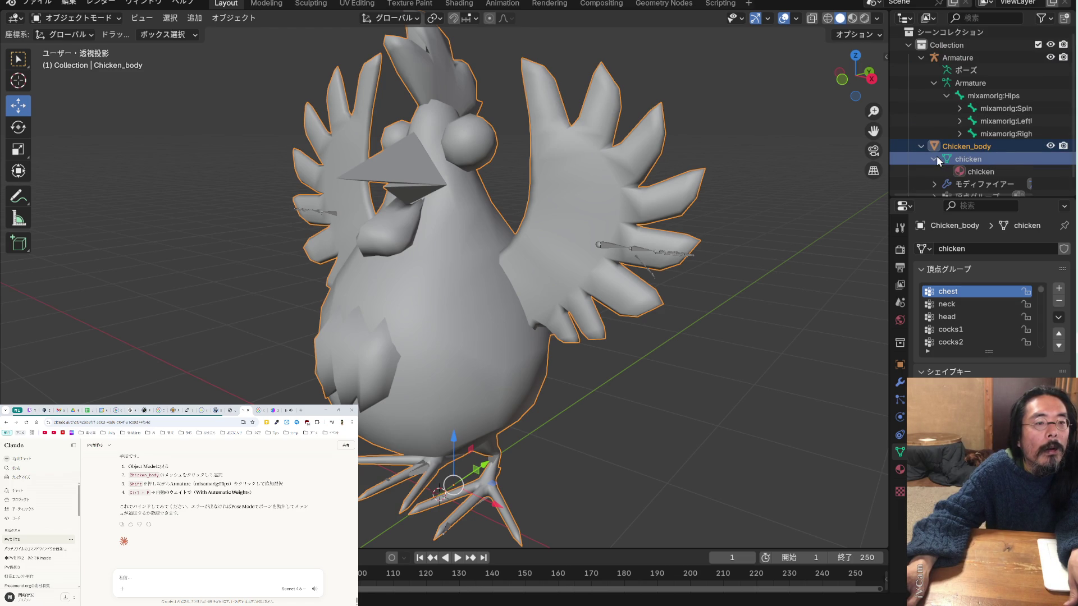
click(986, 149)
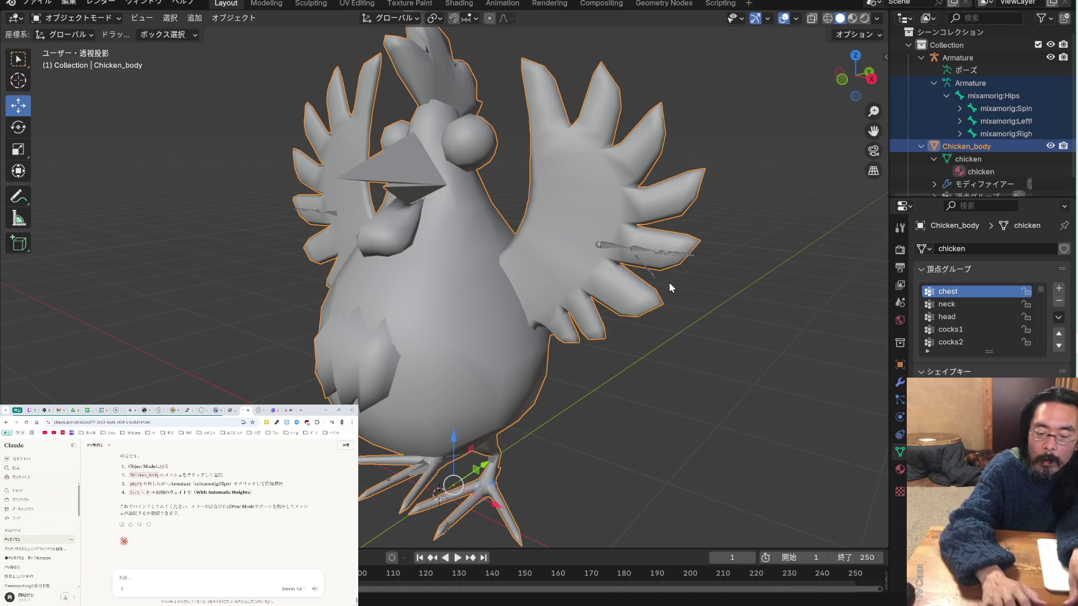
Open the Ctrl+P Parent To menu for Chicken_body, dismiss it, and select mixamorig:LeftUpLeg
key(ctrl+p)
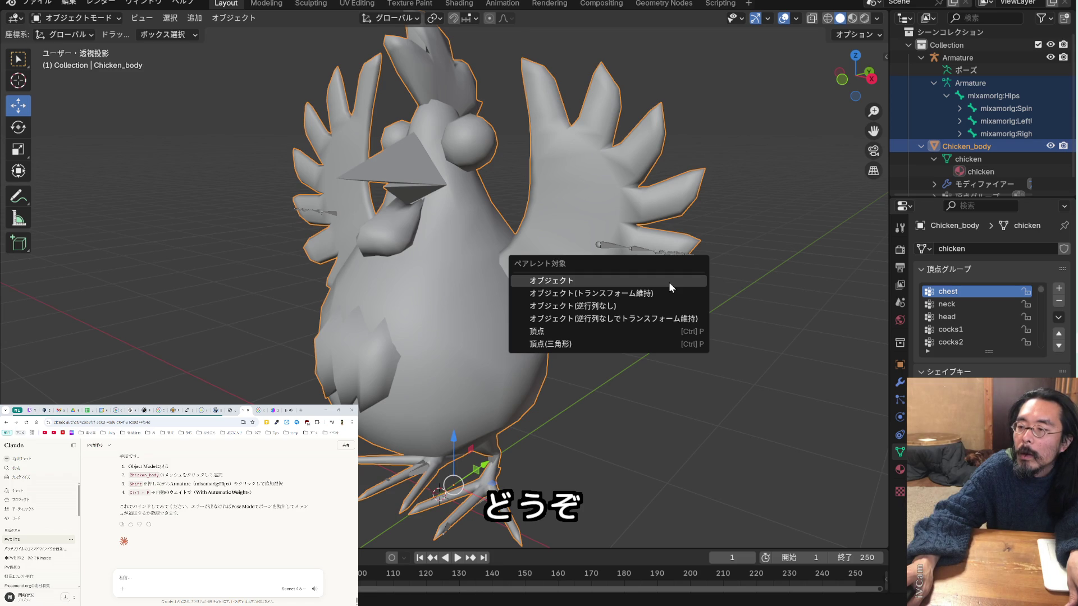
click(670, 335)
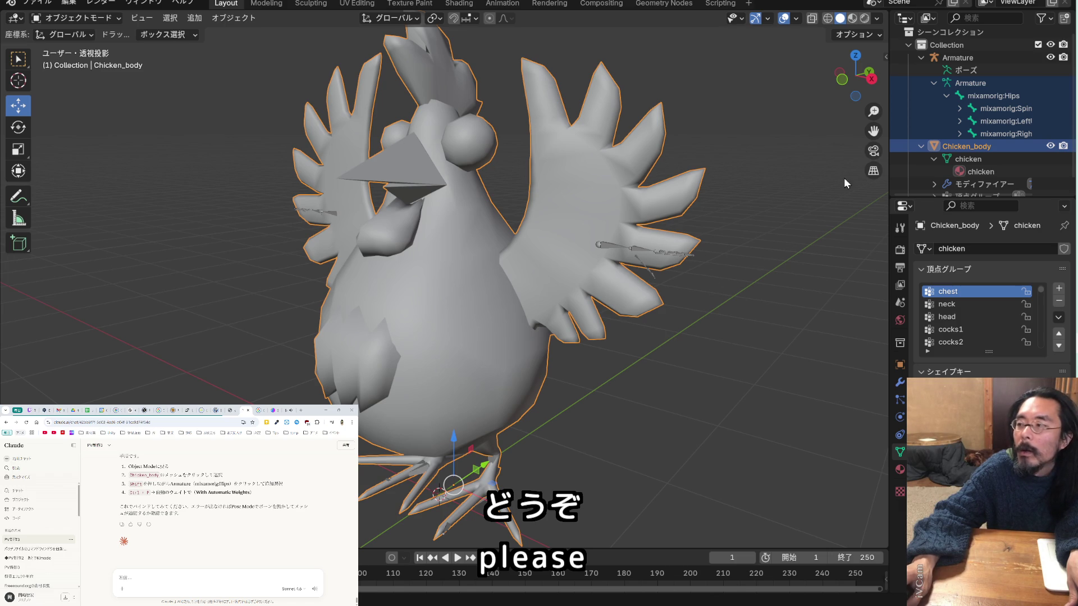
click(978, 128)
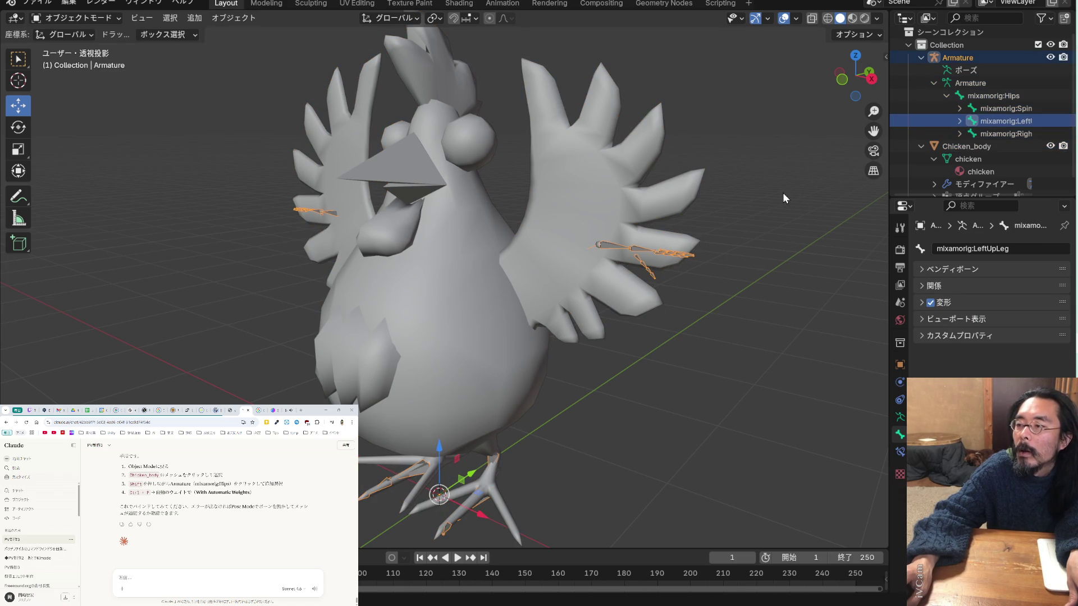
Expand the left leg bone hierarchy in the Outliner down to mixamorig:LeftToeBase
click(958, 121)
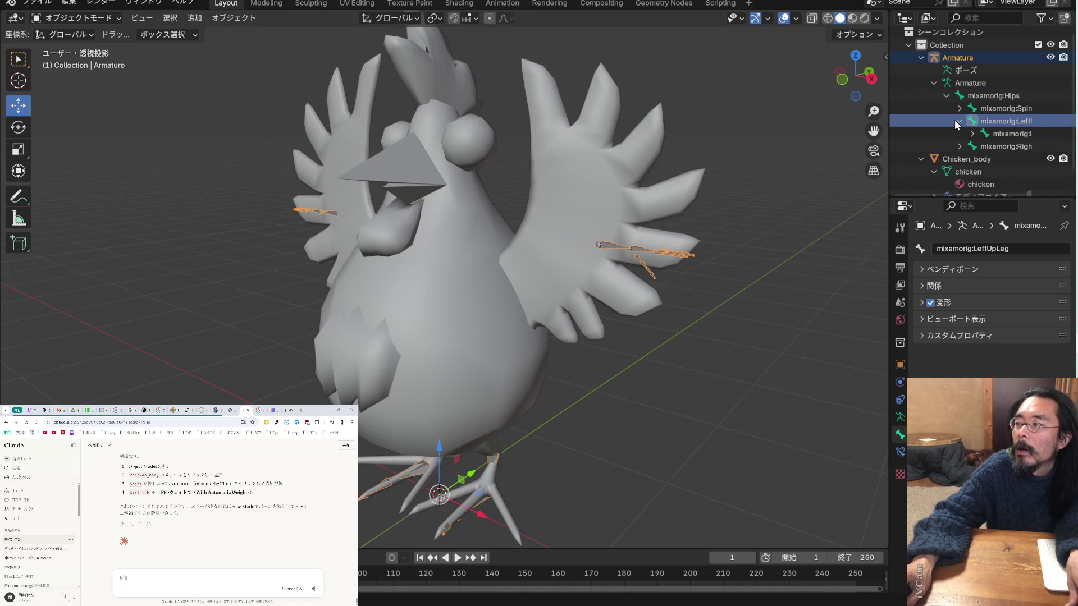
click(971, 133)
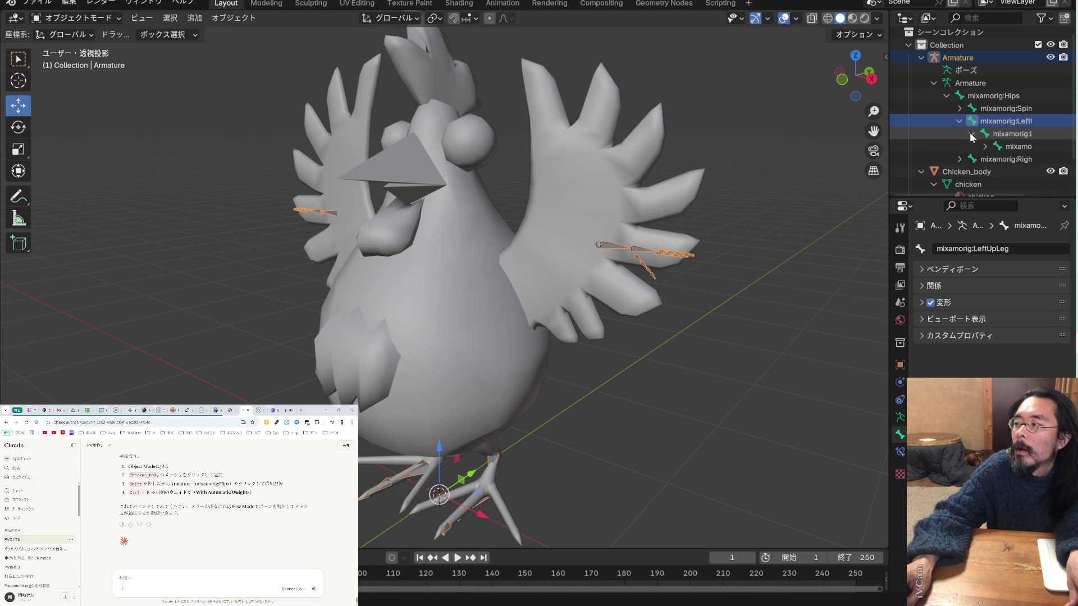
click(984, 146)
click(1025, 161)
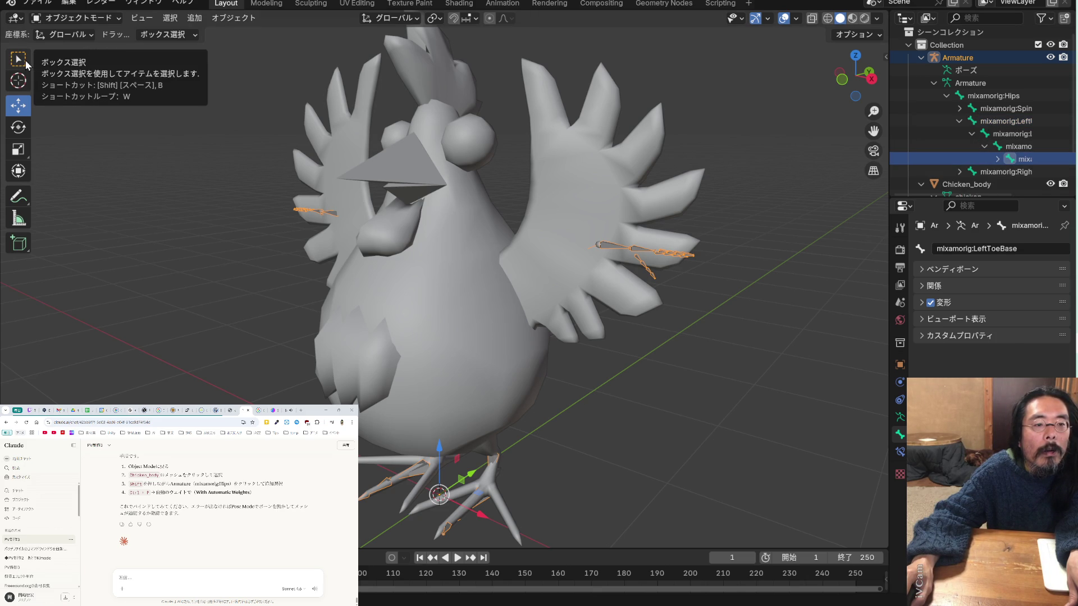
Put the armature in Pose Mode, select mixamorig:Hips, and switch to Wireframe shading
click(95, 20)
click(87, 60)
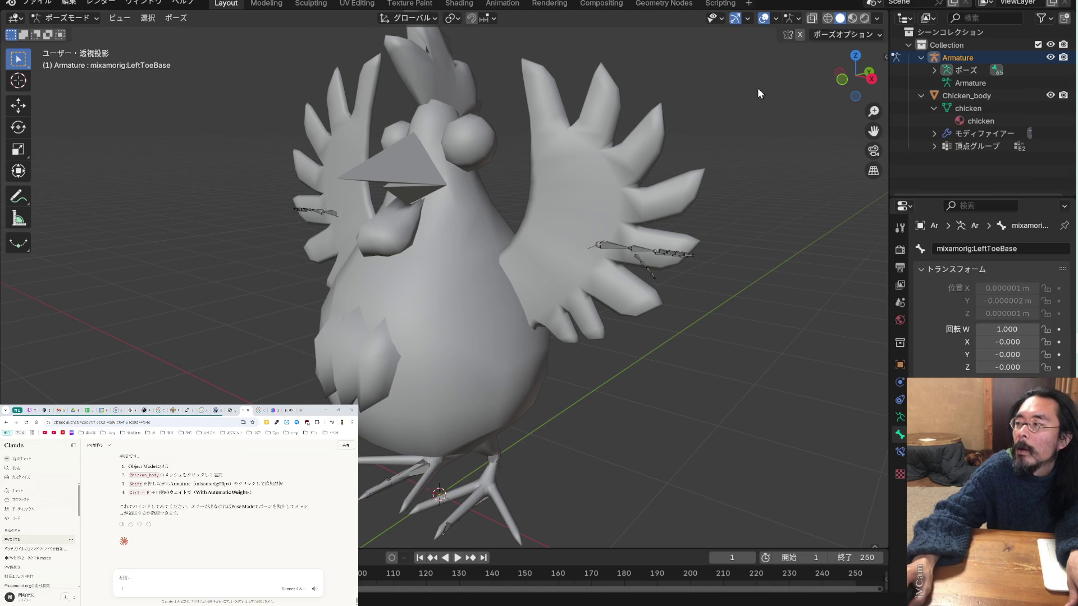
click(934, 71)
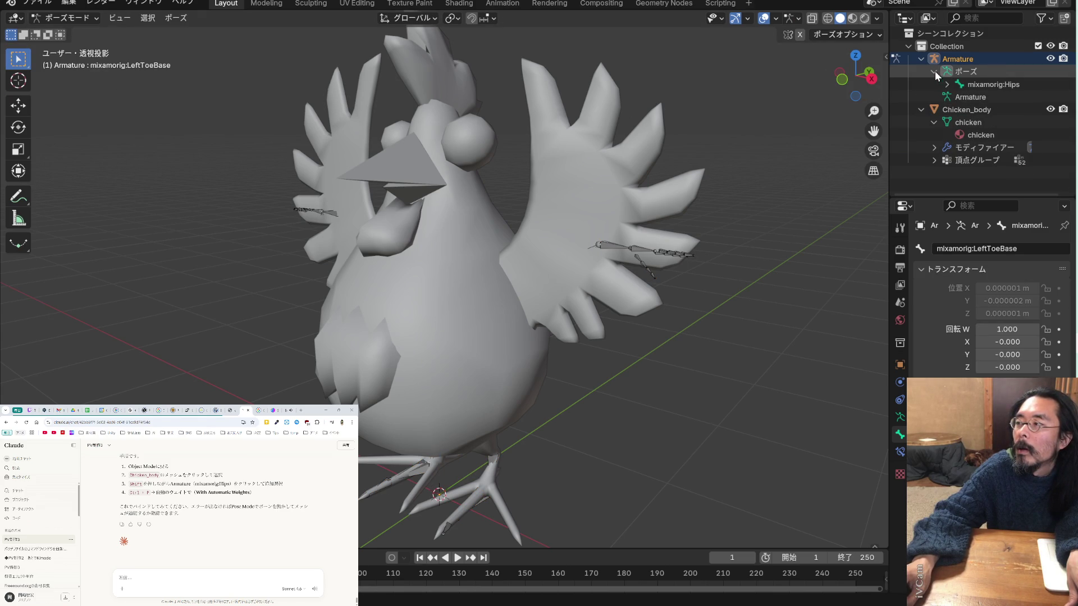
click(970, 89)
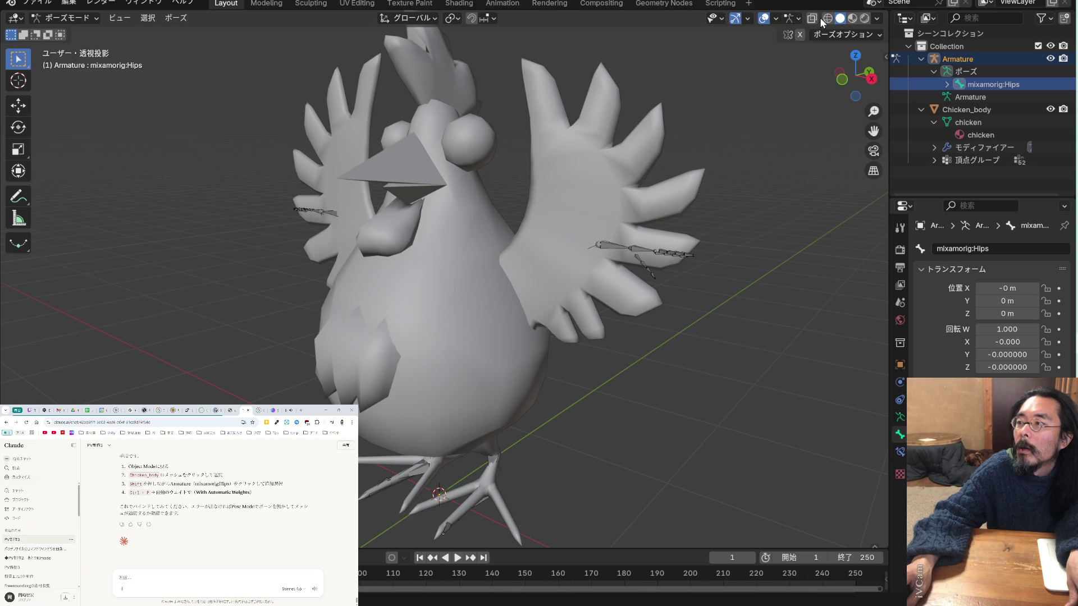
click(828, 18)
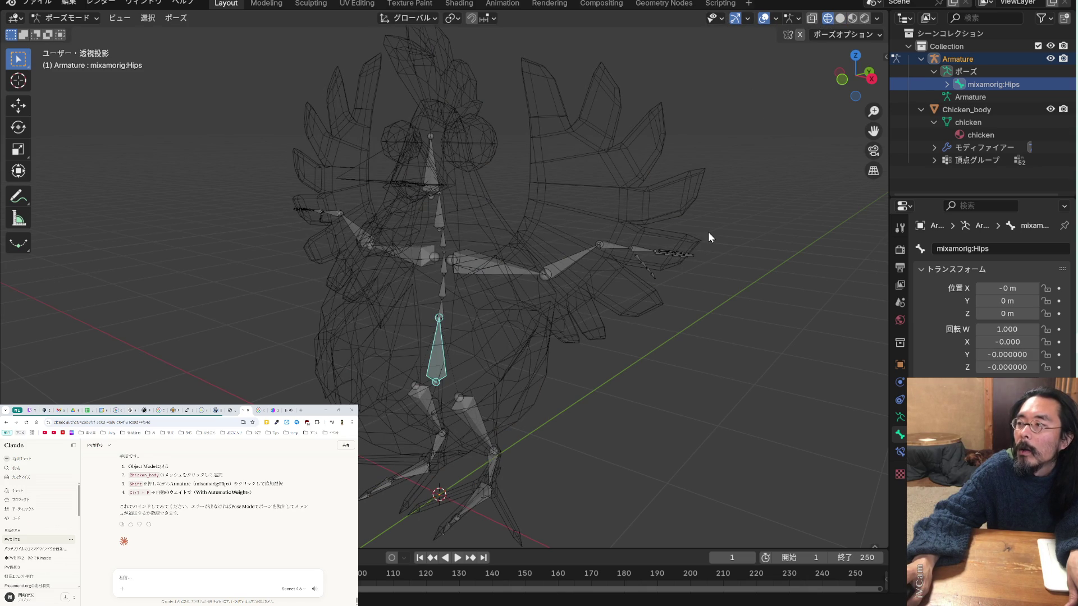
click(689, 243)
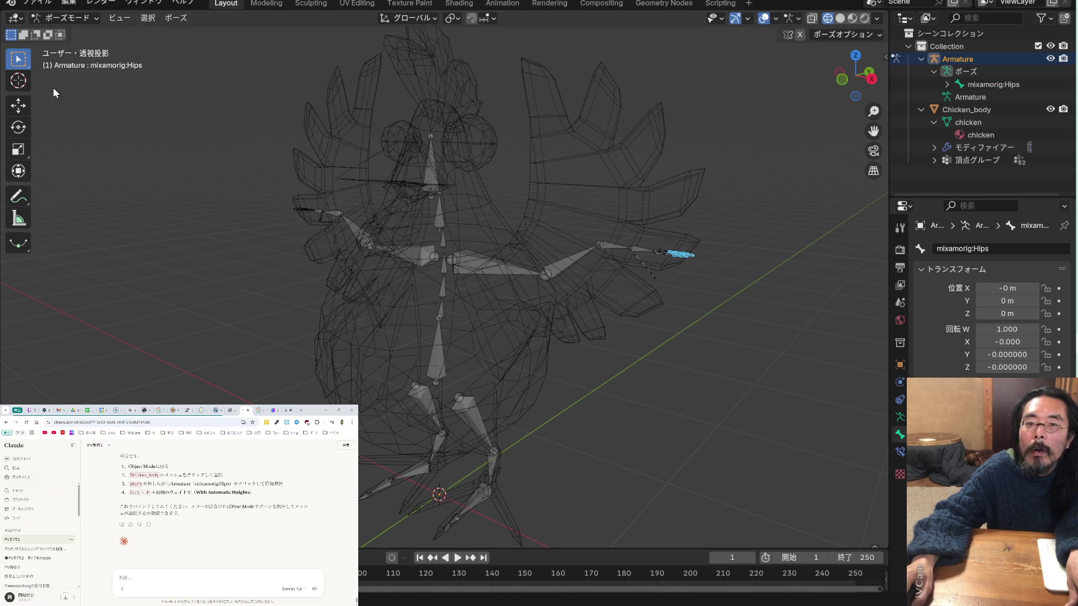
click(18, 105)
drag(673, 196, 668, 179)
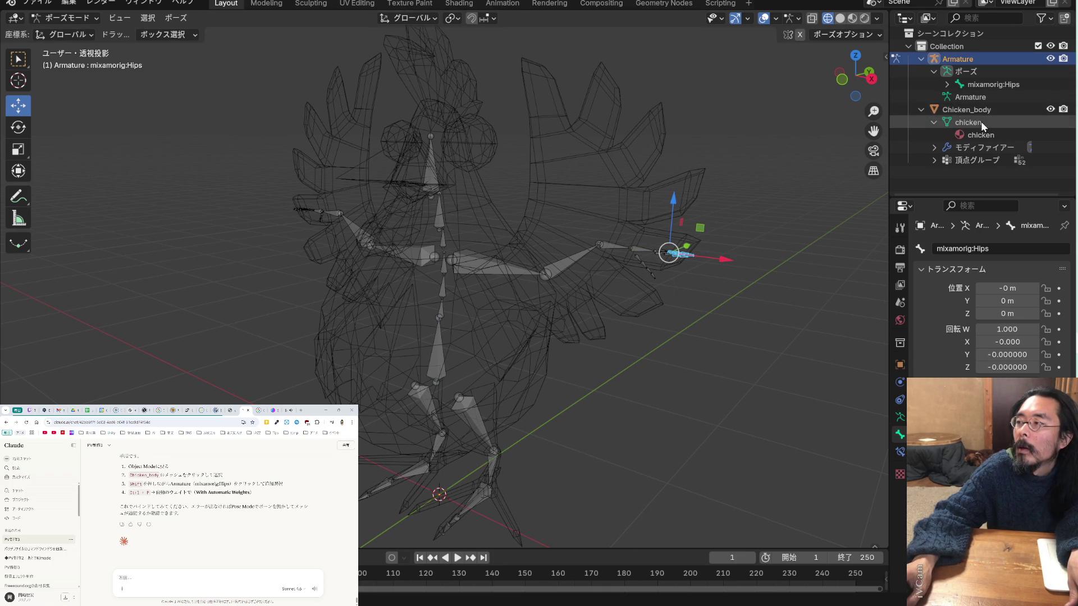
click(934, 72)
click(961, 85)
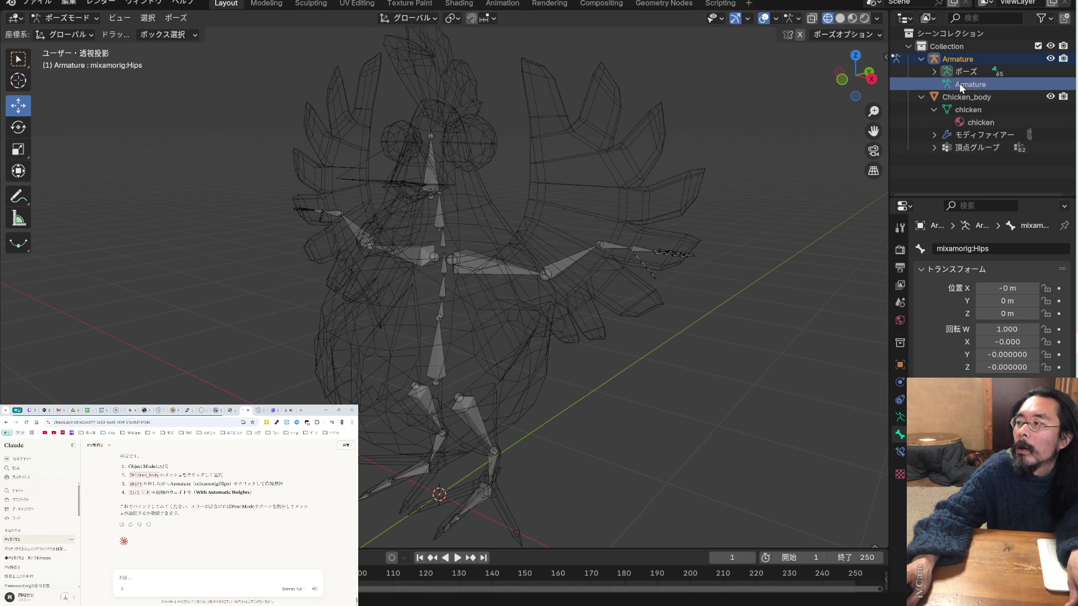
click(635, 271)
drag(607, 205, 605, 168)
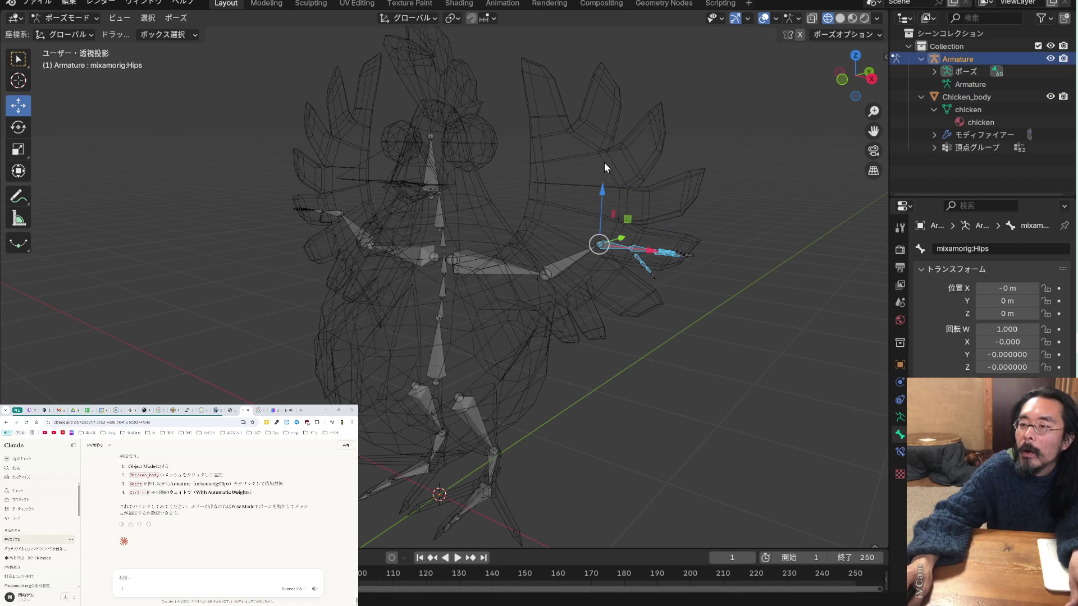
click(726, 203)
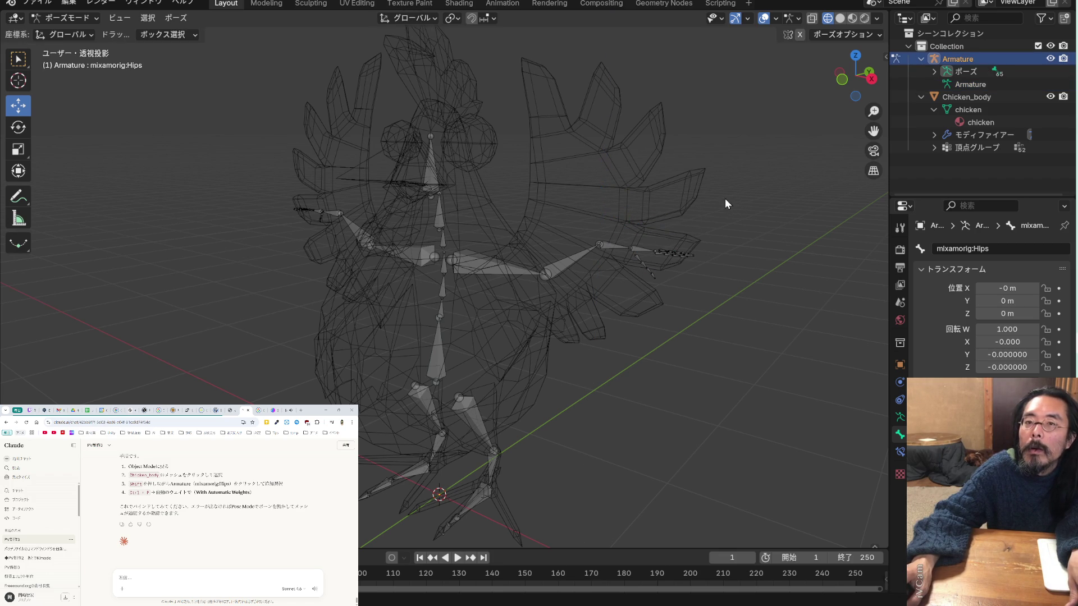
click(968, 112)
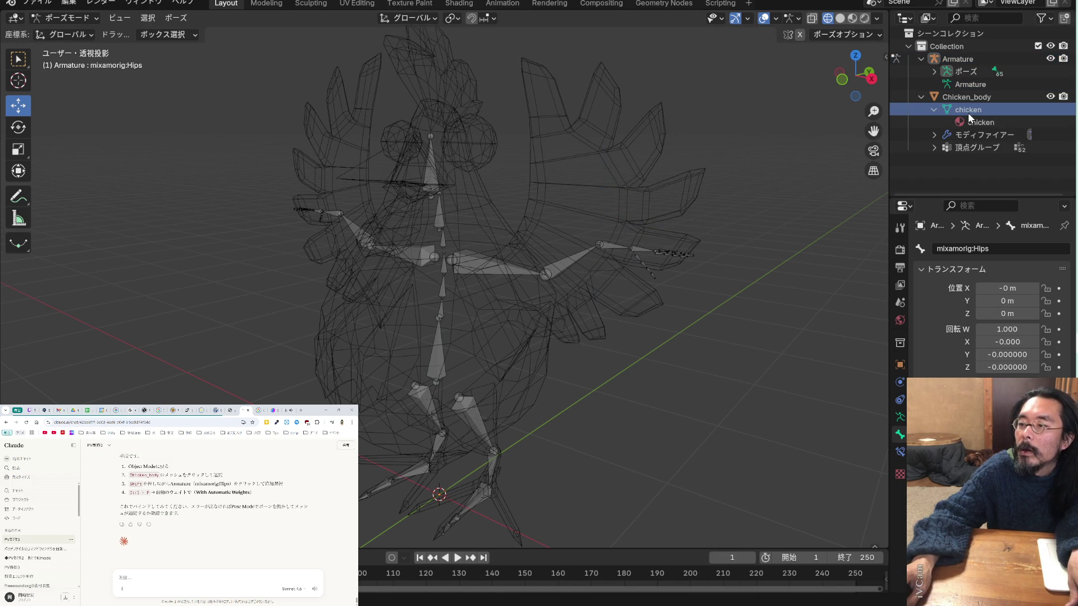
drag(713, 244, 682, 268)
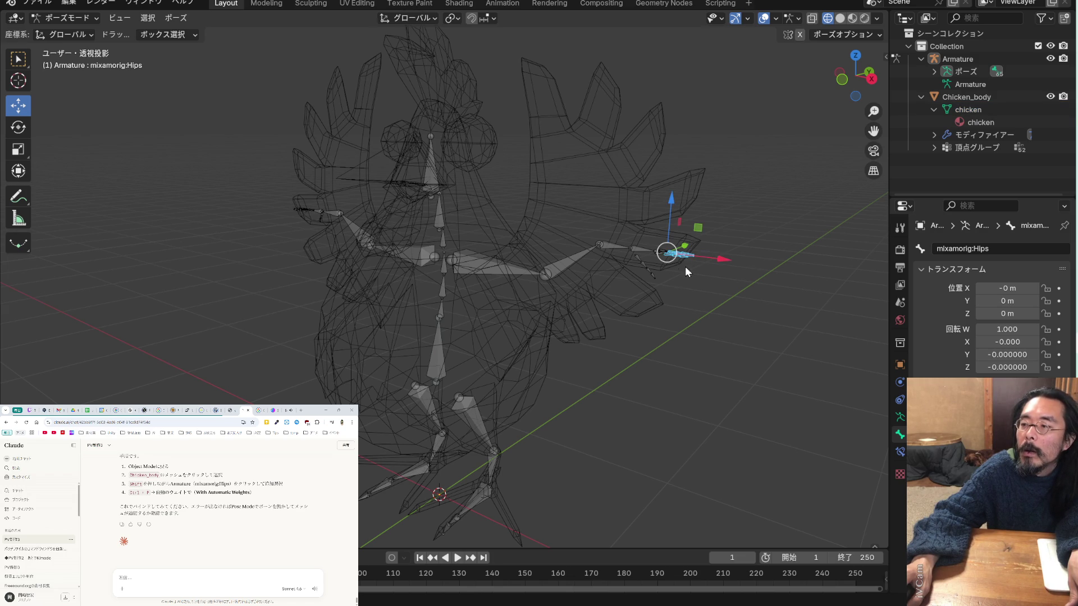
click(732, 249)
mouse_move(505, 235)
mouse_down()
mouse_move(452, 286)
mouse_move(513, 272)
mouse_up()
key(Escape)
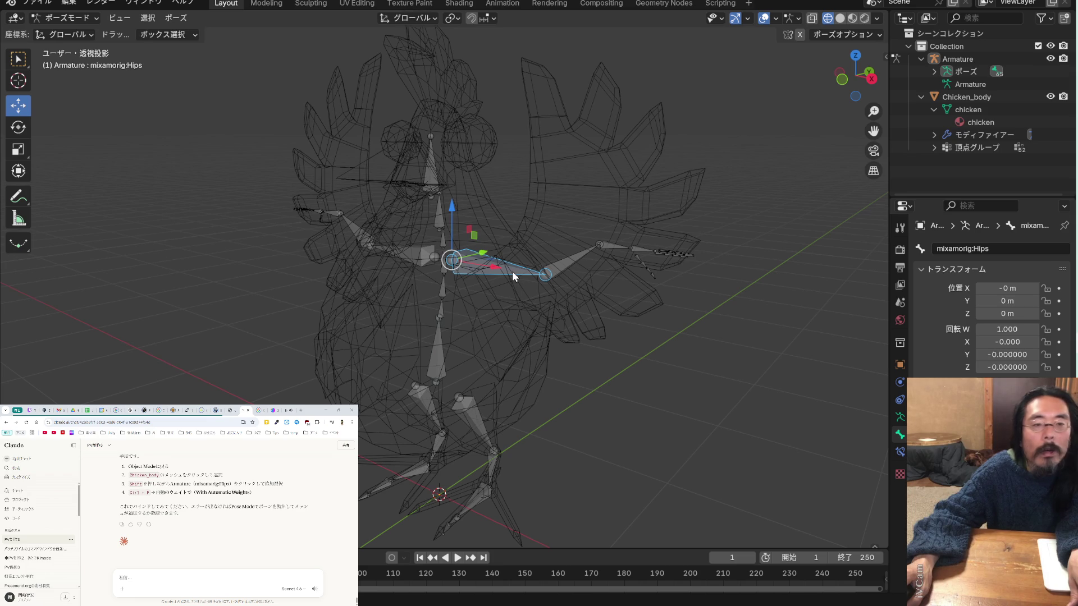
click(989, 102)
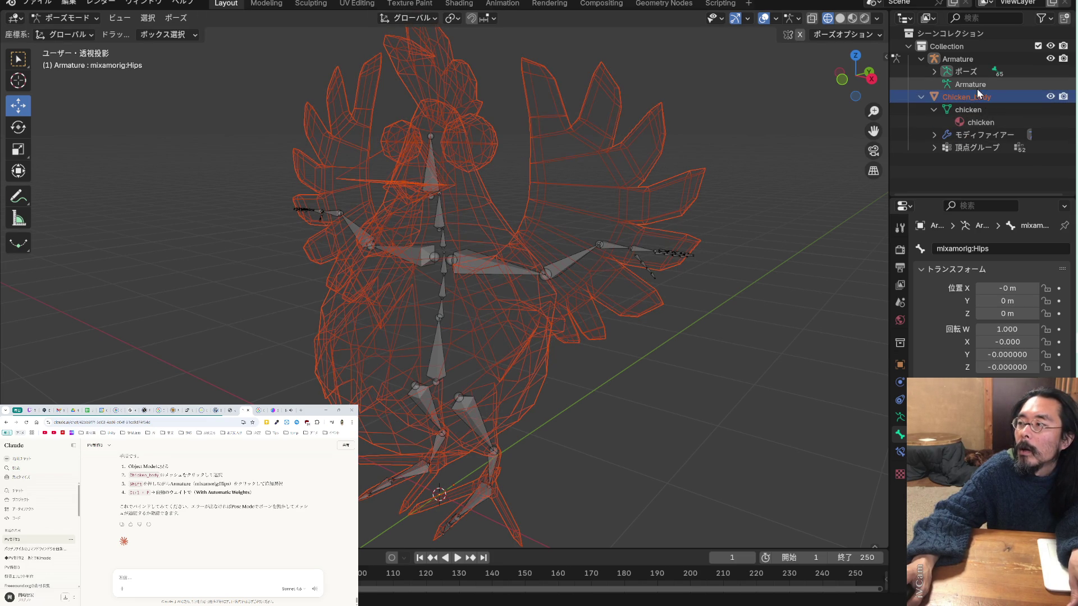
Select Chicken_body and the Armature, then parent the mesh to it With Automatic Weights
right_click(975, 84)
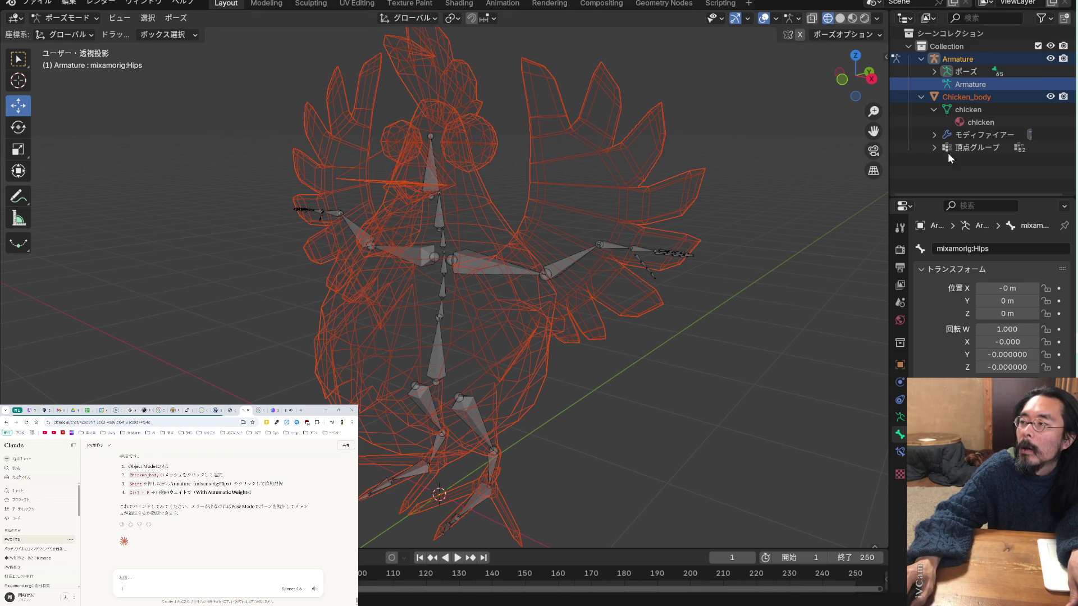
click(977, 110)
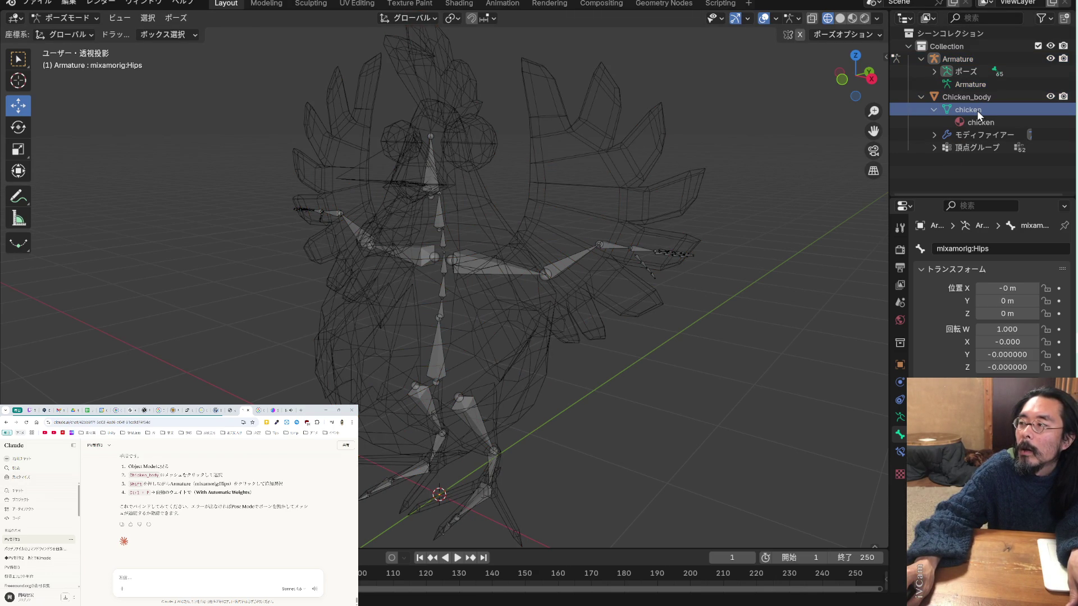
click(979, 123)
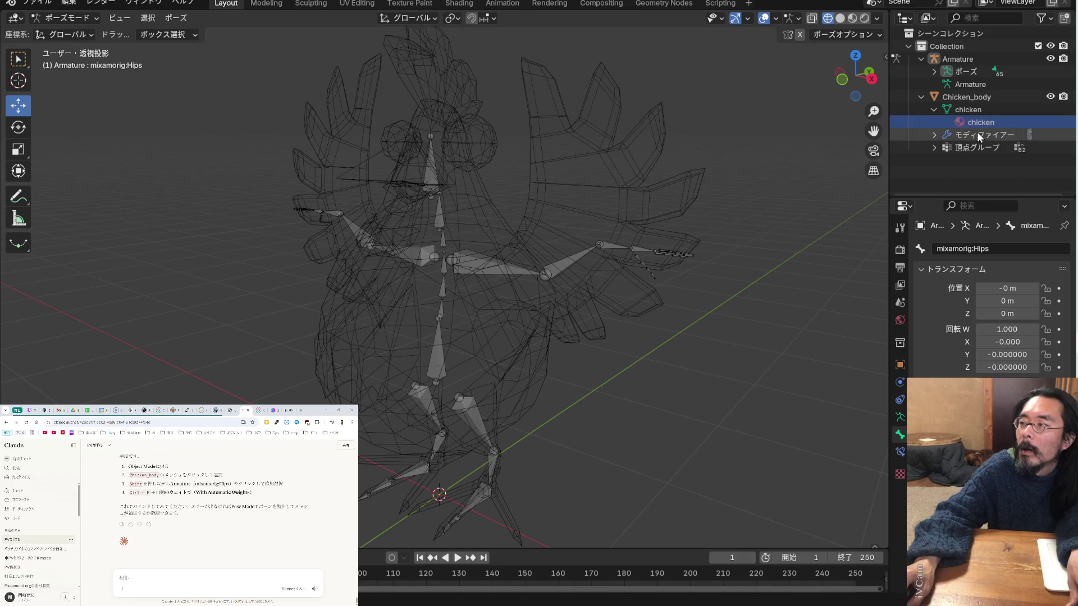
click(978, 112)
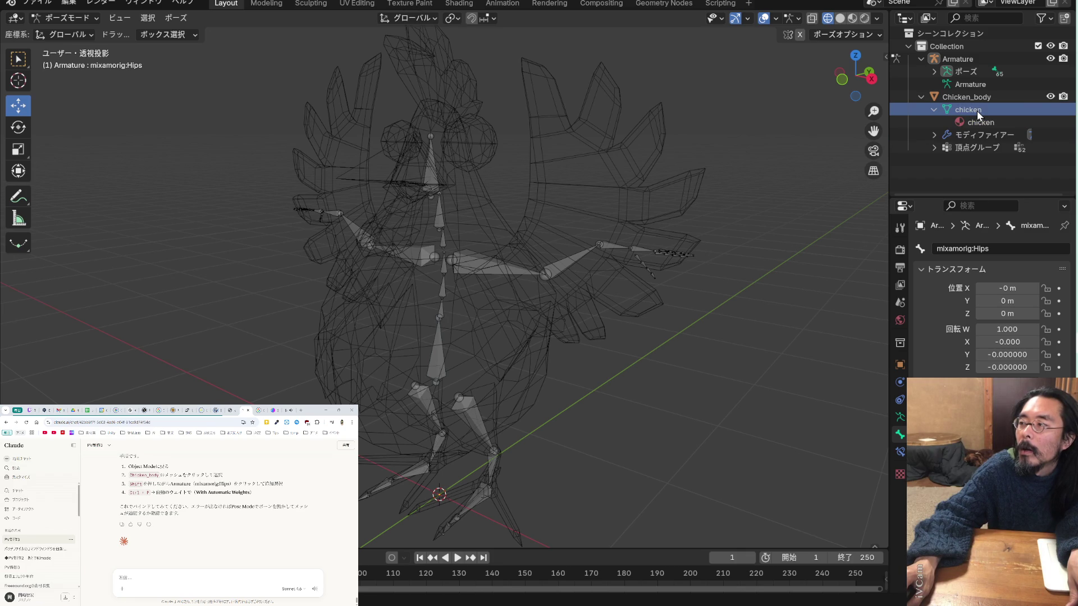
shift+click(973, 85)
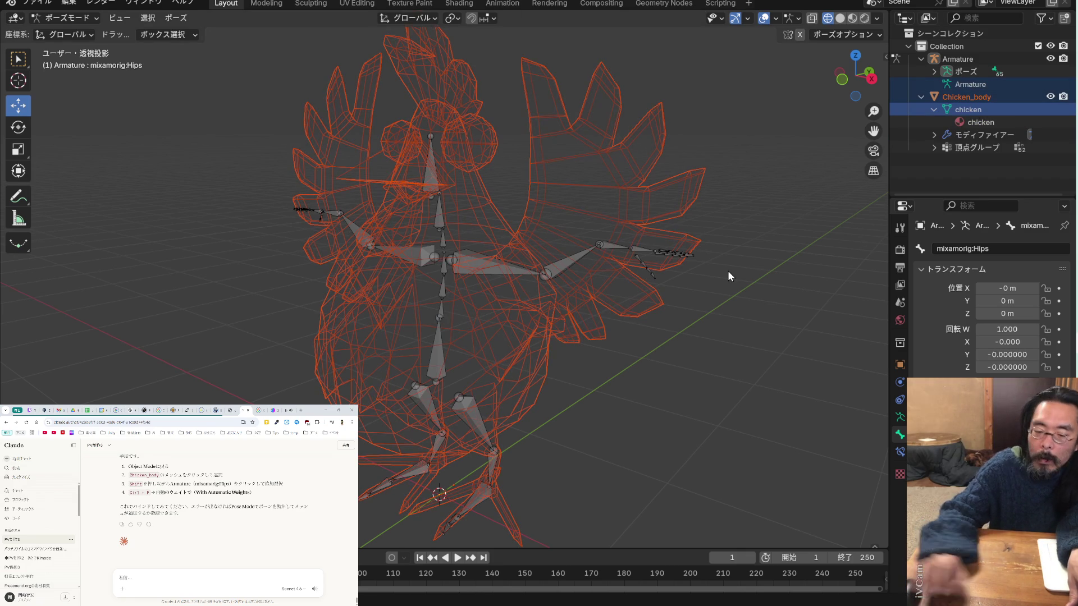
key(ctrl+p)
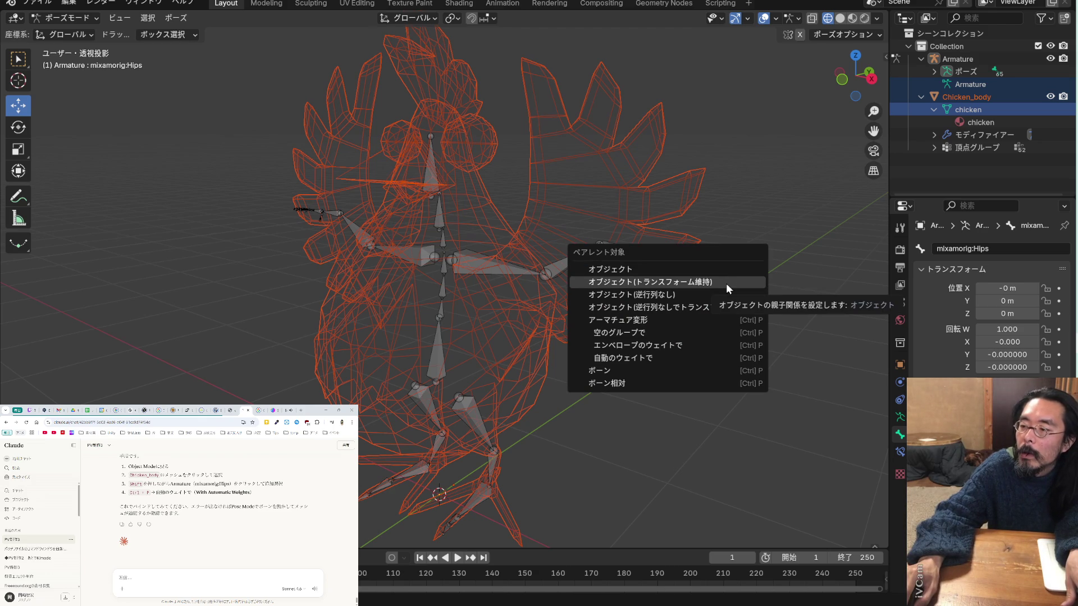
click(716, 362)
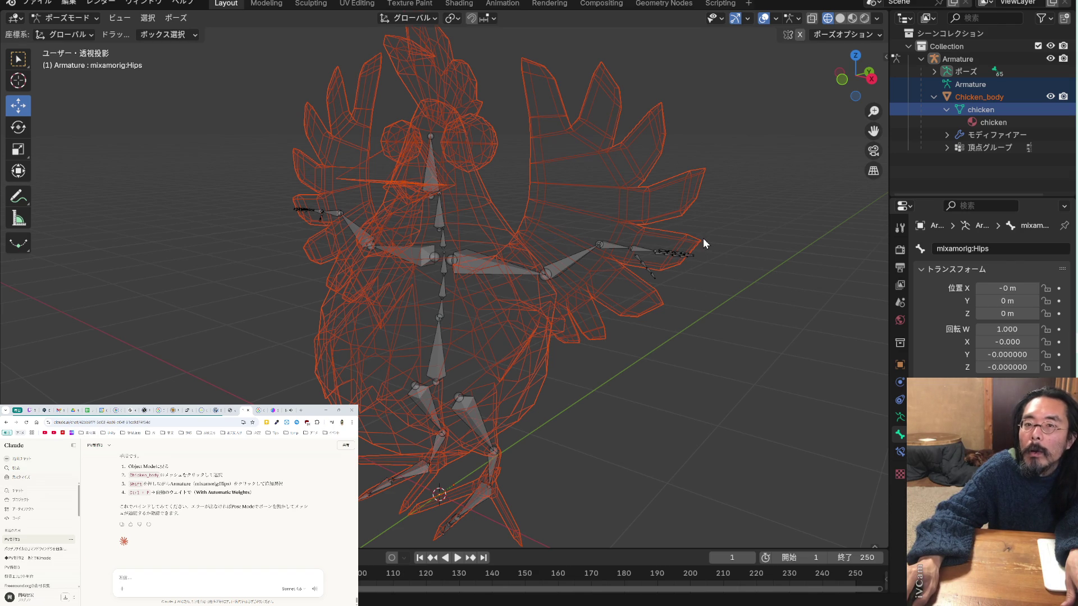
Select the right-hand arm bone and test moving it vertically
click(673, 254)
drag(587, 219, 608, 256)
mouse_move(548, 224)
mouse_down()
mouse_move(549, 207)
mouse_move(547, 223)
mouse_up()
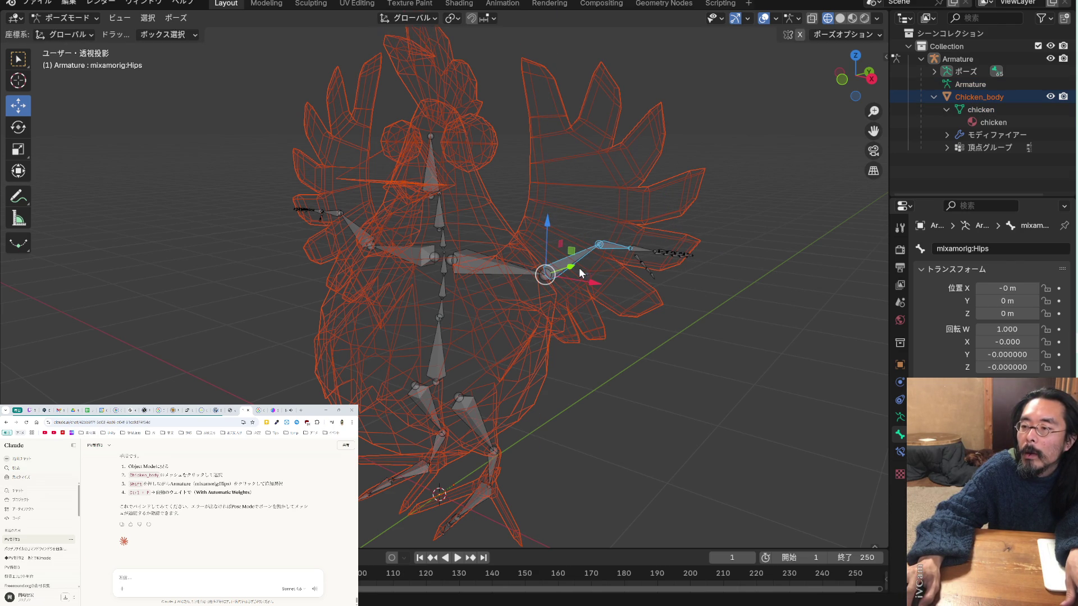
Test-rotate the arm bones upward, undo the rotation, and deselect the bone
click(27, 129)
drag(569, 265, 561, 236)
key(ctrl+z)
click(640, 329)
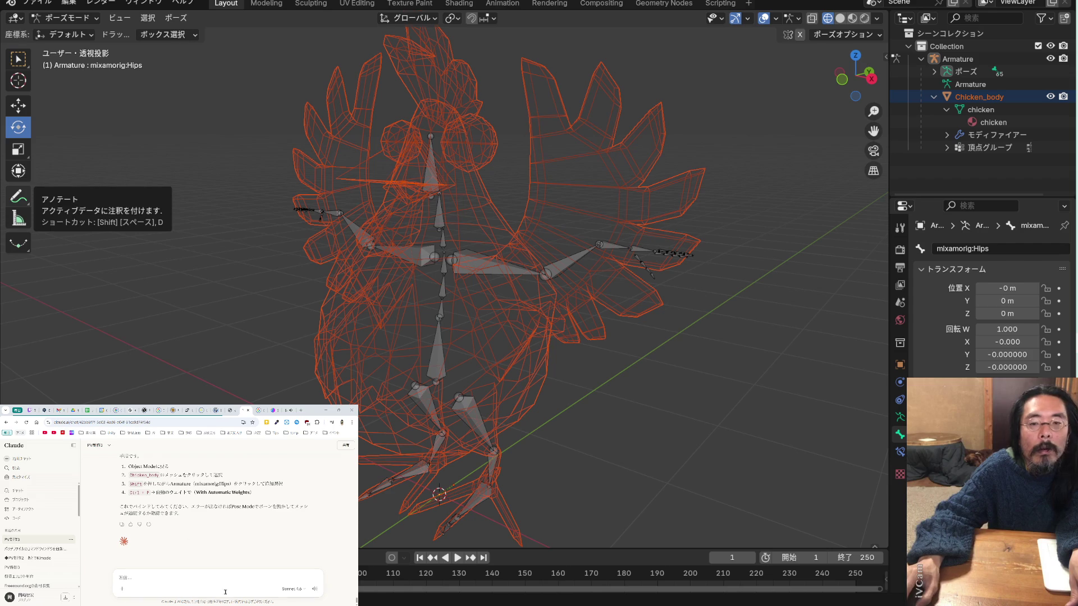
Ask Claude in the chat what comes next, then save BeatChicken_PV.blend
click(206, 580)
text(OK)
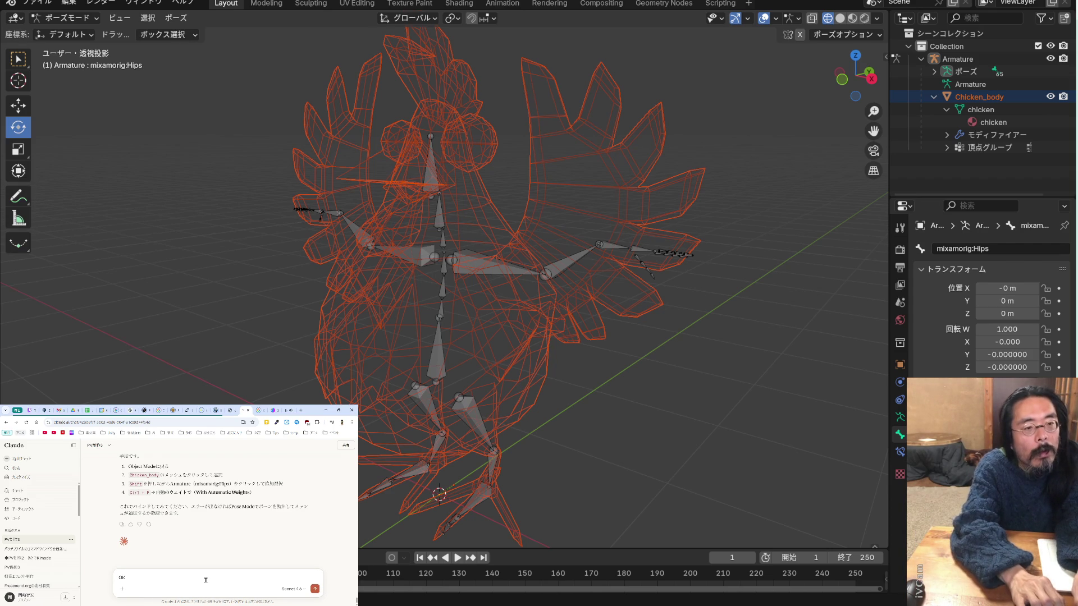
text(て)
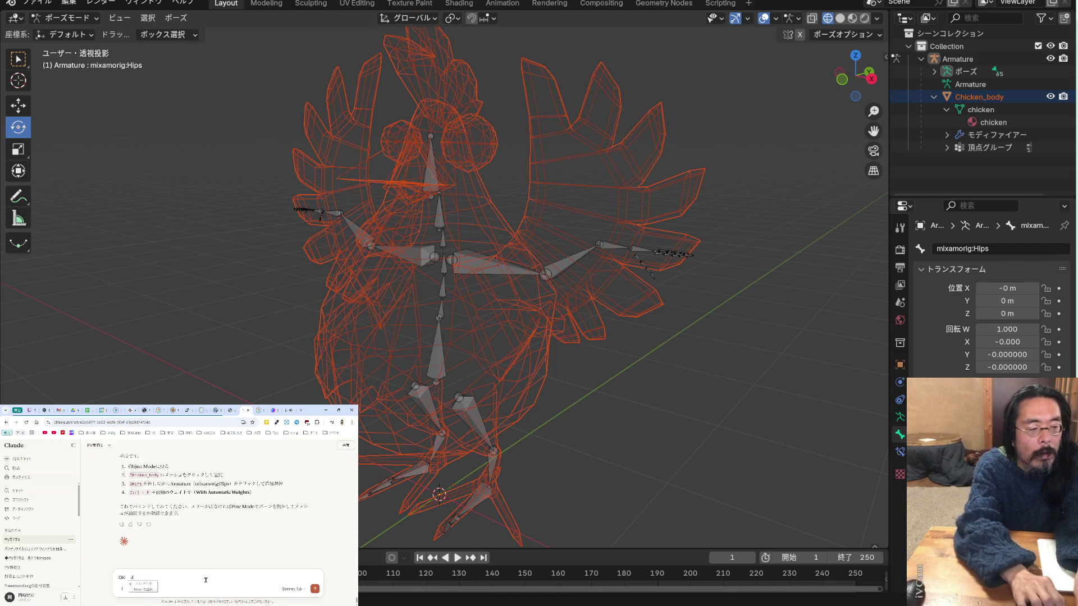
text(次は)
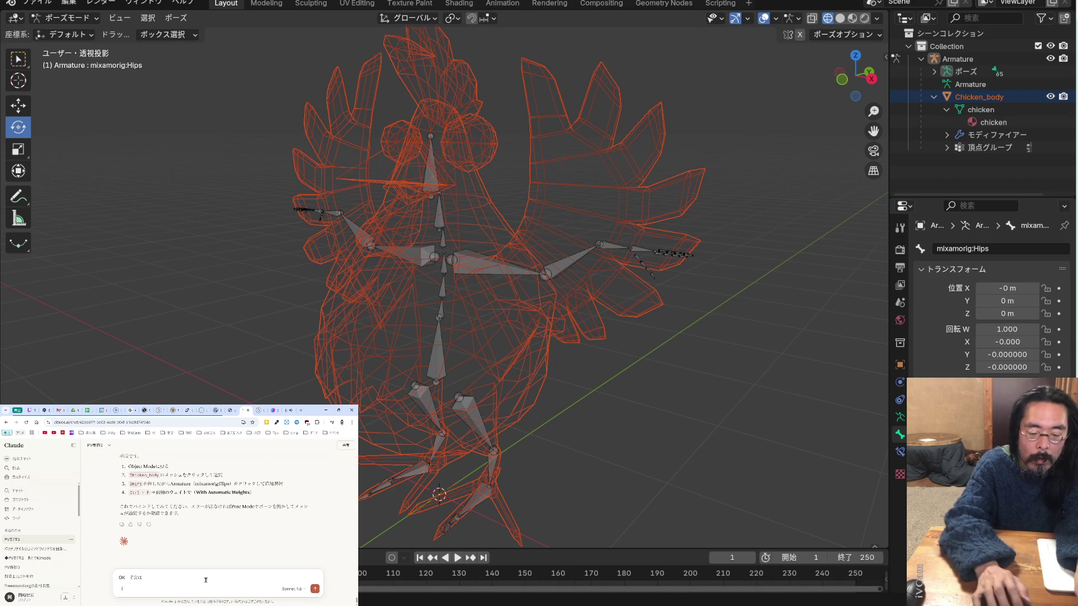
text(?かきだ)
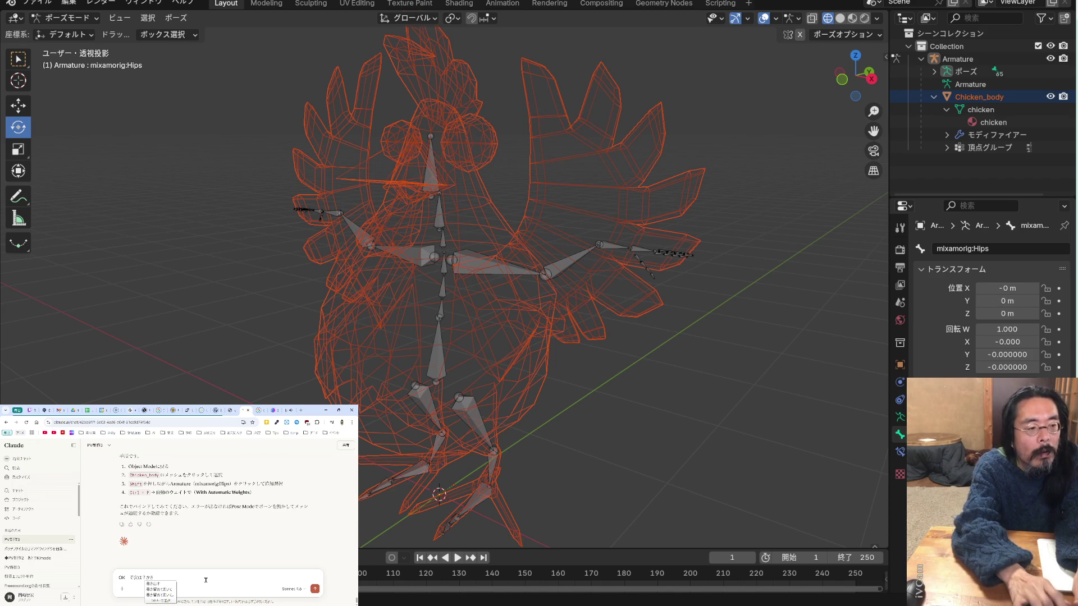
key(Return)
key(Return)
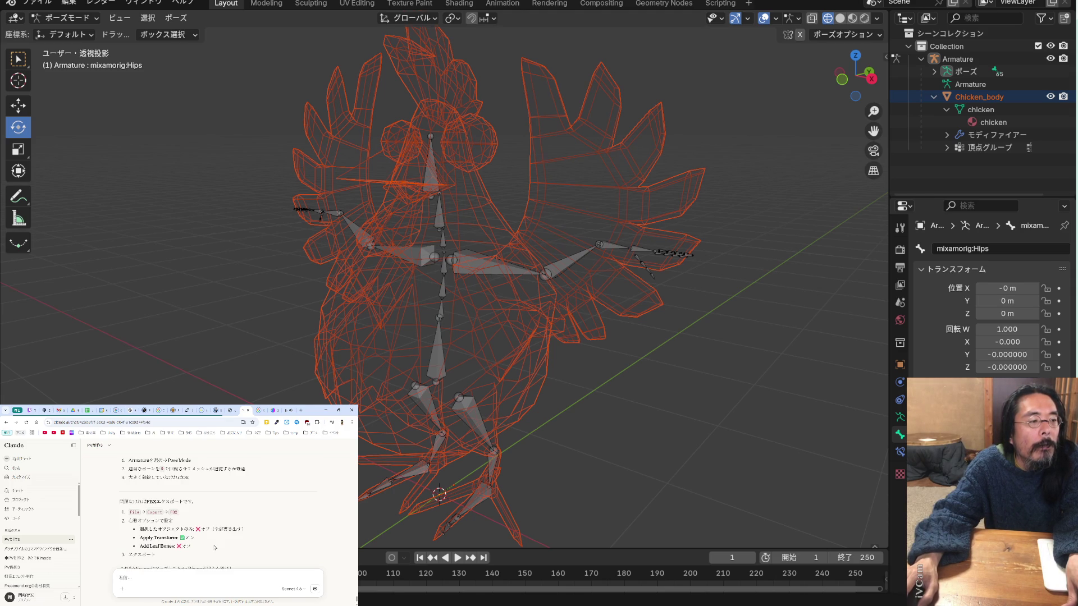
key(ctrl+s)
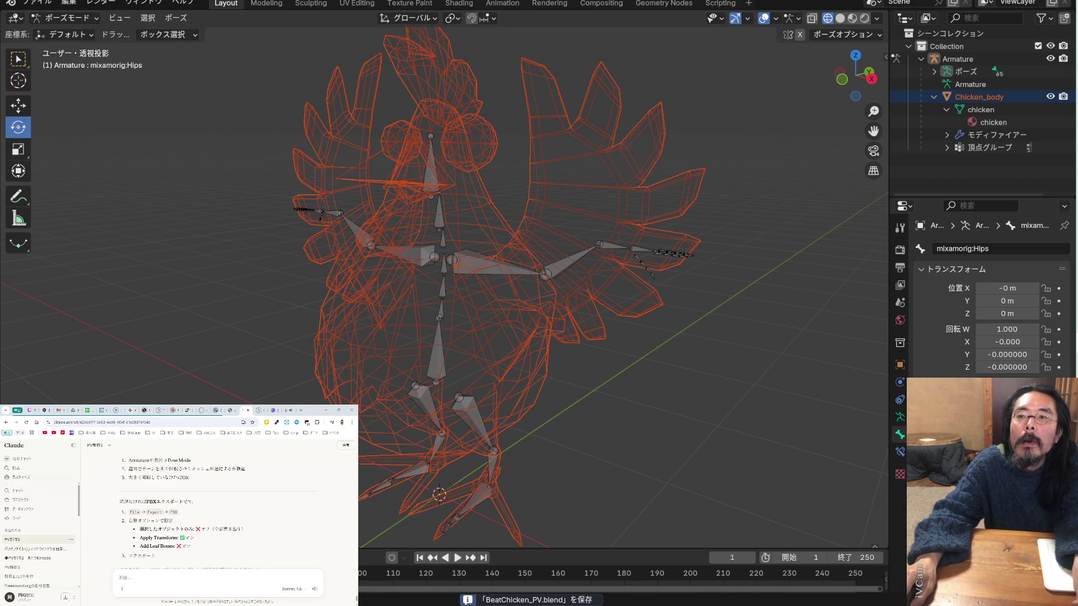
Start an FBX export into the render folder with '_re' appended to the file name
click(28, 4)
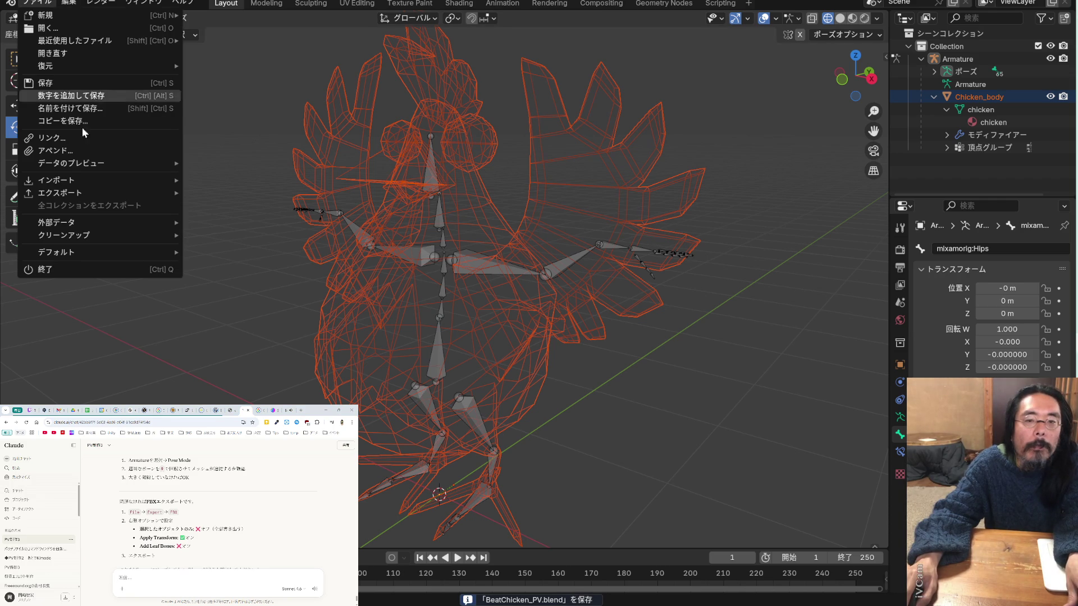
mouse_move(119, 195)
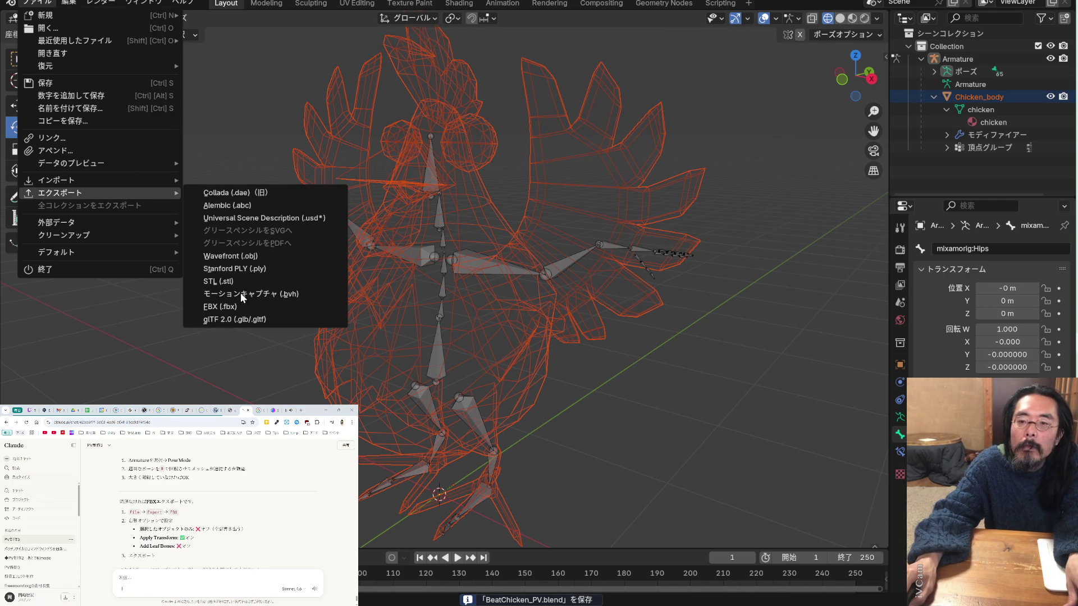
click(236, 306)
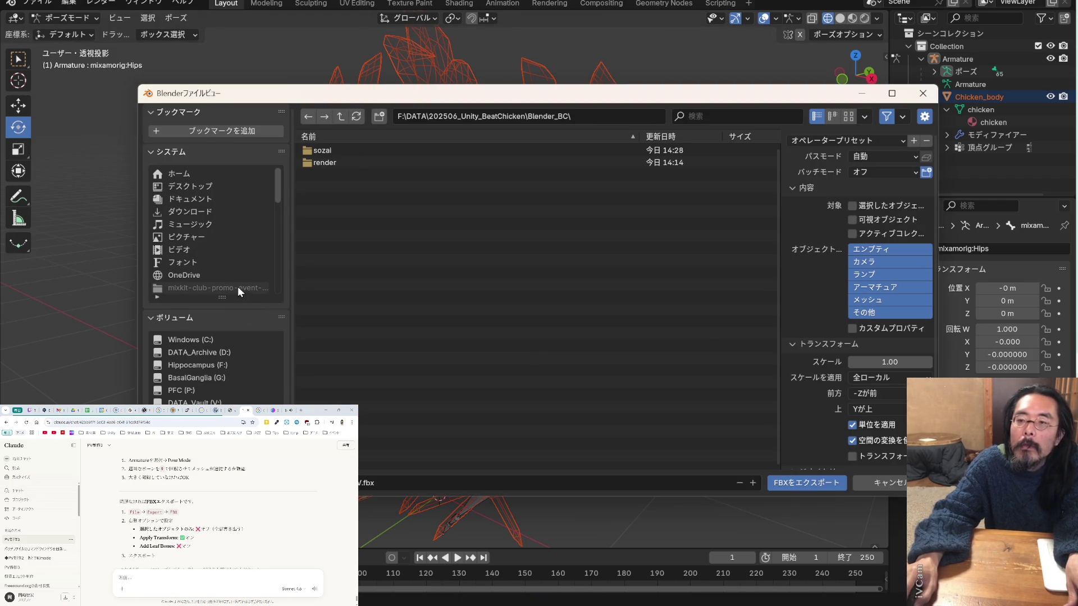
click(324, 162)
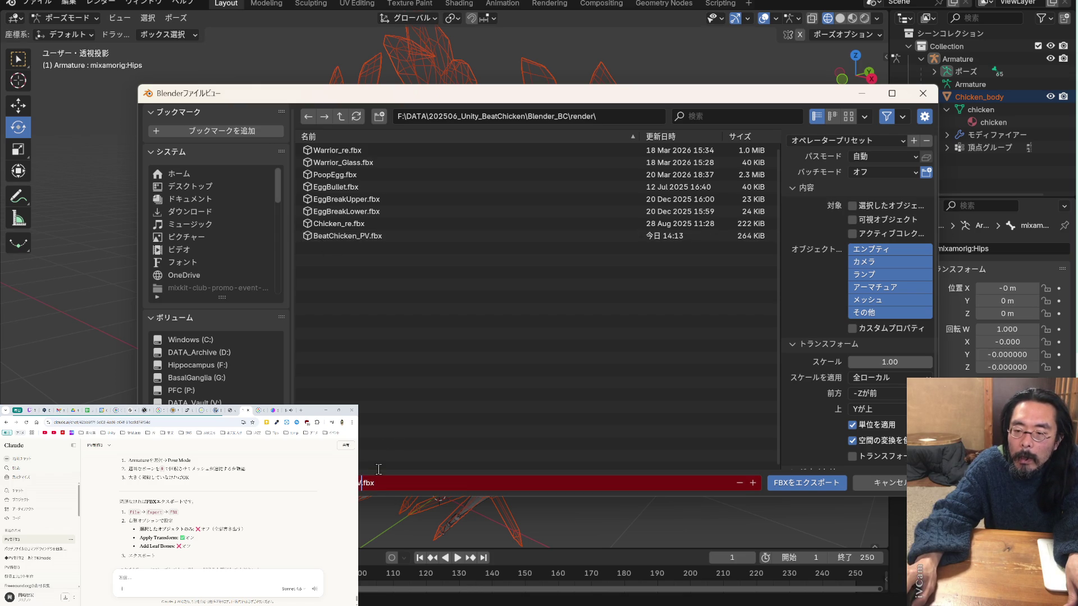
text(_)
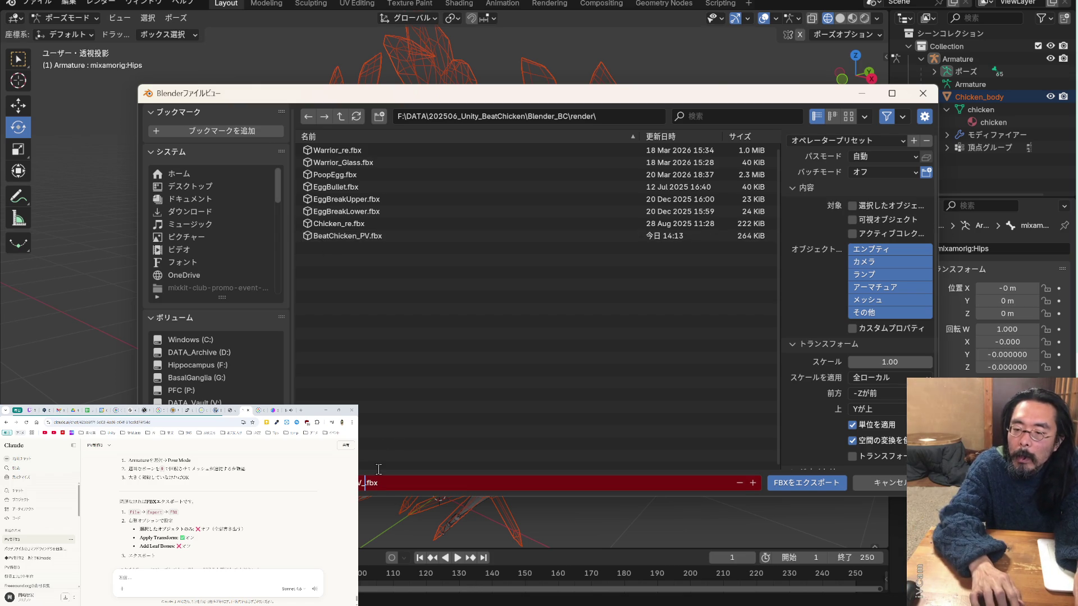
text(re)
key(Return)
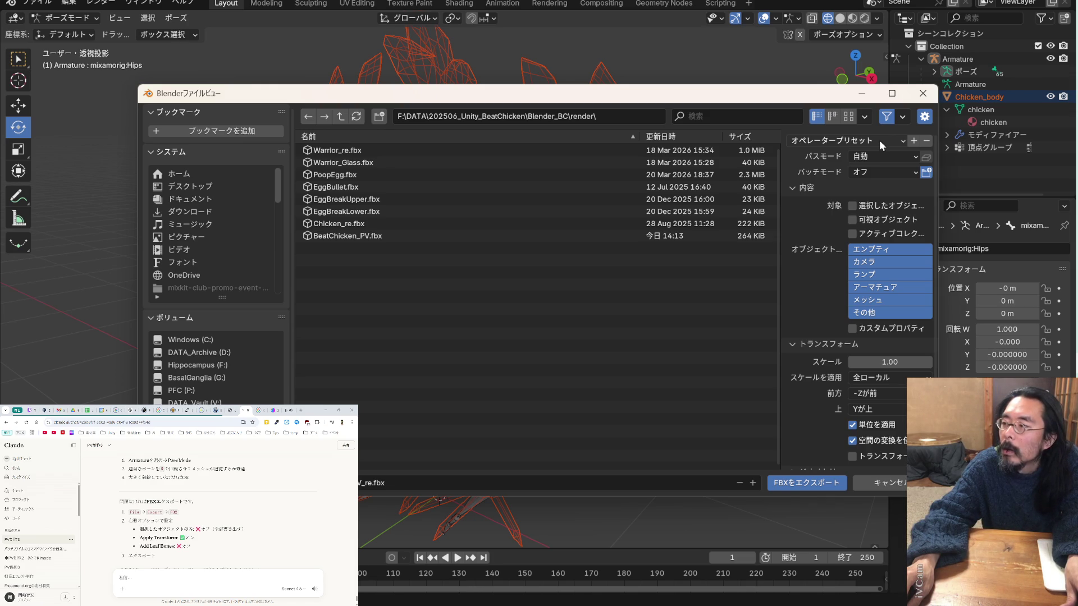
Turn on Apply Transform, review the Geometry and Armature options, and export the chicken FBX
drag(779, 213, 695, 208)
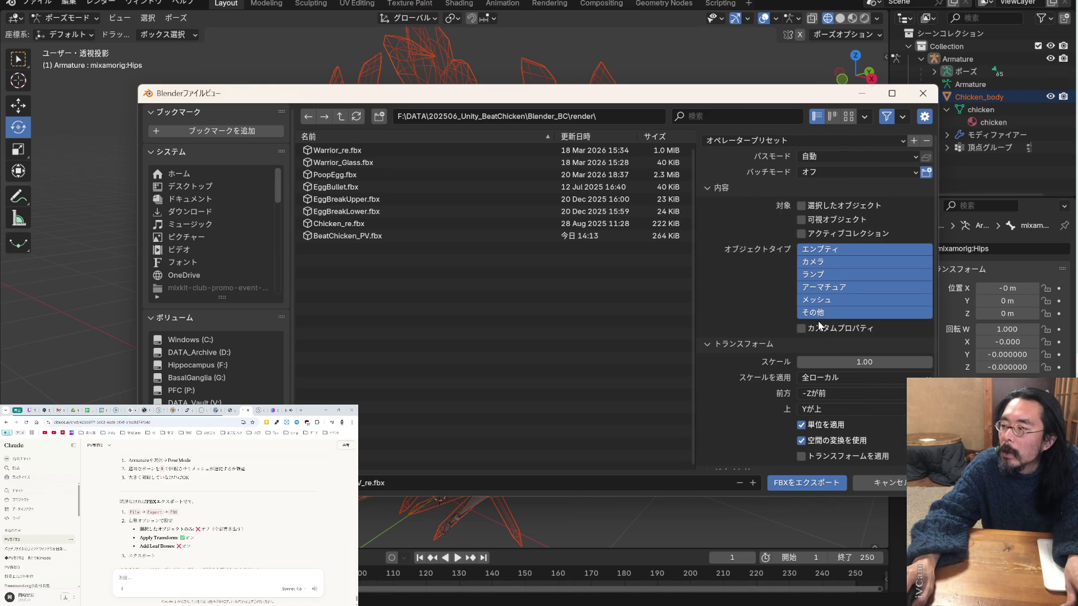
scroll(759, 345, down, 1)
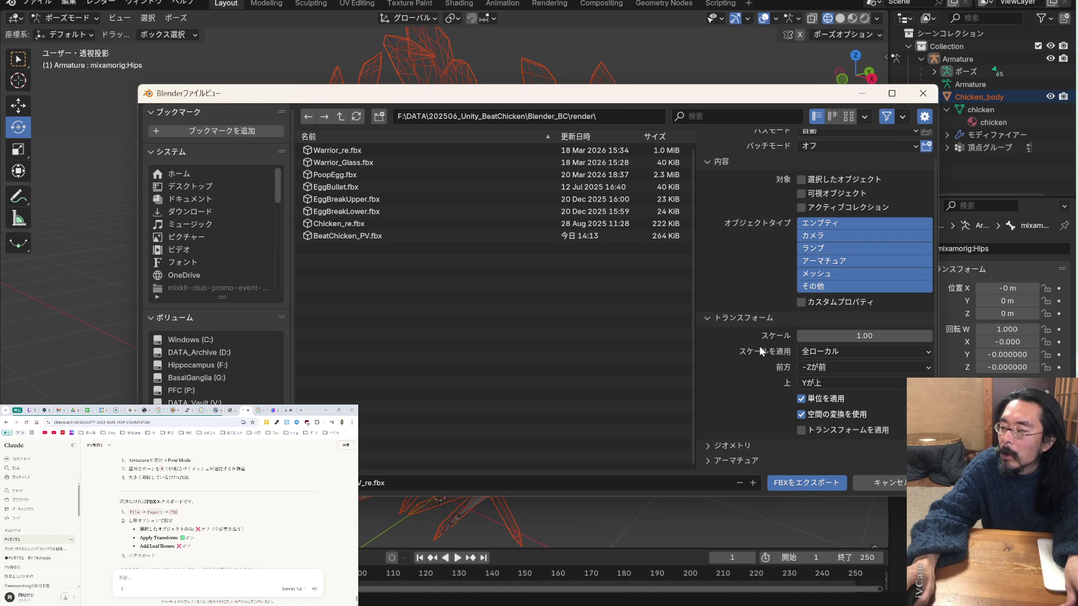
click(800, 430)
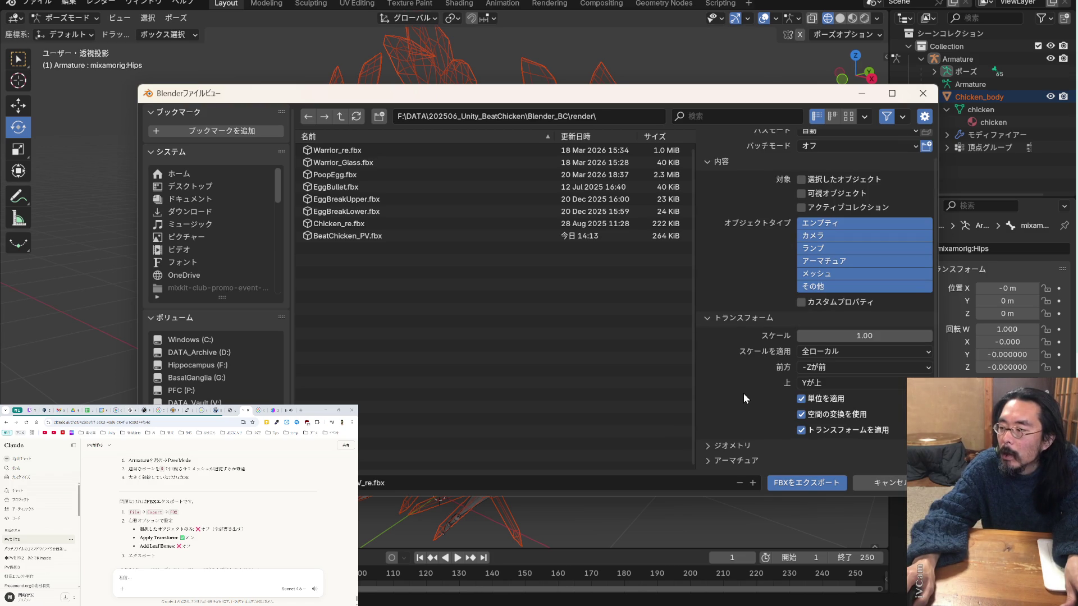
scroll(743, 393, down, 1)
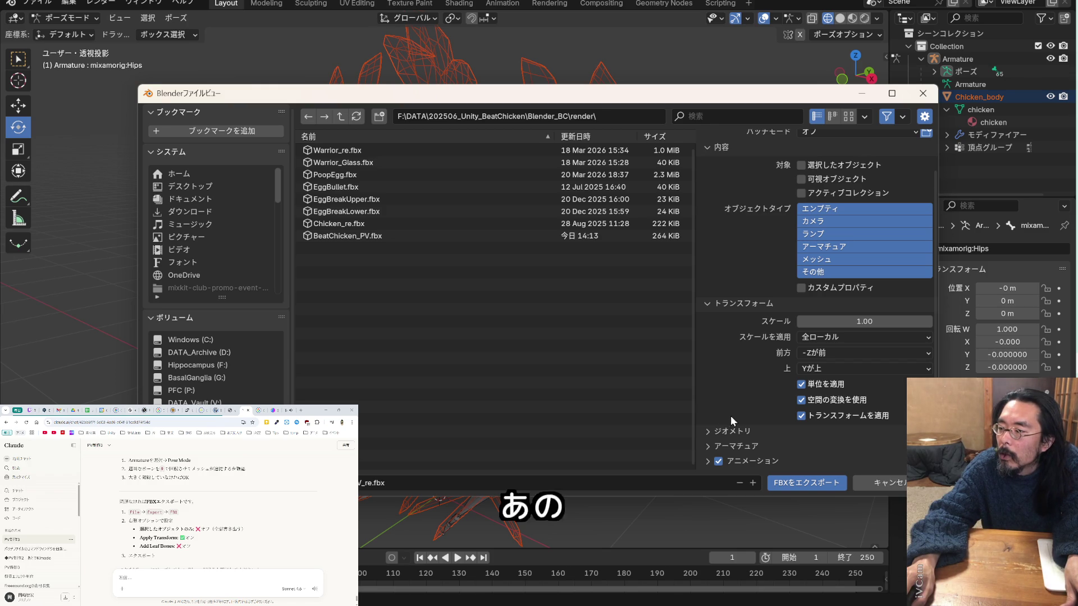
click(706, 430)
scroll(732, 405, down, 5)
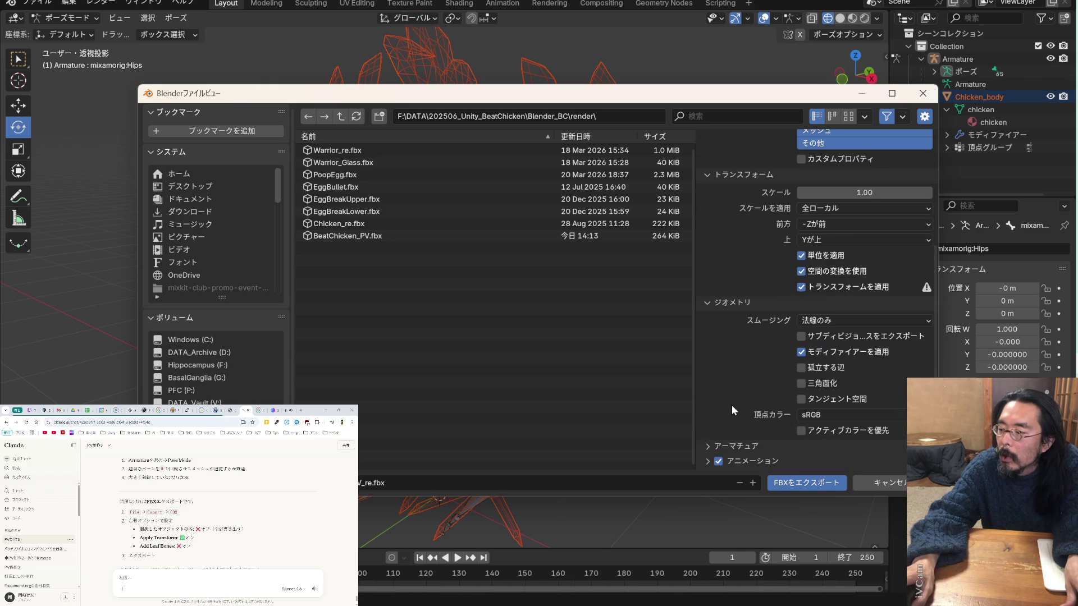
click(712, 443)
scroll(719, 384, down, 3)
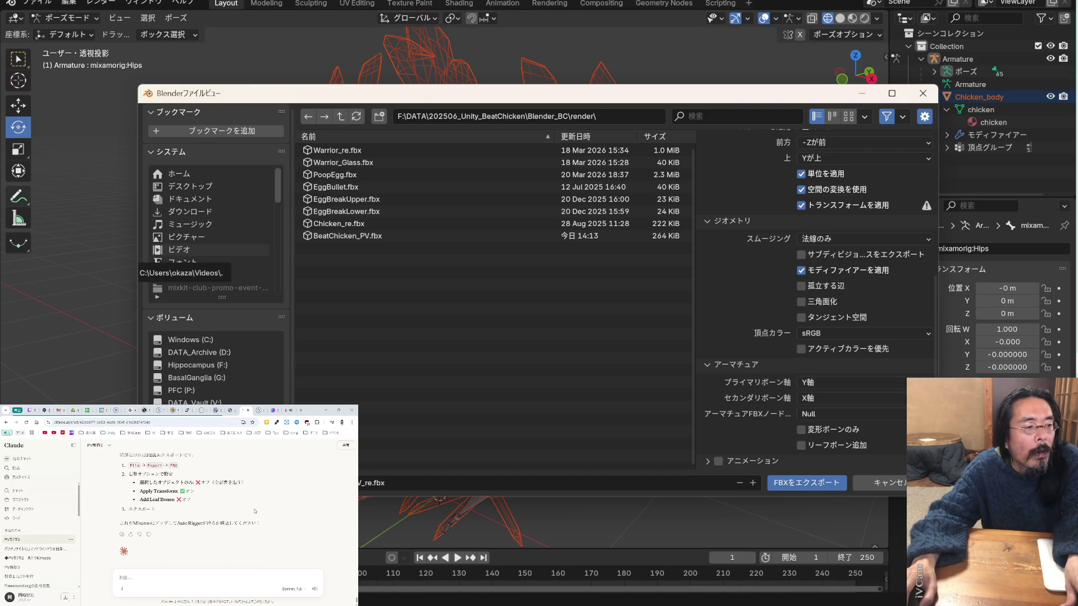
click(825, 486)
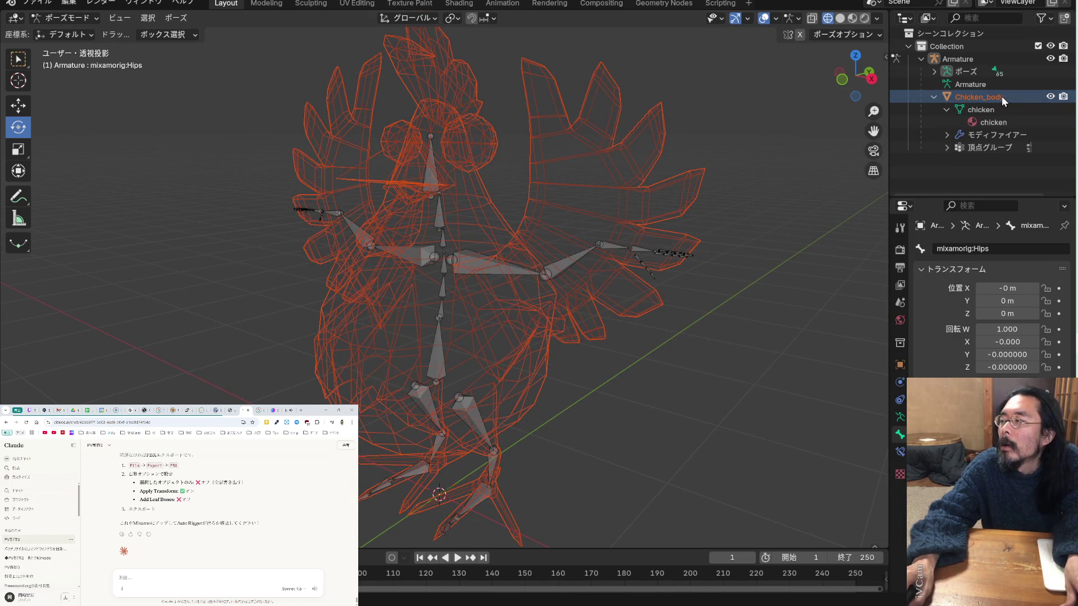
Upload the chicken FBX to Mixamo, accept the auto-rig, replace the previous character, and browse Animations
mouse_move(1073, 62)
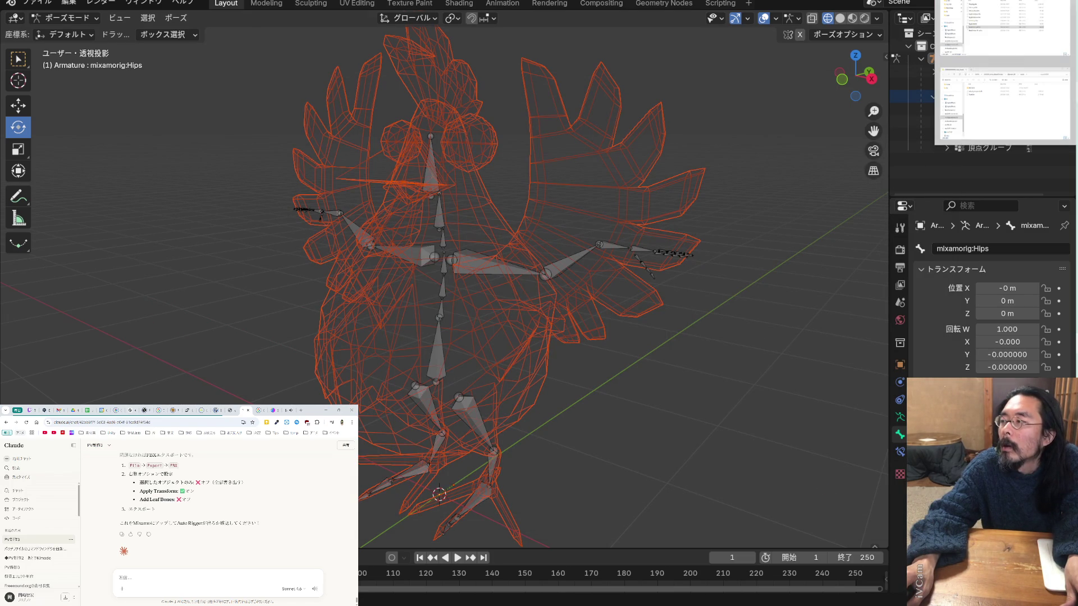
click(1005, 104)
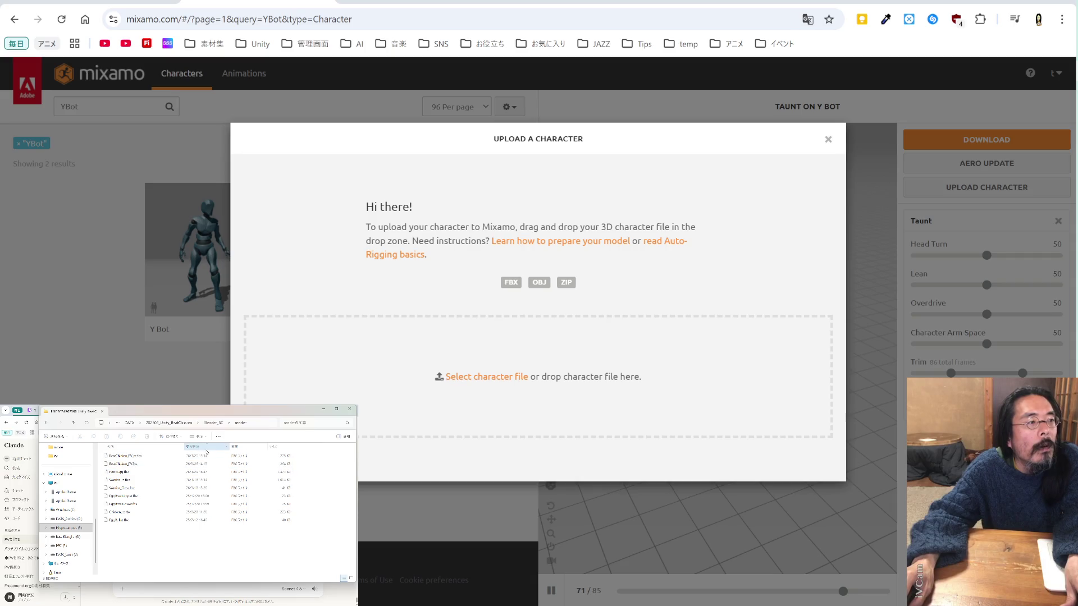
mouse_move(141, 457)
mouse_down()
mouse_move(413, 360)
mouse_move(404, 366)
mouse_up()
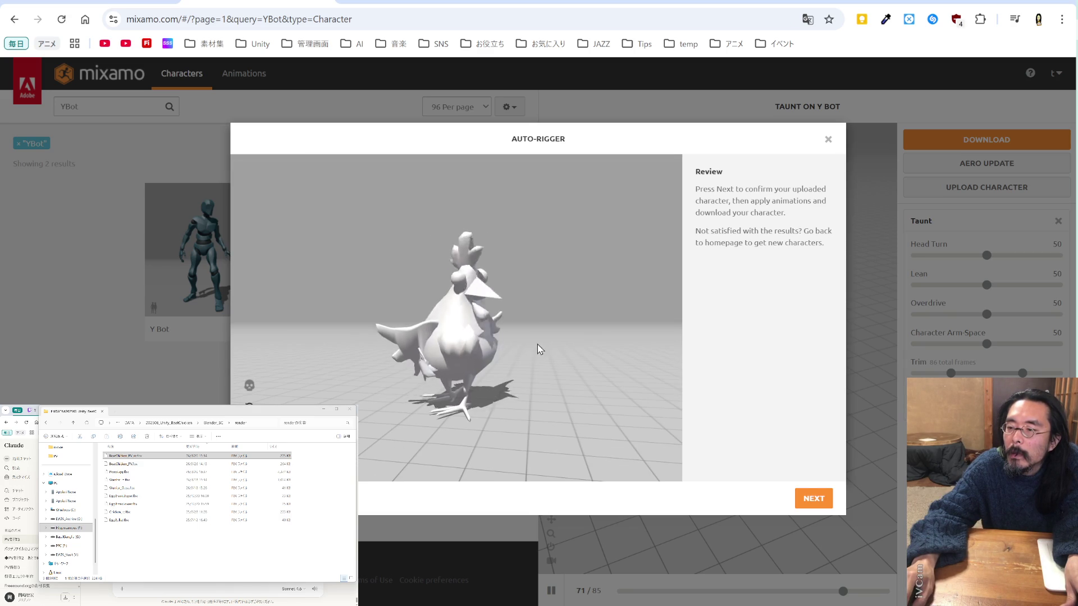
click(816, 498)
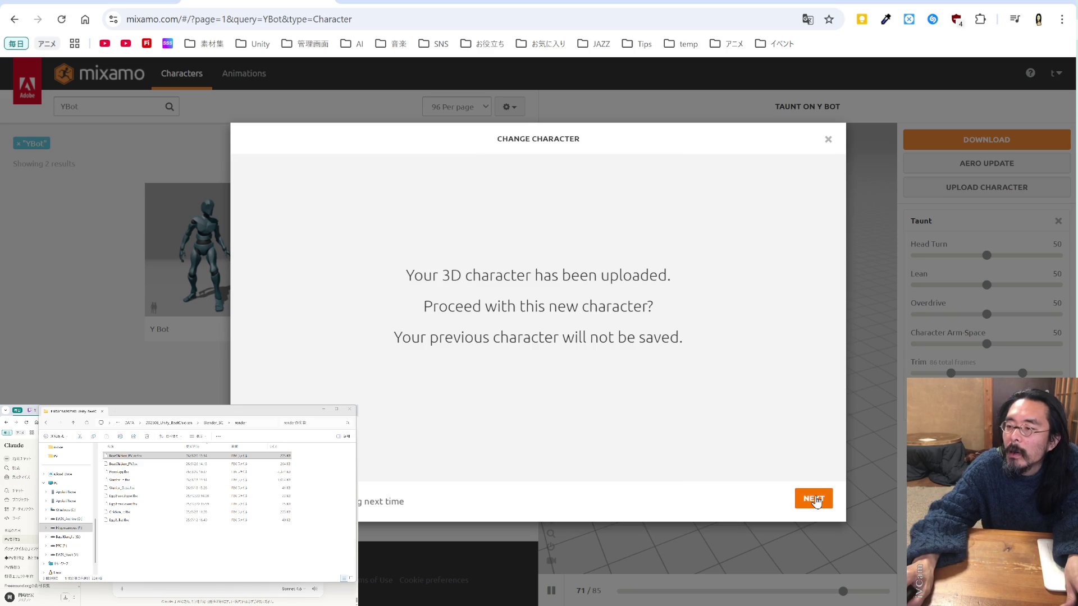
click(815, 500)
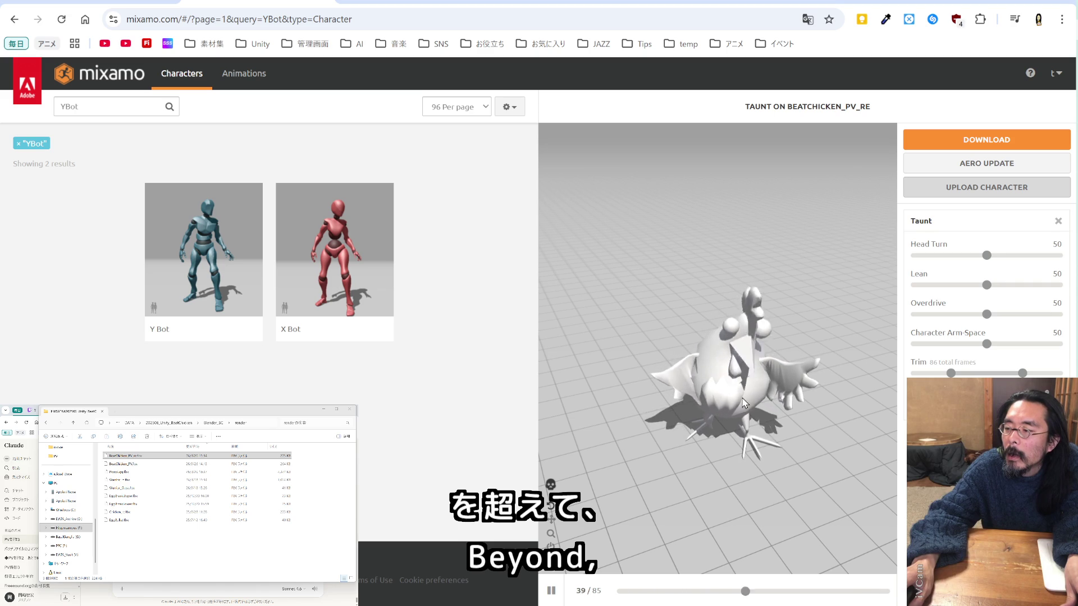
drag(740, 396, 690, 369)
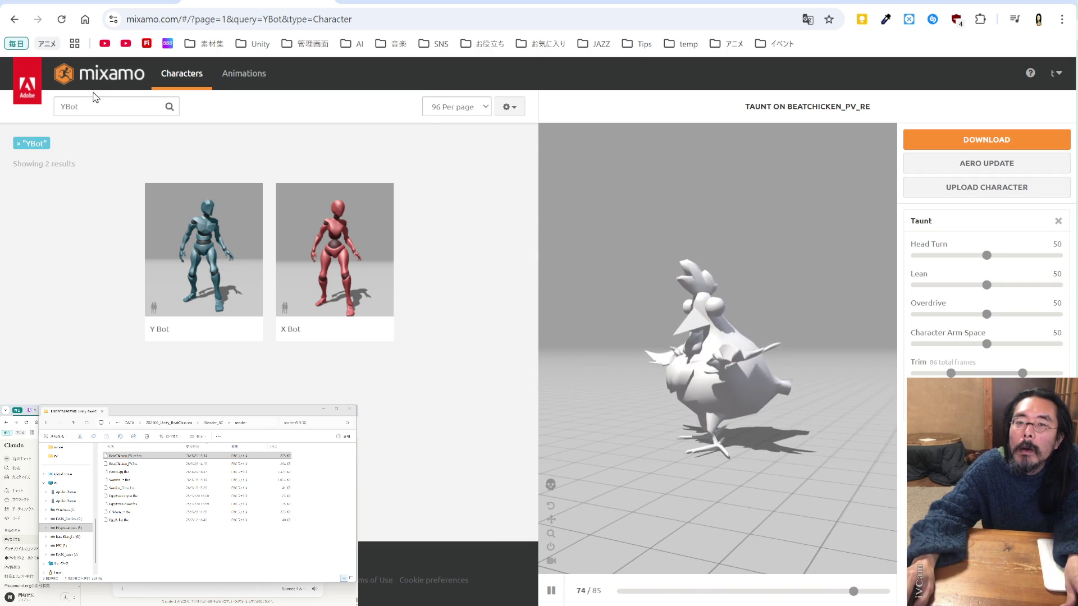
click(224, 79)
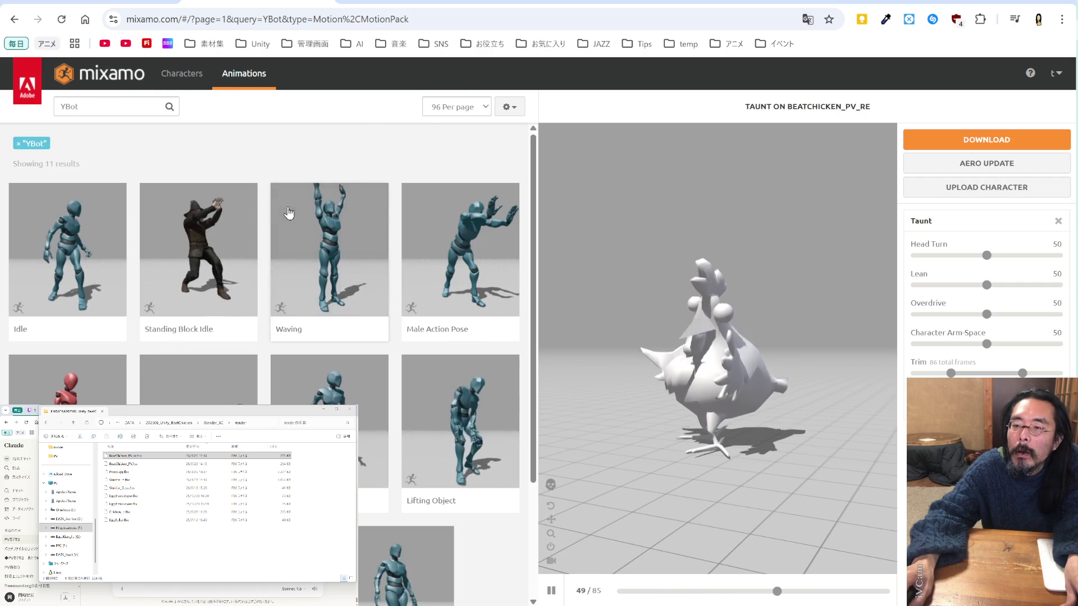
Preview Waving, Male Action Pose and Lifting Object, clear the YBot filter, then preview Hip Hop Dancing
click(314, 254)
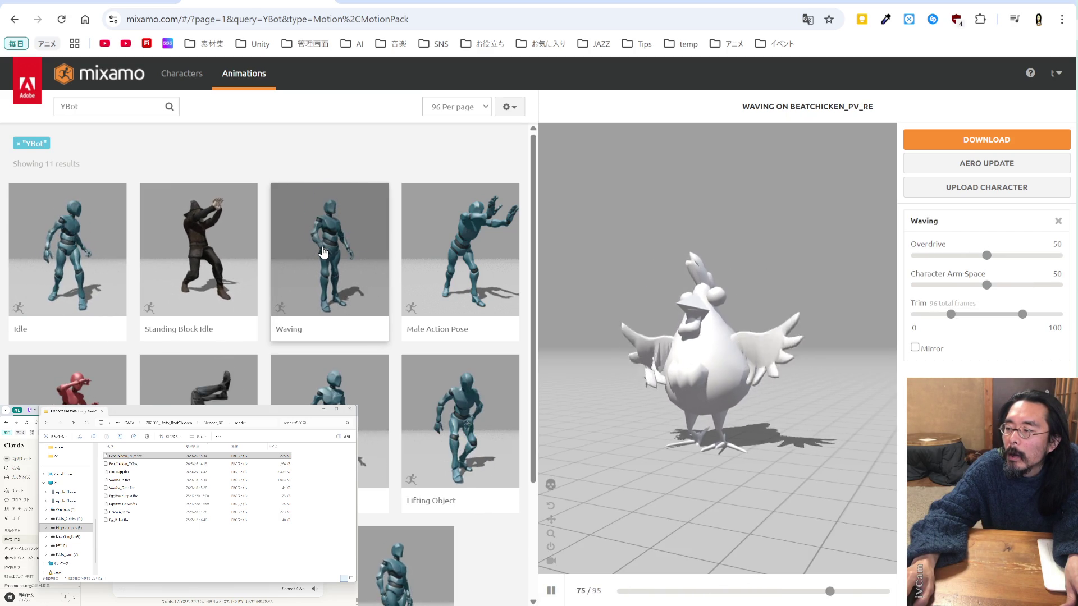
click(441, 265)
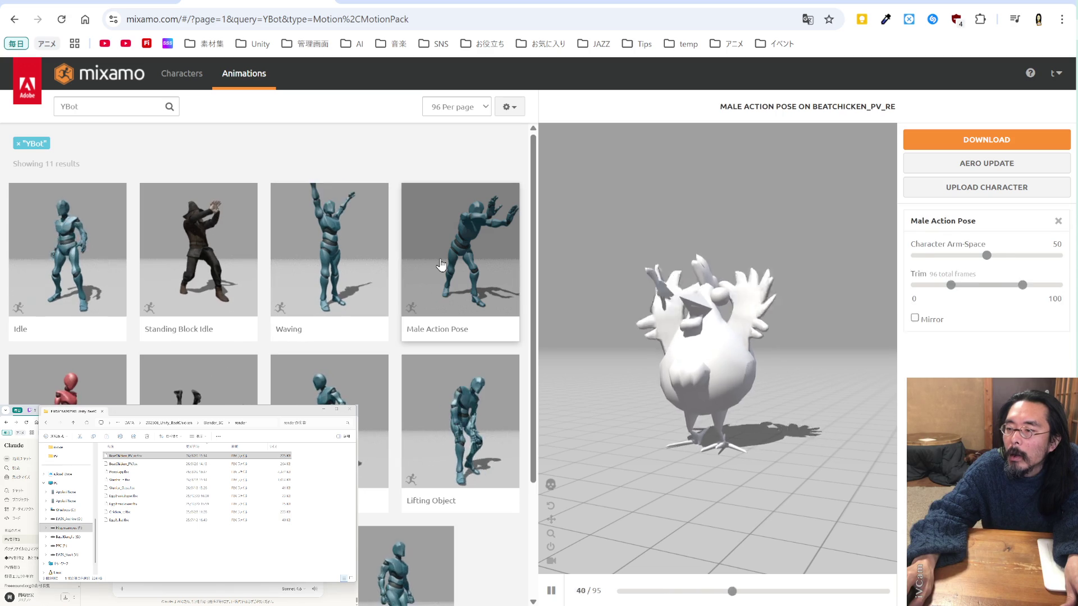
click(447, 413)
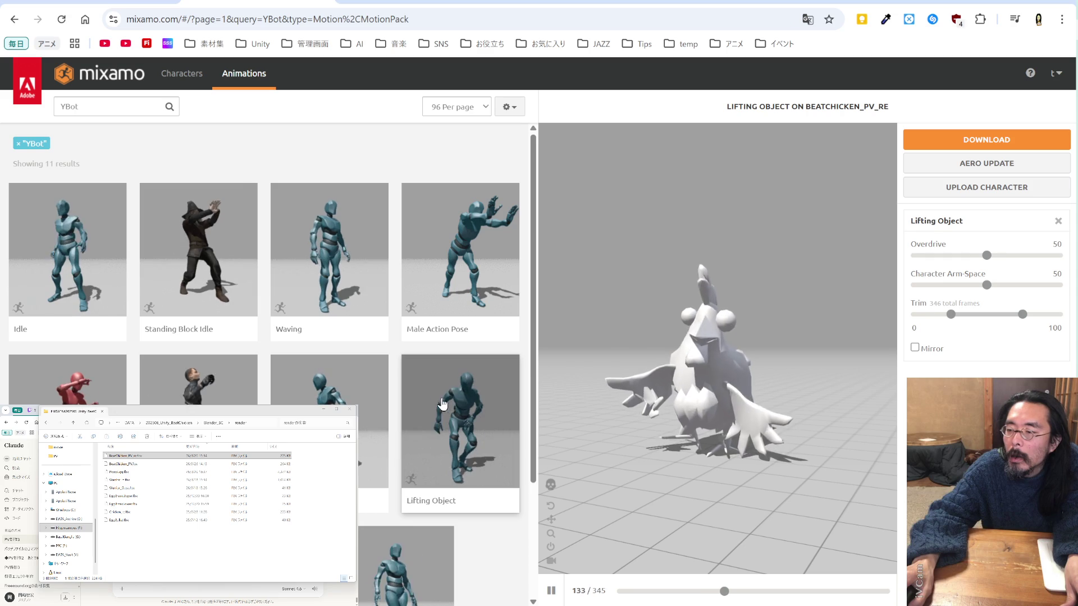
scroll(431, 387, down, 3)
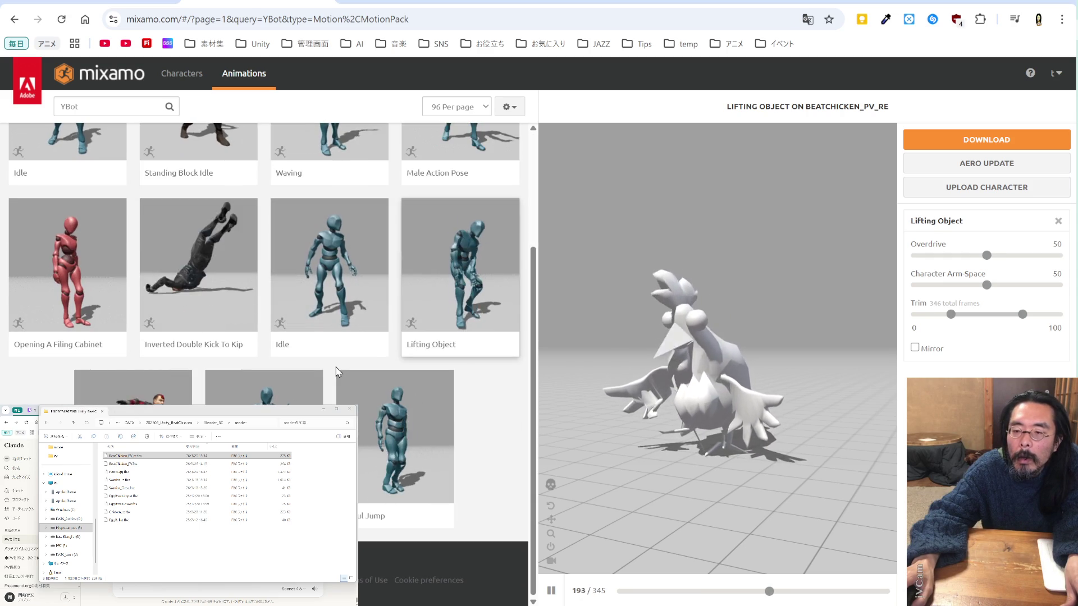
scroll(338, 373, up, 3)
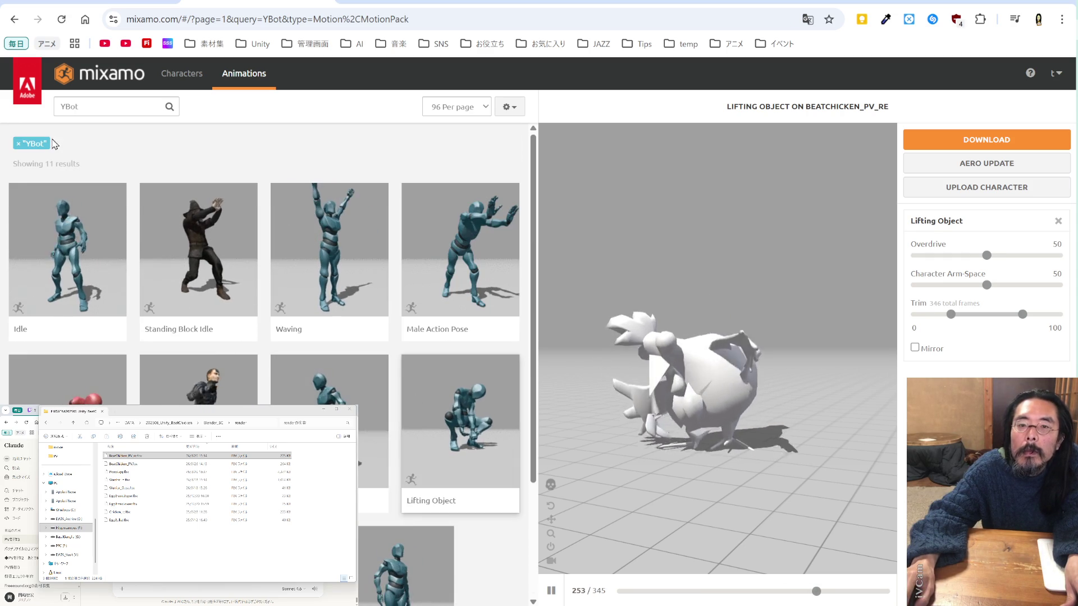
click(18, 147)
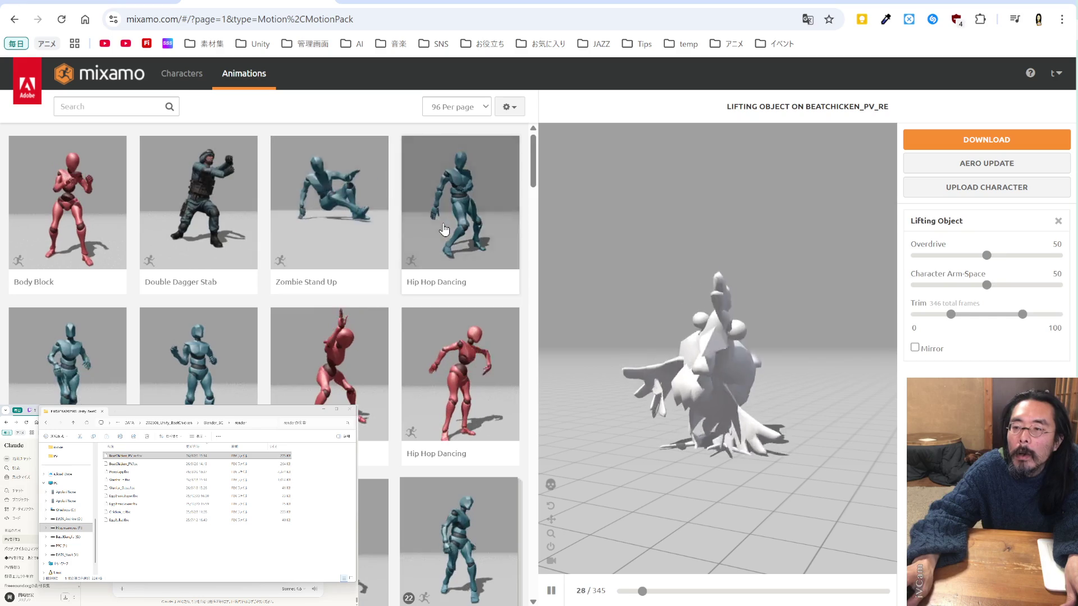
click(443, 229)
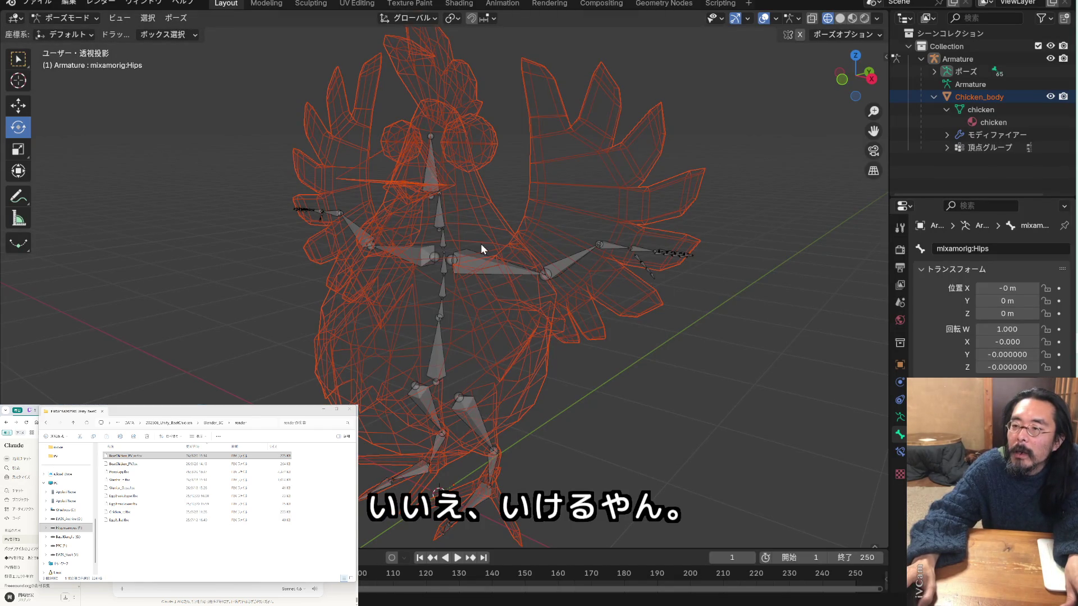
Orbit to a front view and box-select the left wing-tip bones with the Move tool active
scroll(480, 243, up, 5)
scroll(541, 275, down, 3)
mouse_move(472, 246)
middle_down()
mouse_move(525, 234)
mouse_move(346, 240)
mouse_move(484, 224)
mouse_move(497, 230)
mouse_move(188, 238)
mouse_move(524, 250)
mouse_move(572, 221)
mouse_move(534, 238)
mouse_move(498, 233)
middle_up()
middle_drag(295, 285, 278, 279)
scroll(282, 299, up, 5)
mouse_move(283, 320)
middle_down()
mouse_move(298, 318)
mouse_move(272, 320)
middle_up()
mouse_move(137, 254)
middle_down()
mouse_move(199, 307)
mouse_move(209, 279)
mouse_move(144, 311)
mouse_move(176, 268)
mouse_move(136, 254)
middle_up()
drag(117, 243, 288, 374)
click(228, 371)
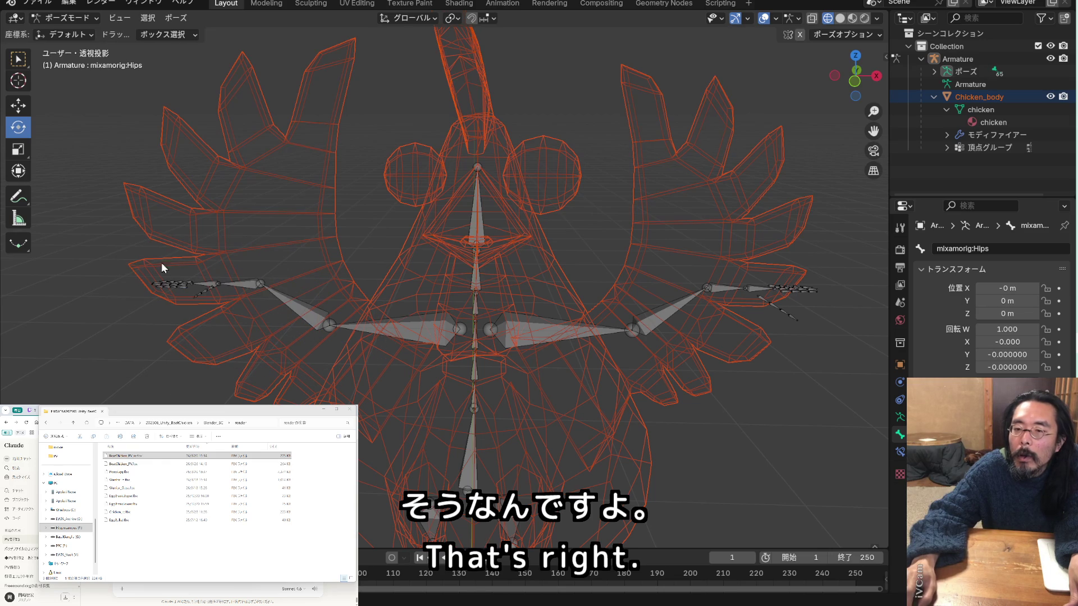
drag(124, 238, 280, 359)
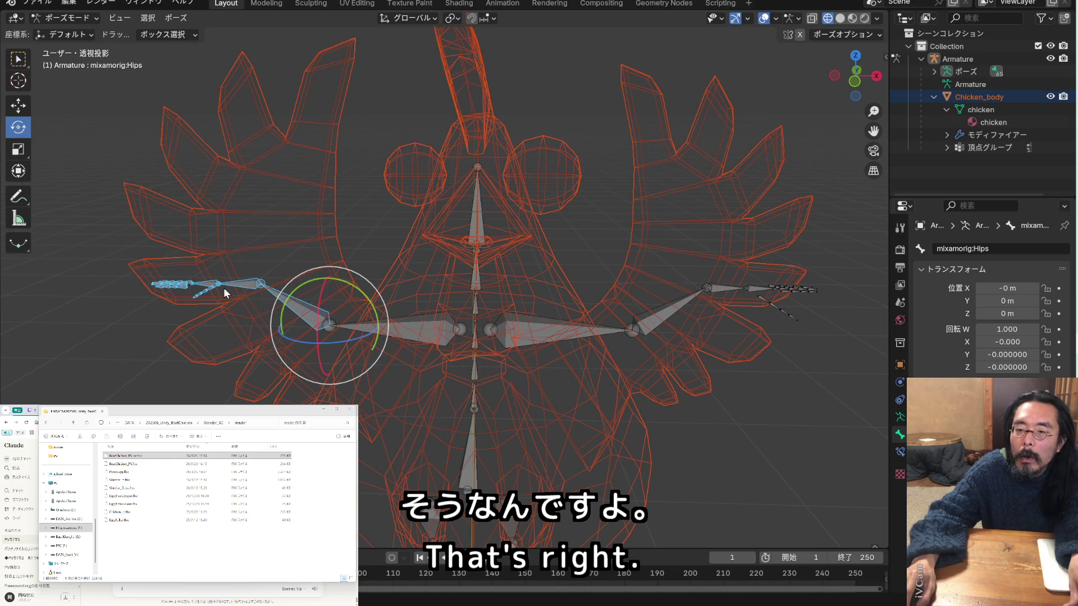
click(26, 110)
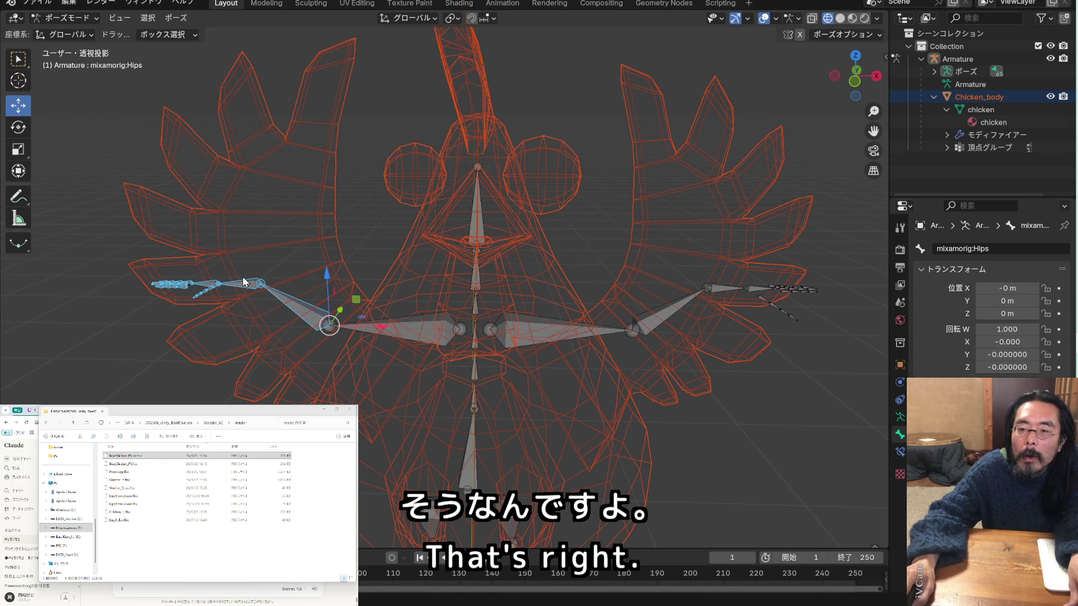
click(84, 18)
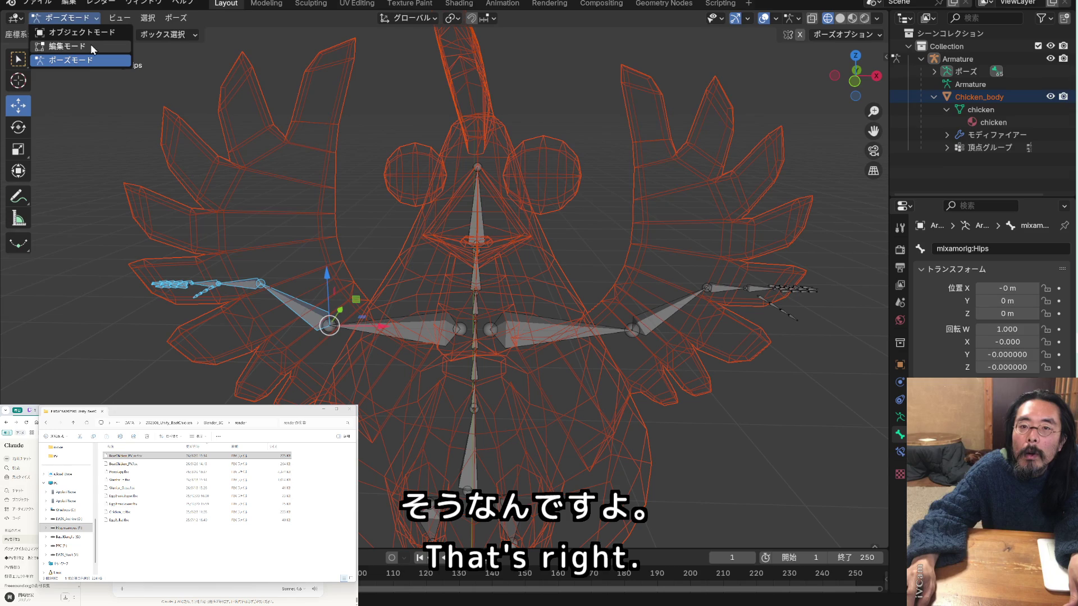
In Edit Mode, box-select the left wing-tip bones and delete them
click(94, 45)
drag(151, 263, 274, 370)
right_click(246, 286)
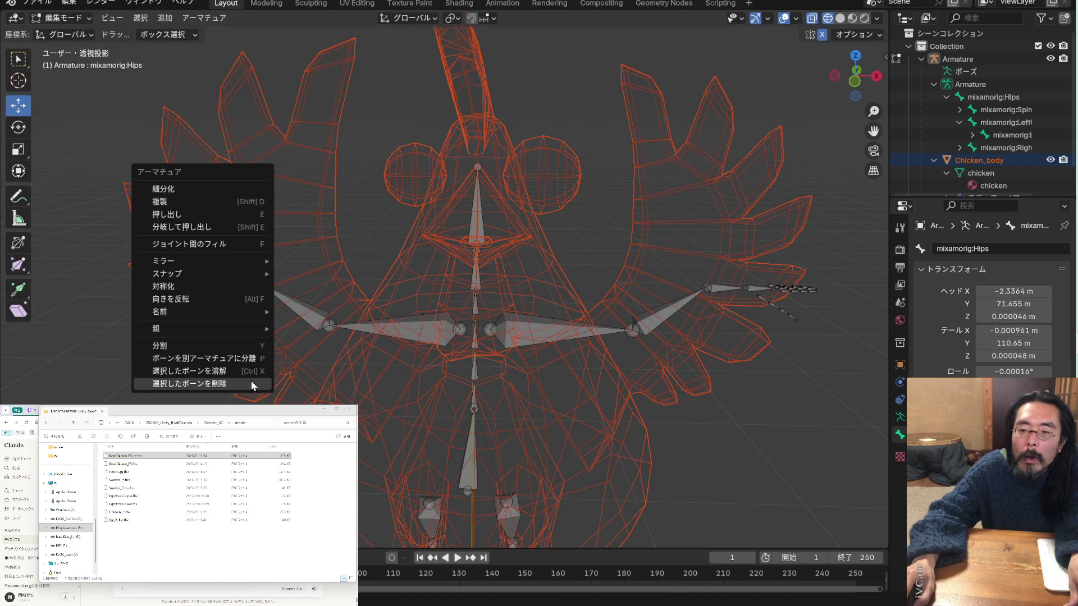
click(189, 383)
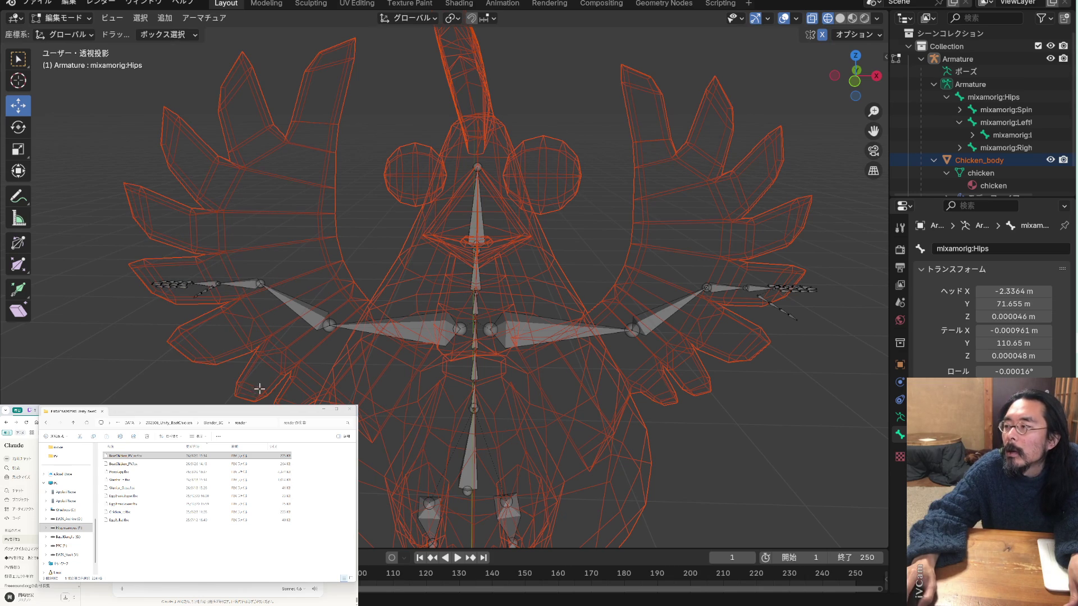
Select the right-hand wing-tip bones, then copy and paste them
mouse_move(636, 282)
middle_down()
mouse_move(621, 251)
mouse_move(652, 219)
mouse_move(697, 223)
mouse_move(637, 272)
mouse_move(676, 243)
mouse_move(757, 256)
mouse_move(622, 270)
mouse_move(645, 245)
mouse_move(737, 259)
mouse_move(714, 358)
mouse_move(640, 271)
mouse_move(706, 284)
middle_up()
scroll(758, 255, down, 10)
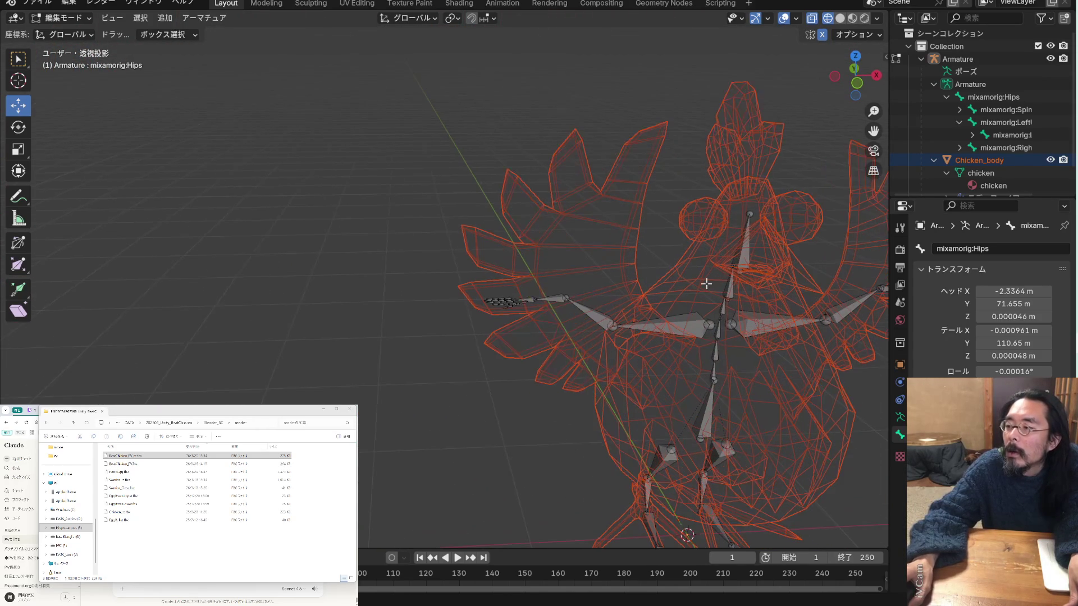
drag(874, 131, 672, 80)
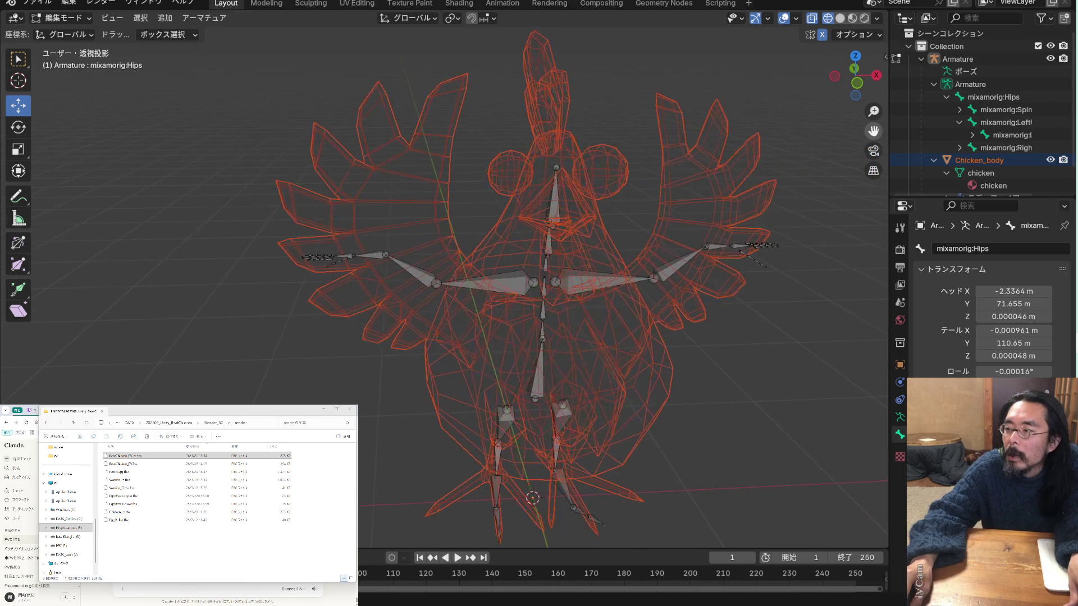
mouse_move(762, 244)
middle_down()
mouse_move(733, 224)
mouse_move(741, 176)
mouse_move(725, 210)
mouse_move(662, 208)
mouse_move(714, 227)
mouse_move(623, 225)
mouse_move(601, 247)
mouse_move(679, 247)
mouse_move(661, 210)
mouse_move(804, 269)
mouse_move(748, 294)
mouse_move(806, 296)
mouse_move(815, 284)
middle_up()
mouse_move(670, 204)
mouse_down()
mouse_move(699, 202)
mouse_move(676, 193)
mouse_move(685, 204)
mouse_up()
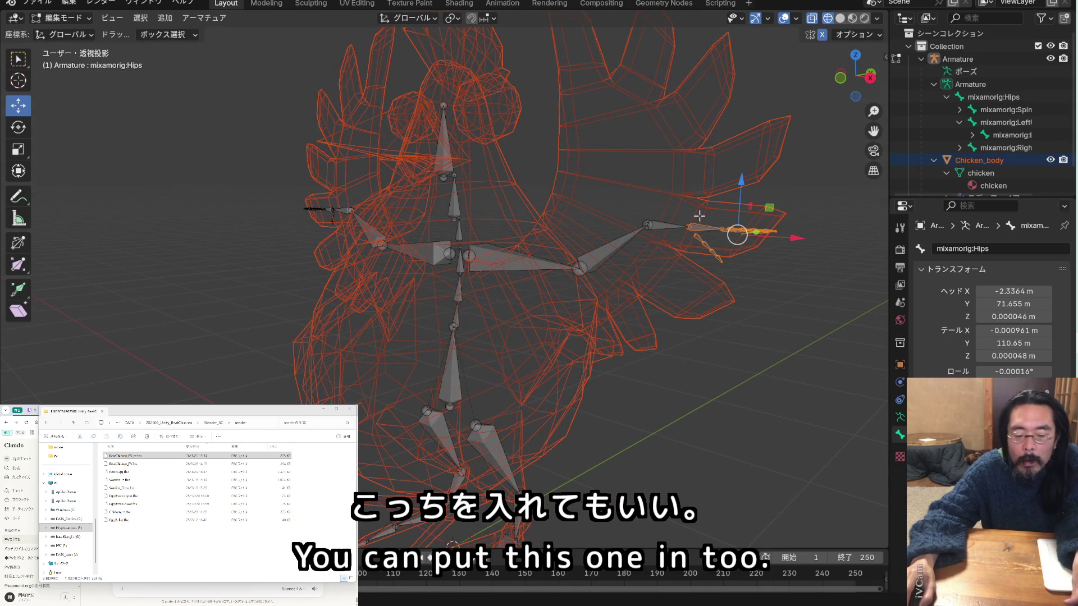
key(ctrl+c)
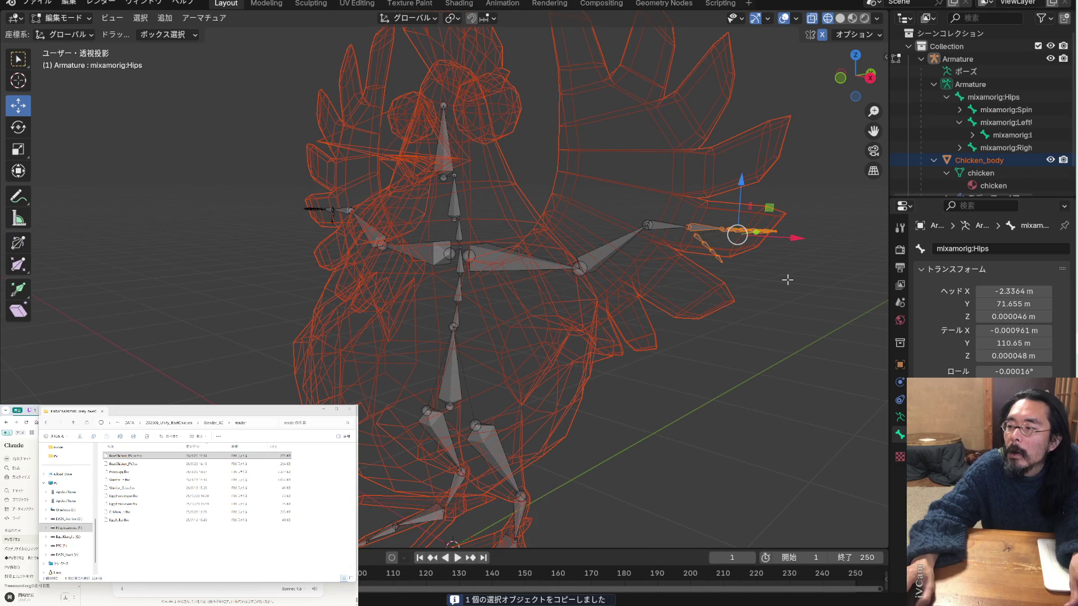
key(ctrl+v)
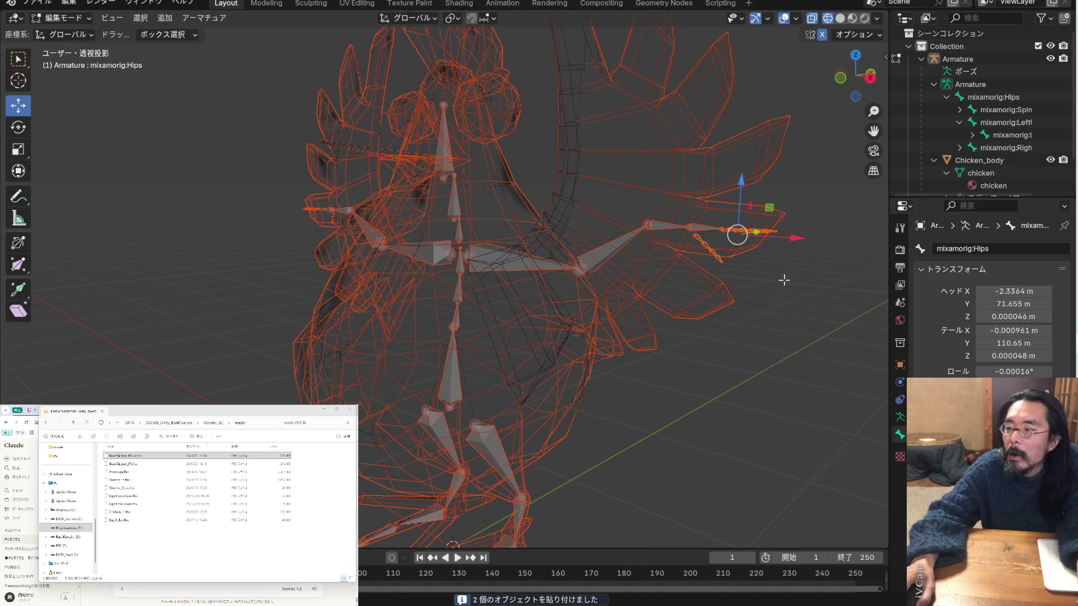
Step through the leg bones LeftUpLeg, LeftLeg, LeftFoot and RightLeg in the Outliner
mouse_move(784, 279)
middle_down()
mouse_move(815, 281)
mouse_move(795, 285)
middle_up()
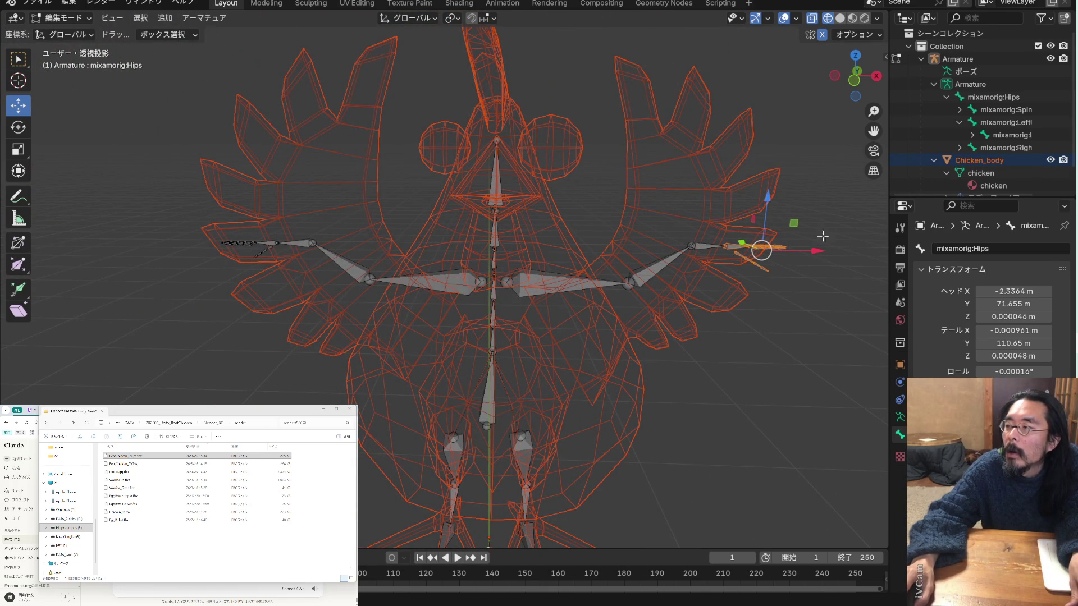
scroll(982, 136, down, 2)
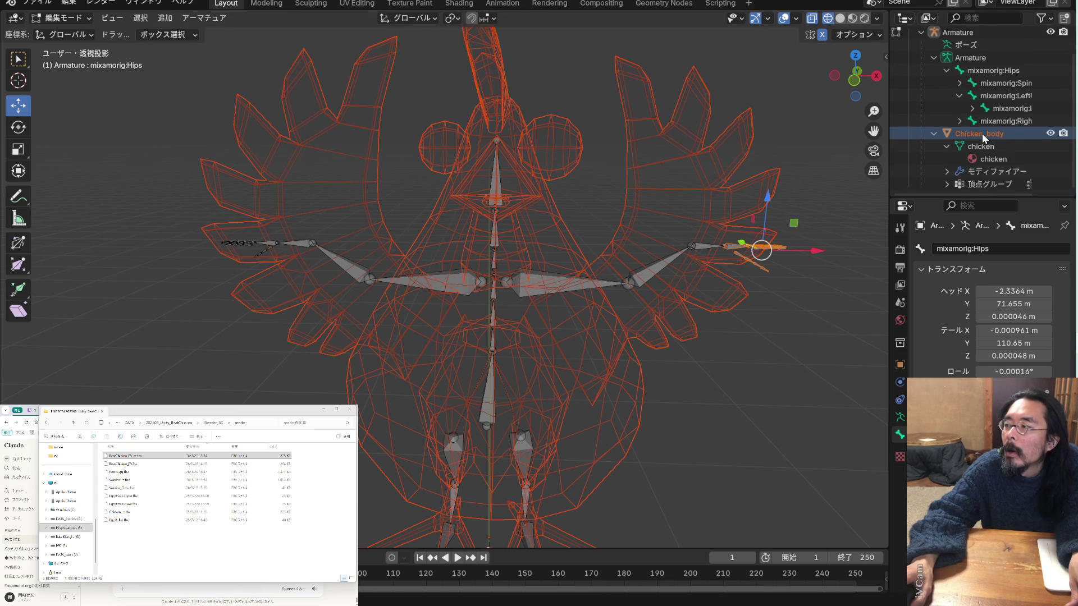
scroll(982, 136, up, 2)
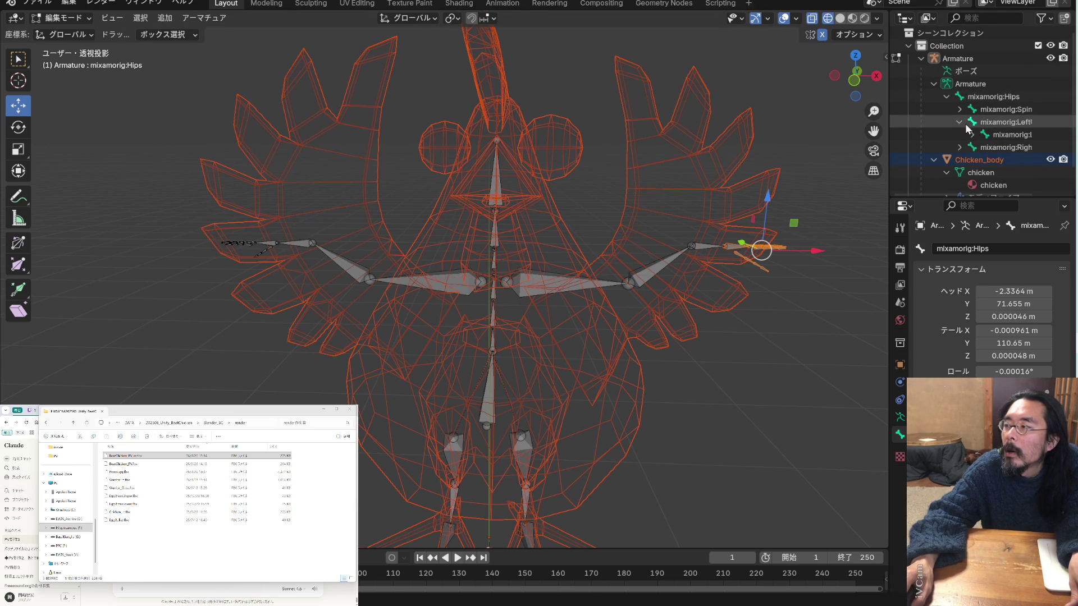
click(975, 127)
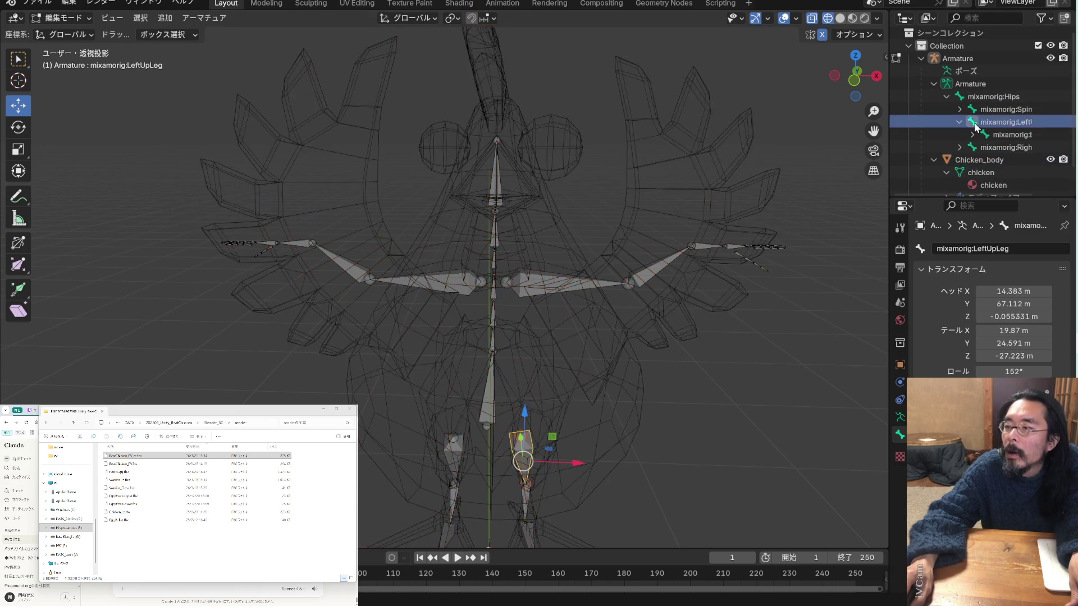
click(979, 135)
click(972, 134)
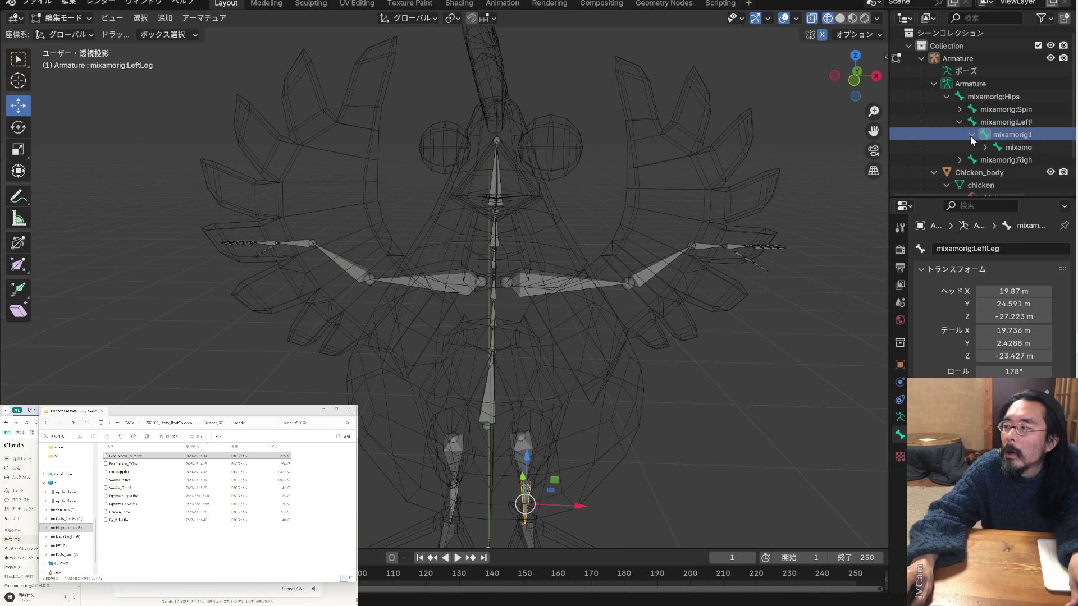
click(1009, 148)
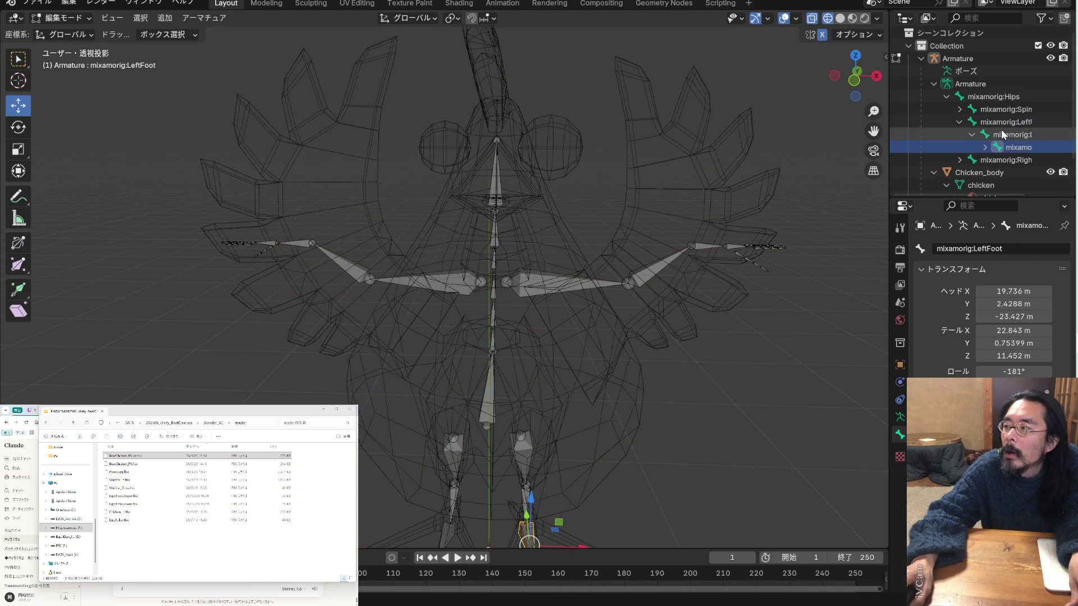
click(960, 124)
click(960, 135)
click(1004, 147)
click(960, 135)
Expand Spine, Spine1 and Spine2, select Neck and LeftShoulder, and widen the bone list
click(960, 110)
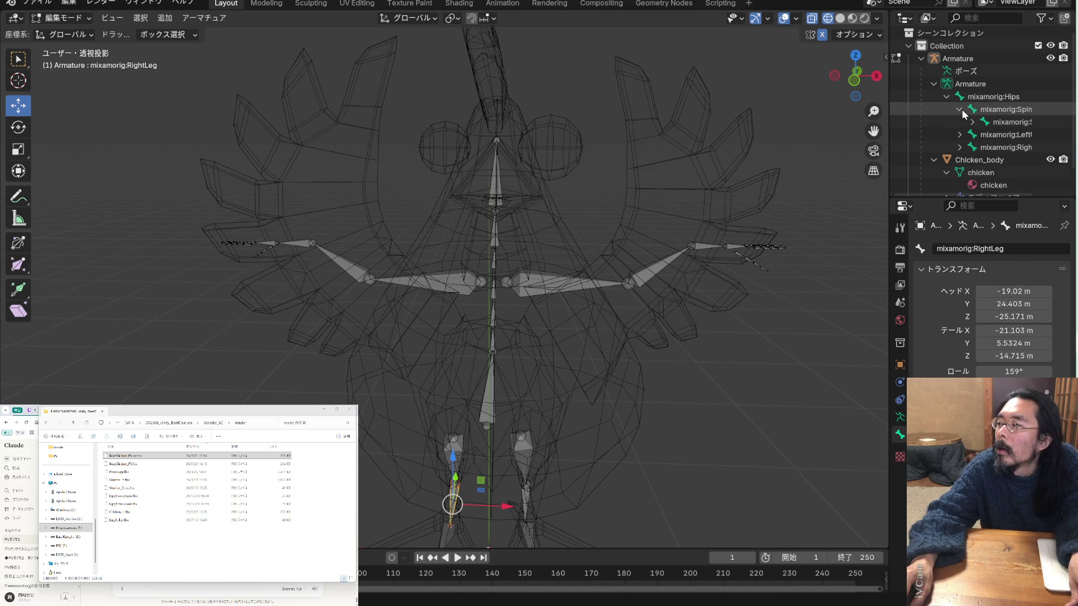
click(972, 121)
click(1002, 135)
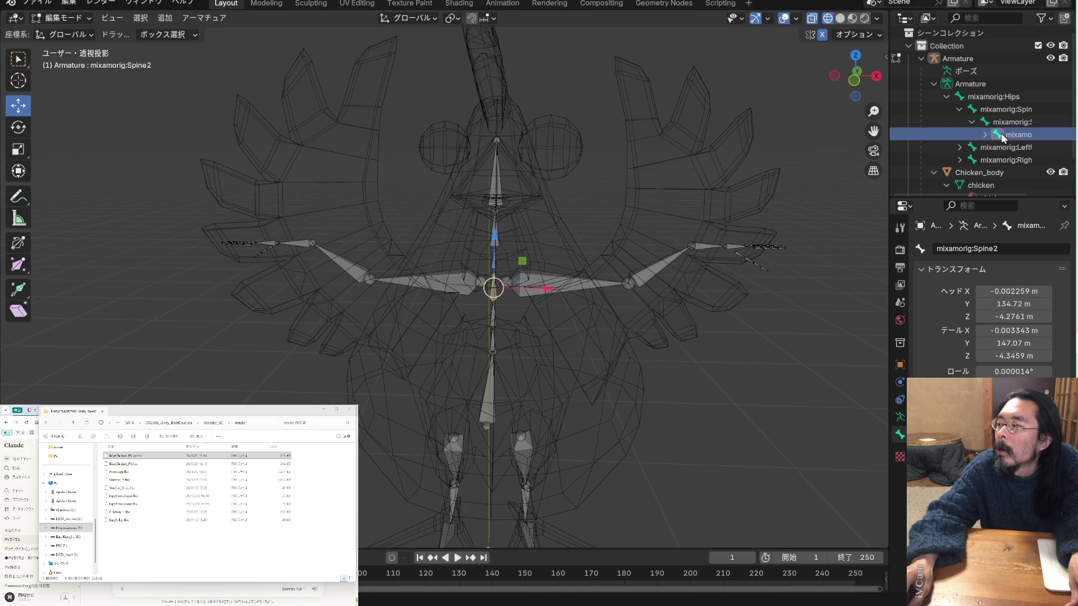
click(984, 135)
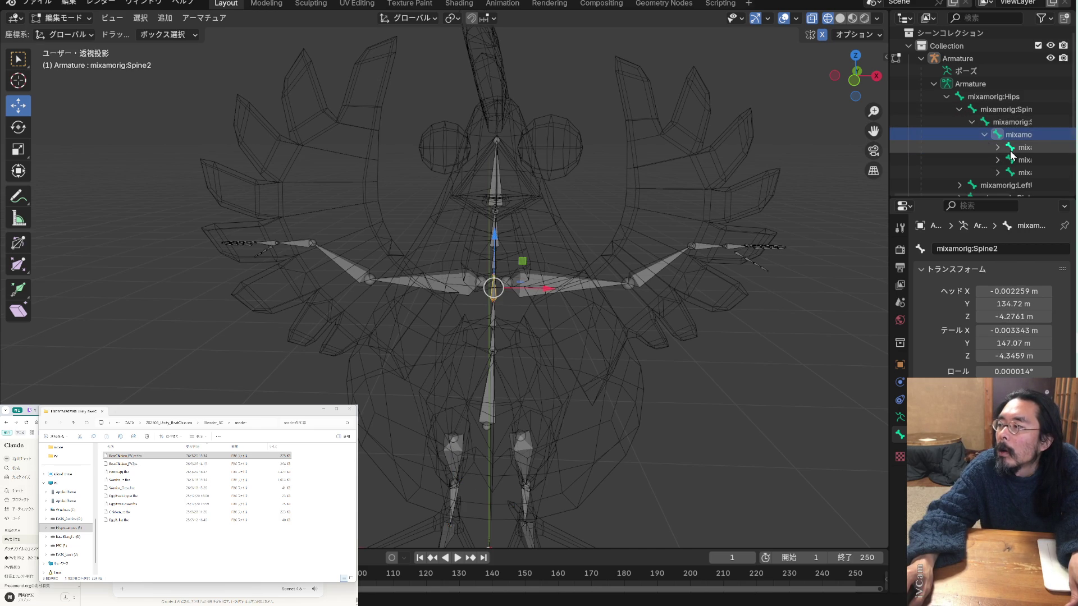
click(1012, 152)
click(1011, 162)
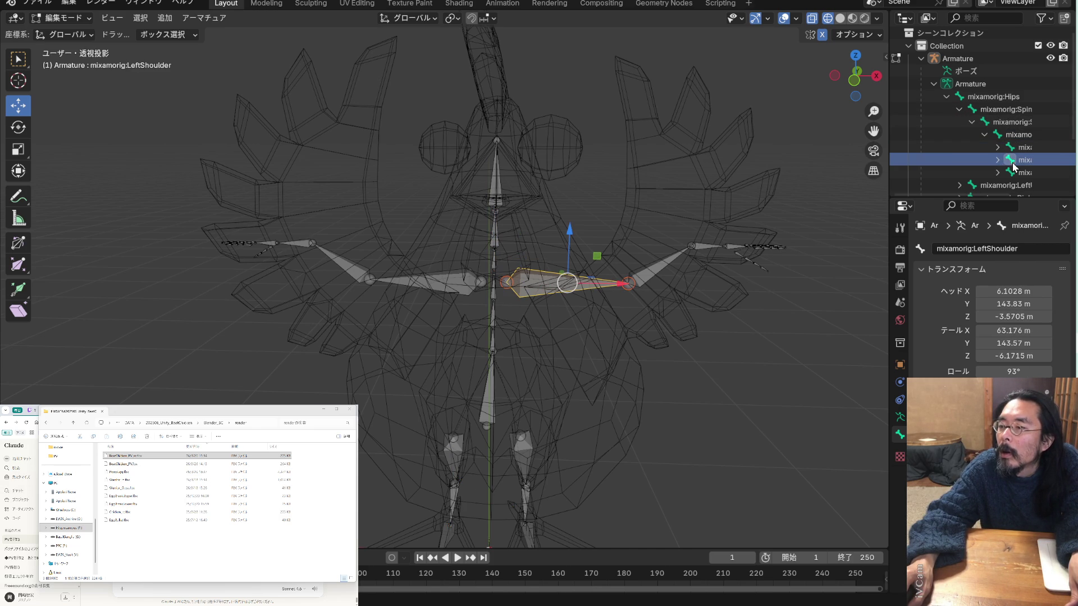
click(997, 160)
drag(889, 130, 759, 129)
scroll(884, 139, down, 2)
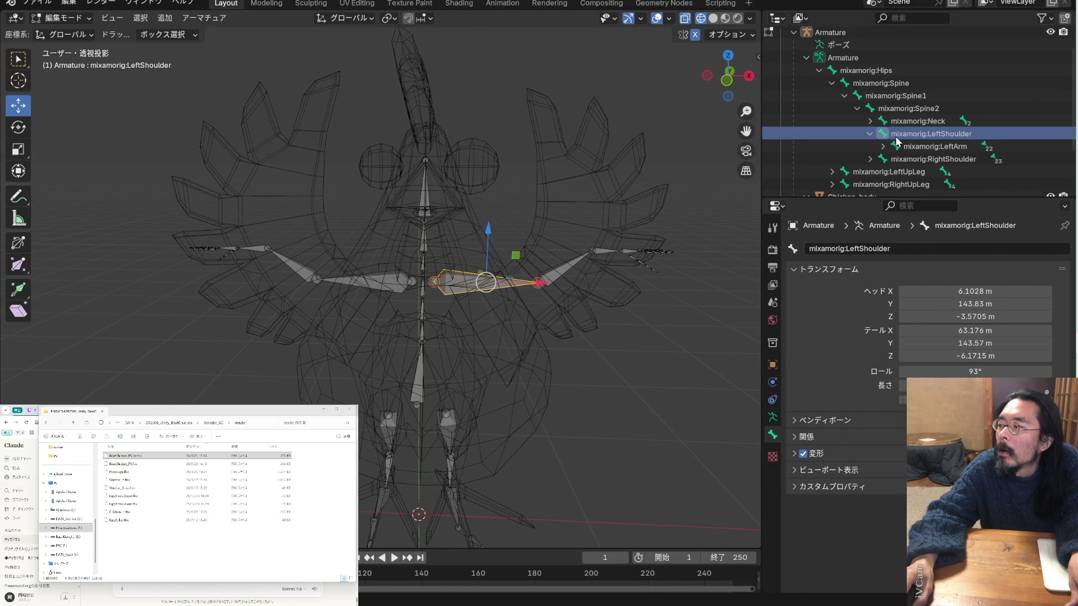
Browse LeftArm and LeftForeArm, then re-select LeftShoulder from its context menu
click(898, 147)
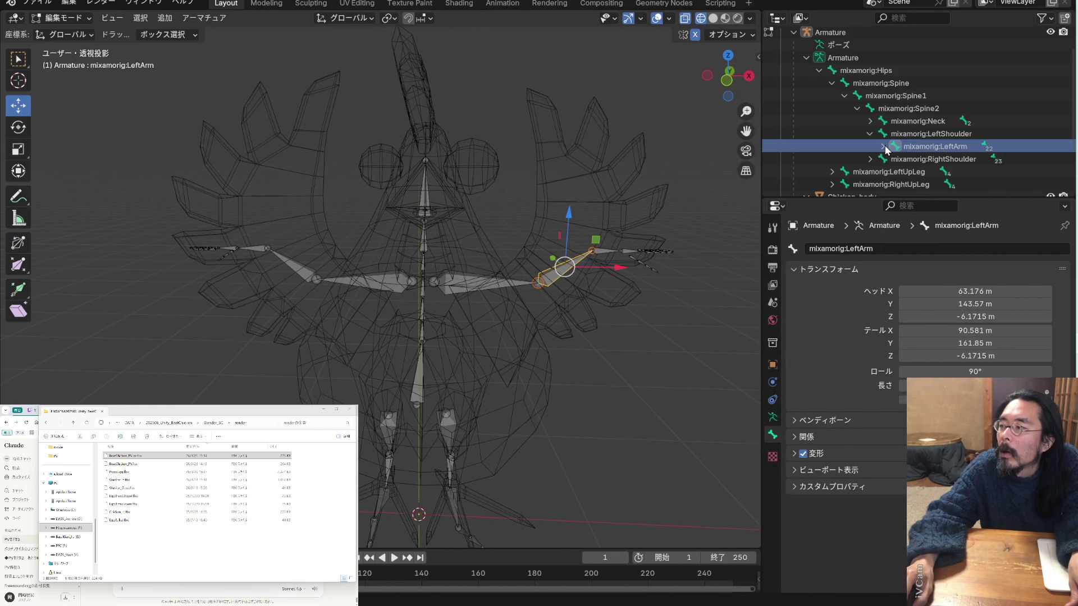
click(884, 147)
click(925, 159)
click(927, 147)
click(929, 136)
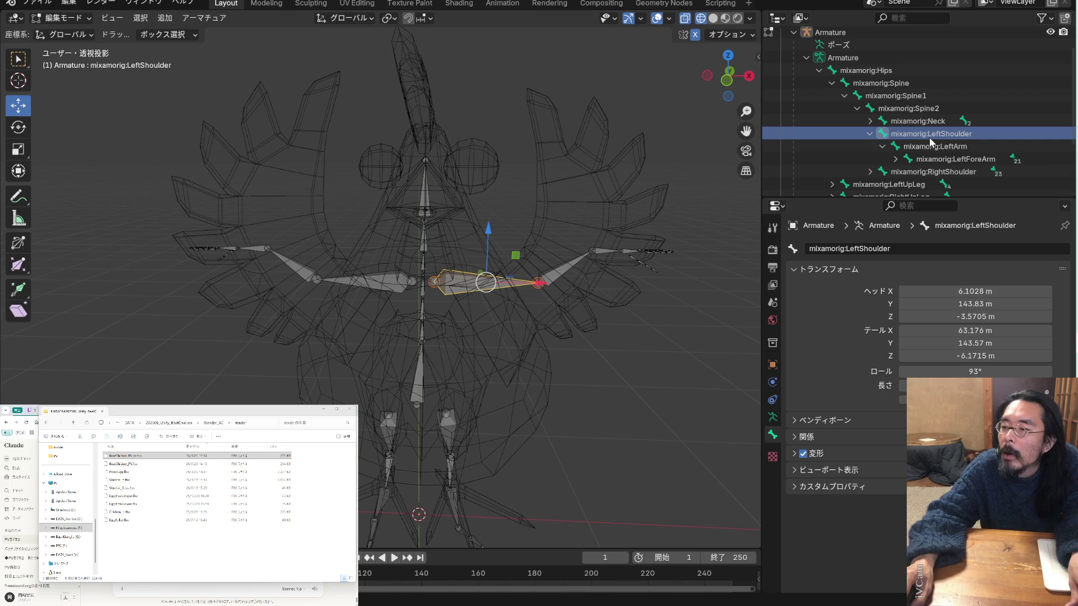
click(883, 147)
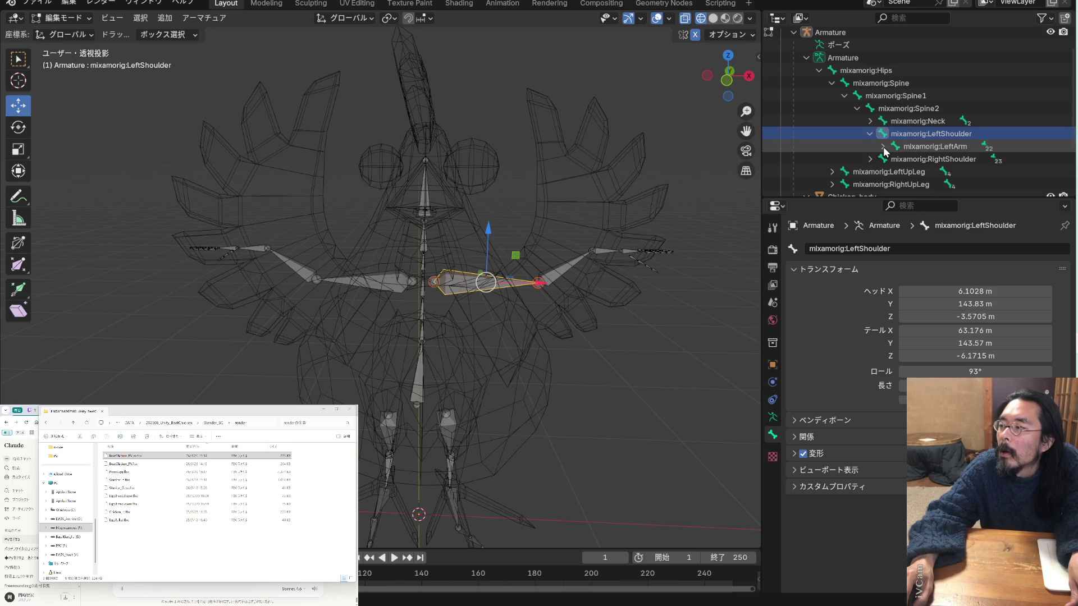
click(870, 134)
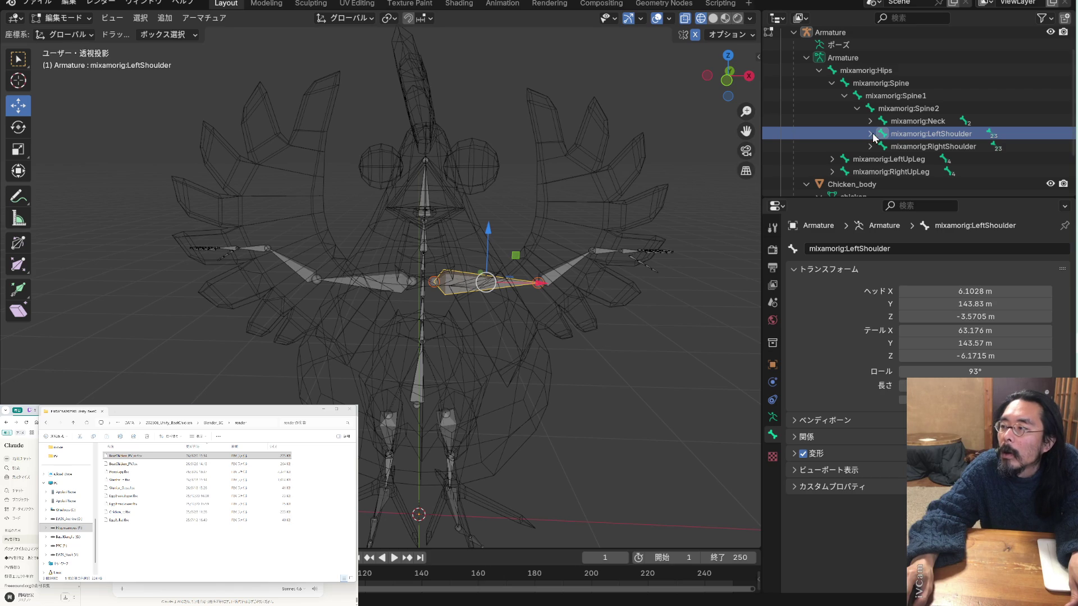
click(870, 135)
right_click(895, 139)
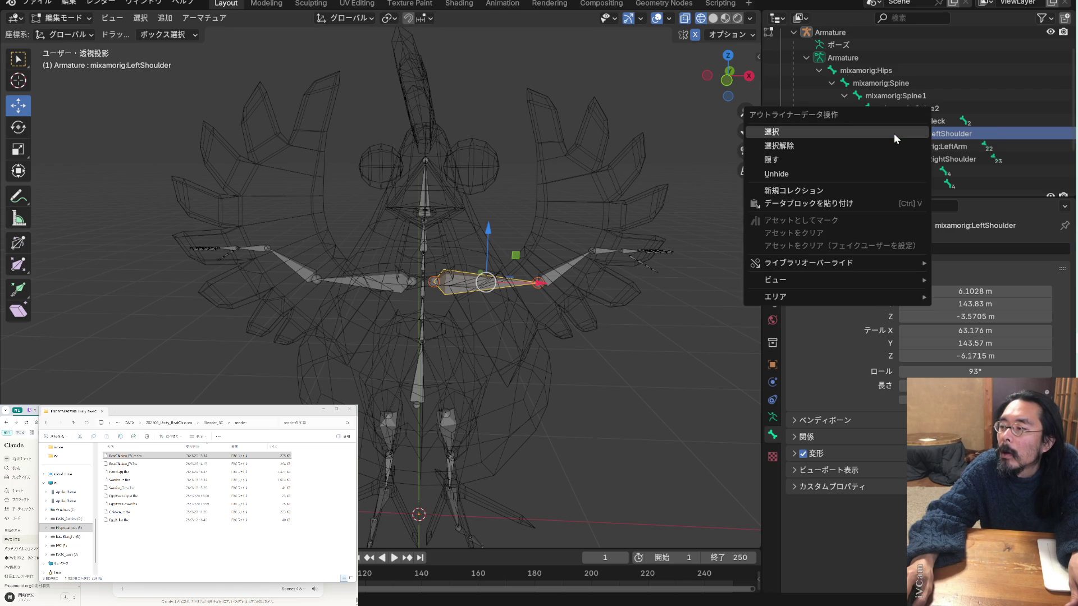
click(894, 133)
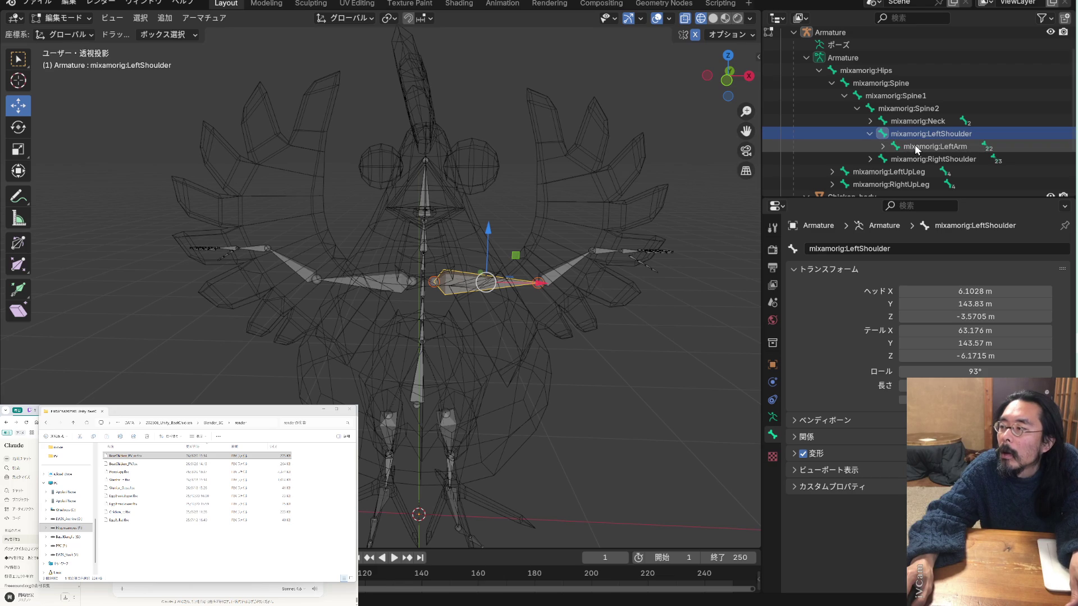
Expand LeftArm, LeftForeArm and LeftHand, and select LeftArm with all its child bones
click(914, 145)
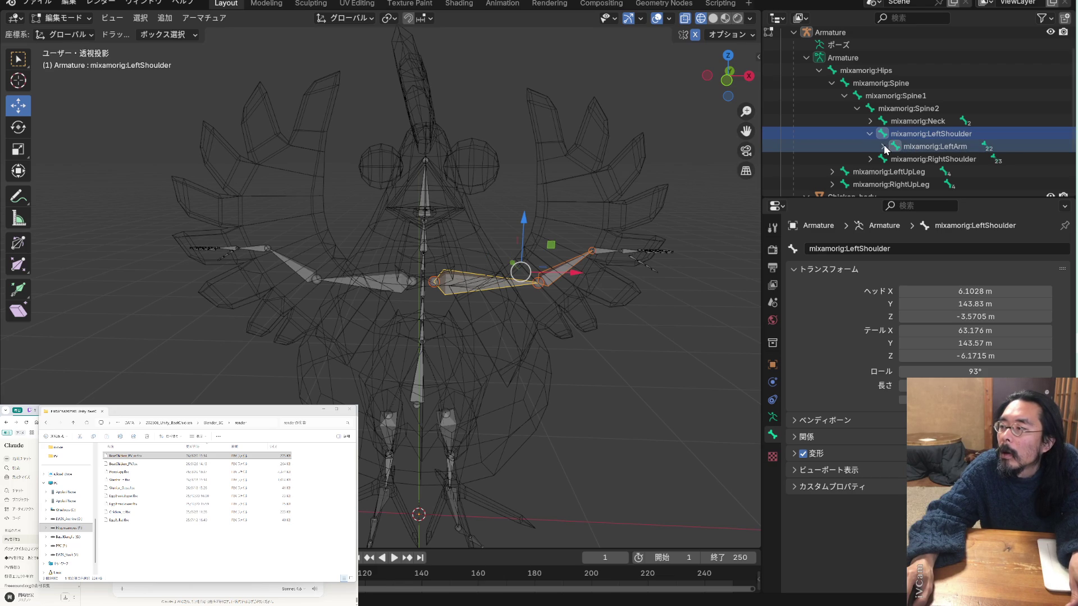
click(883, 147)
click(895, 160)
click(908, 171)
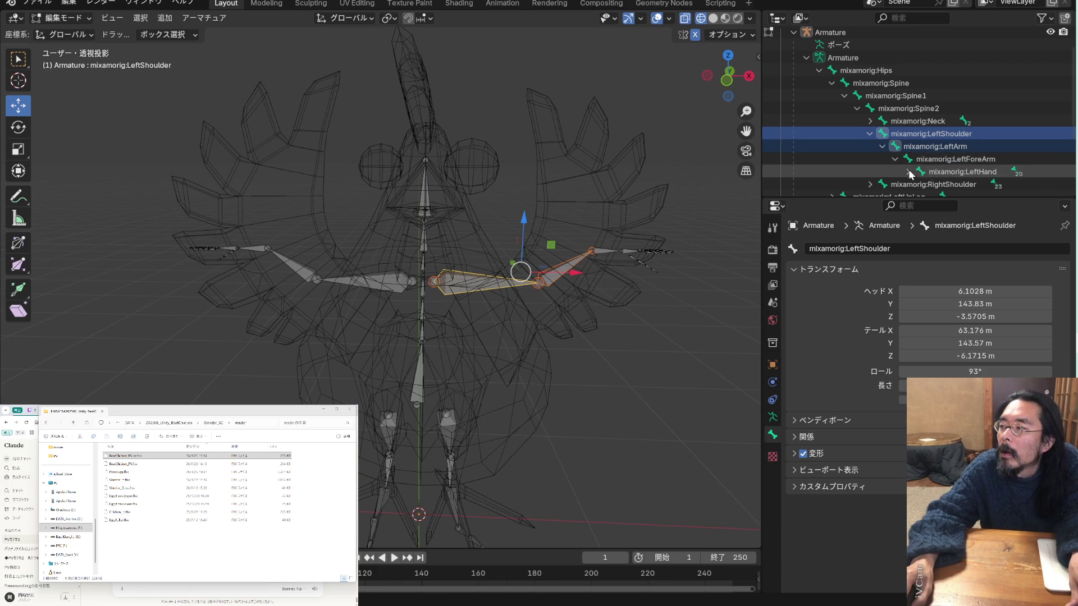
scroll(922, 155, down, 2)
click(943, 119)
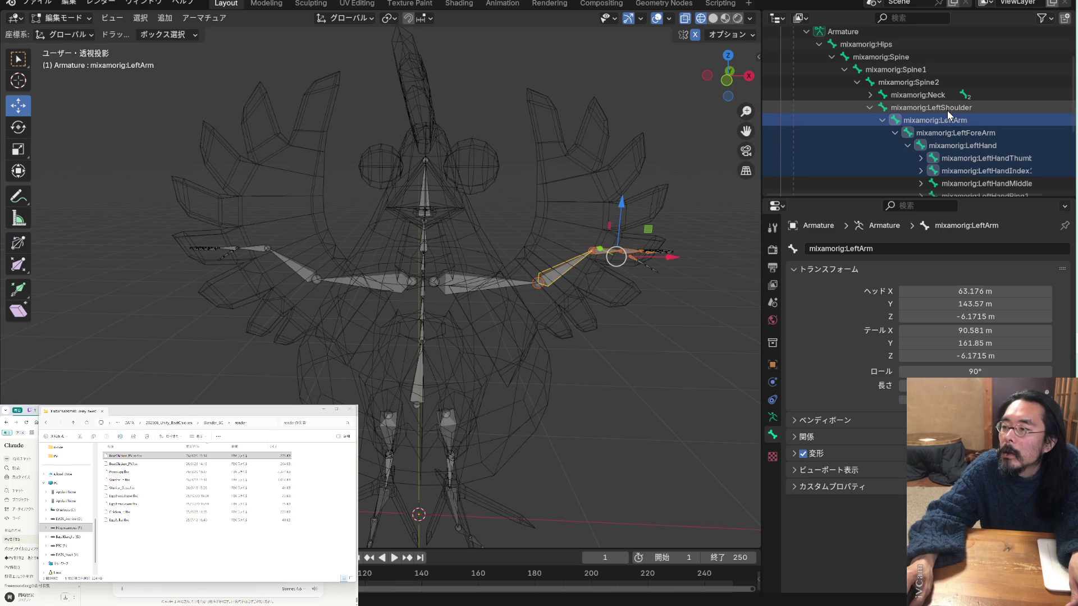
Clear the selection, box-select the arm bones, and dismiss the LeftArm context menu
click(678, 295)
drag(699, 343, 516, 207)
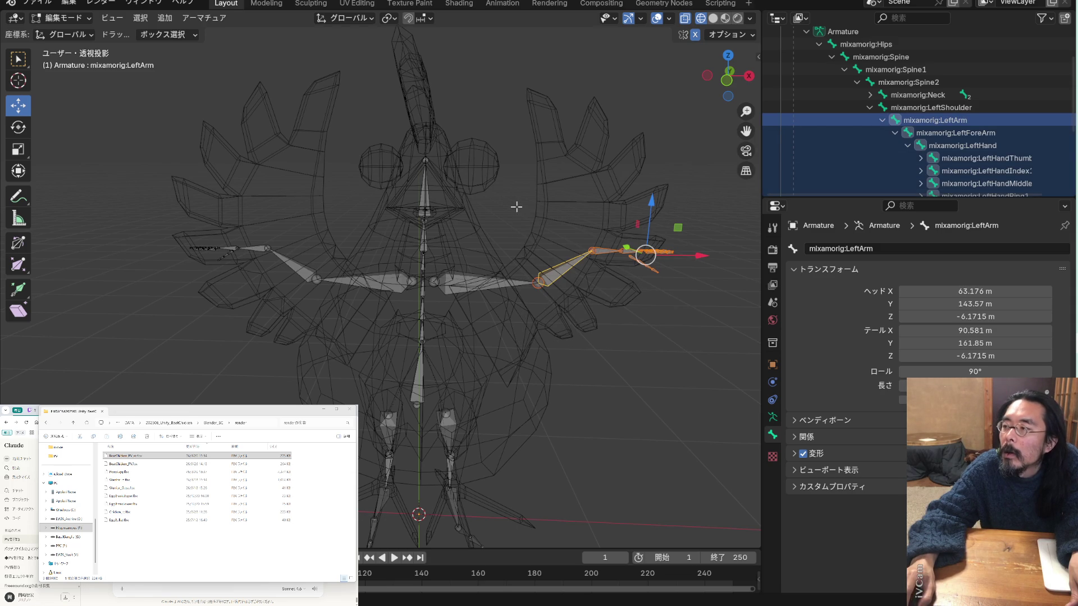
right_click(895, 119)
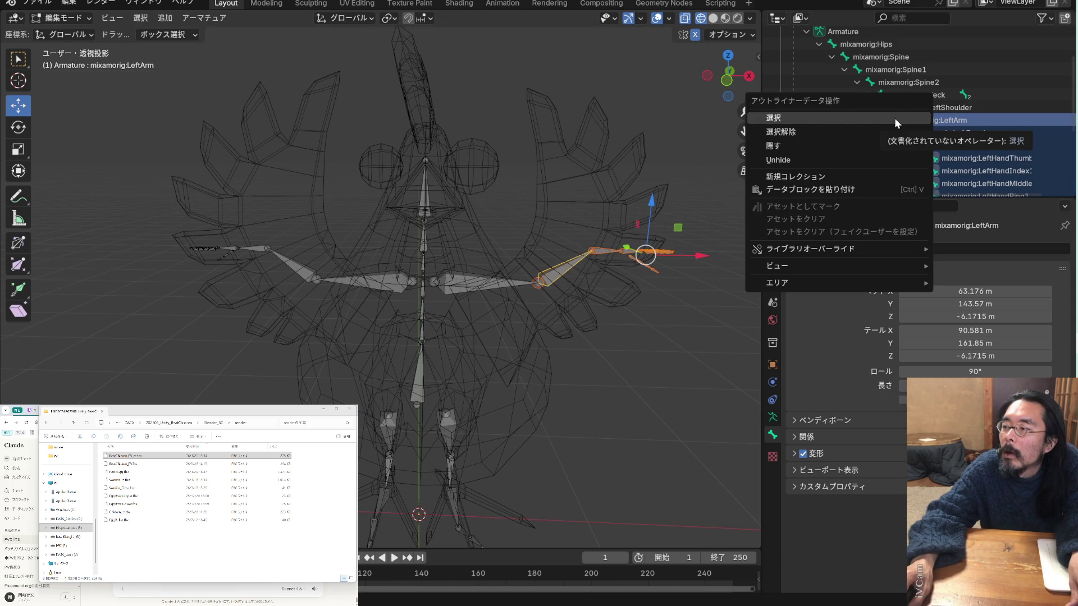
mouse_move(834, 280)
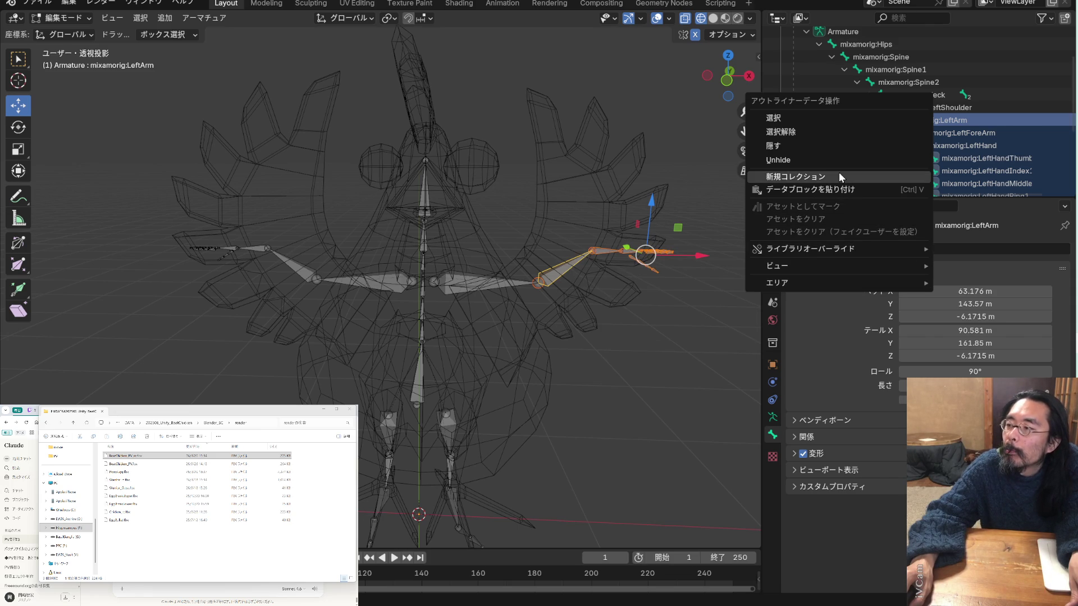
key(Escape)
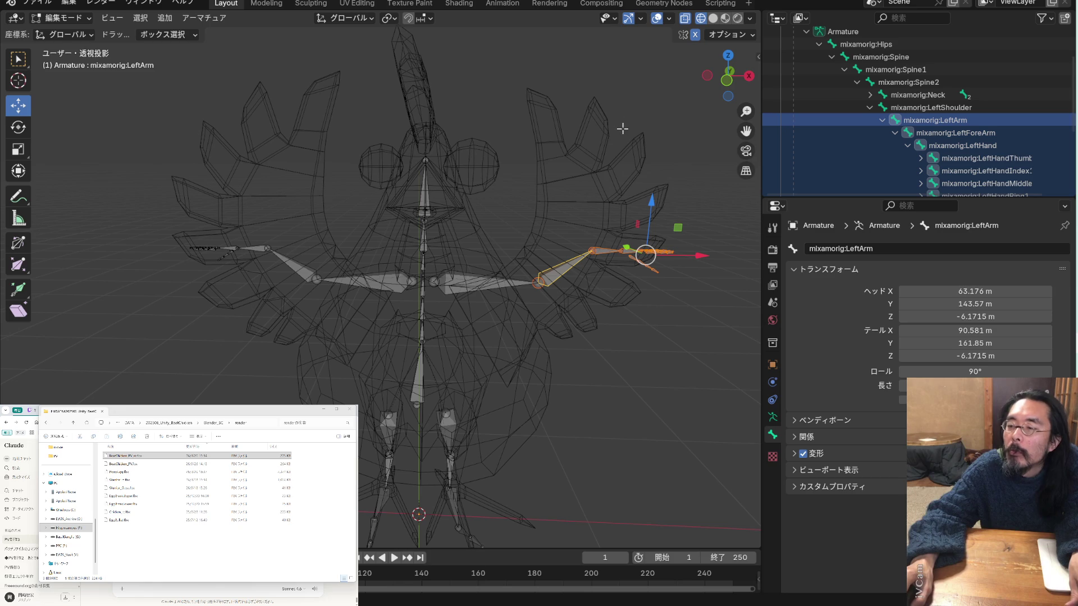
Browse the File, Edit, Render and Window menus, copy the left arm bones, and collapse LeftArm
click(41, 6)
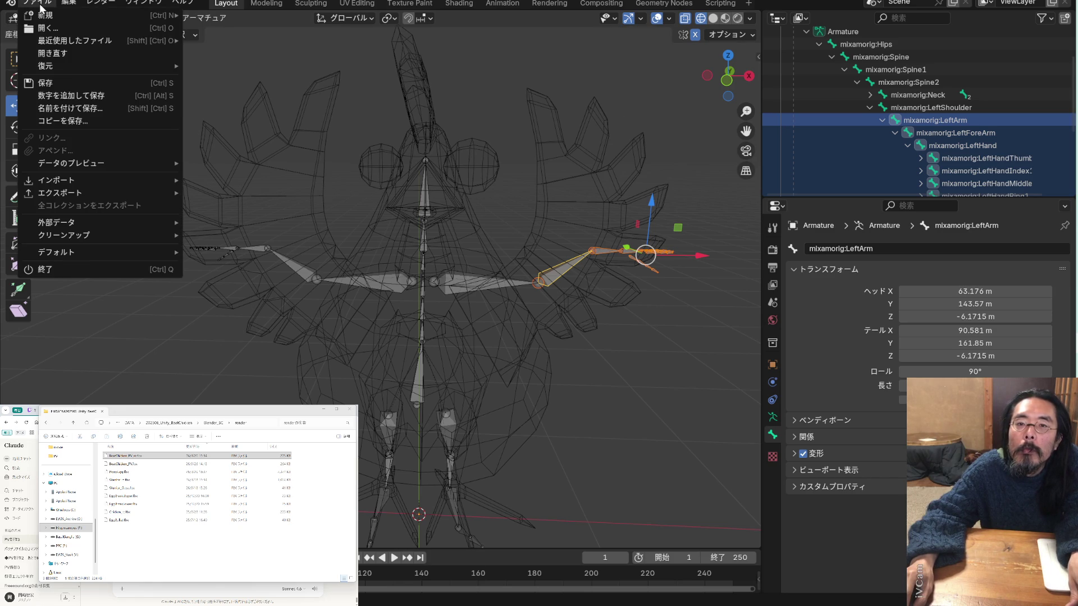
mouse_move(78, 7)
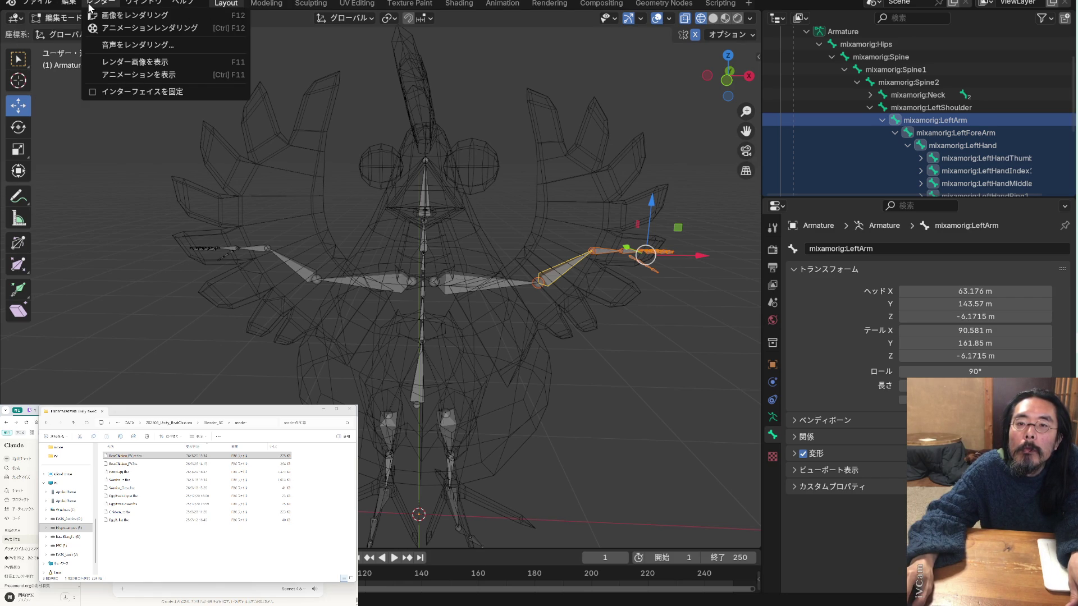
mouse_move(128, 7)
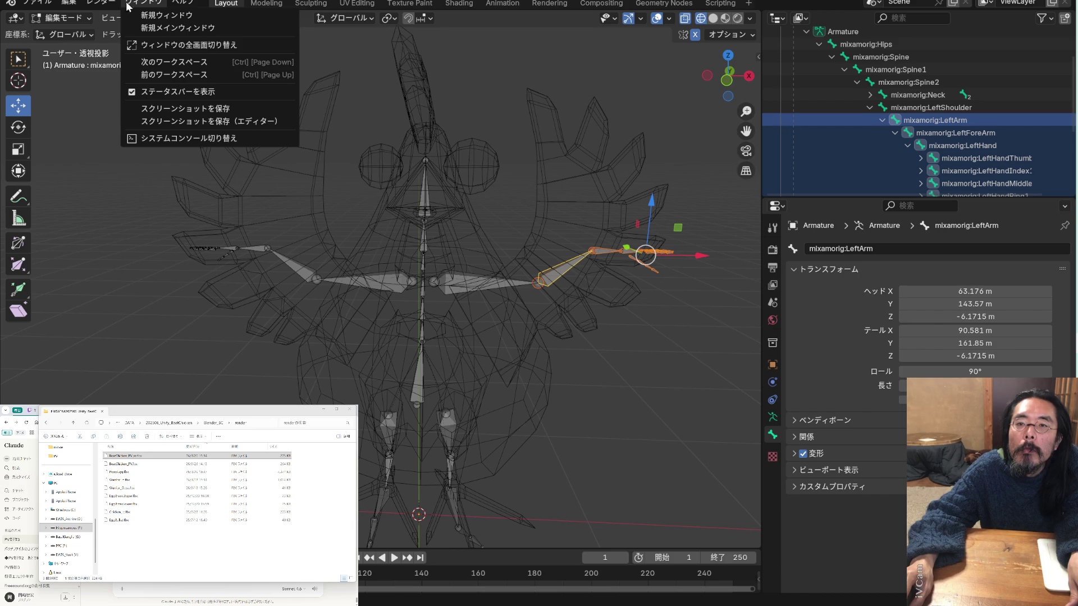
mouse_move(182, 5)
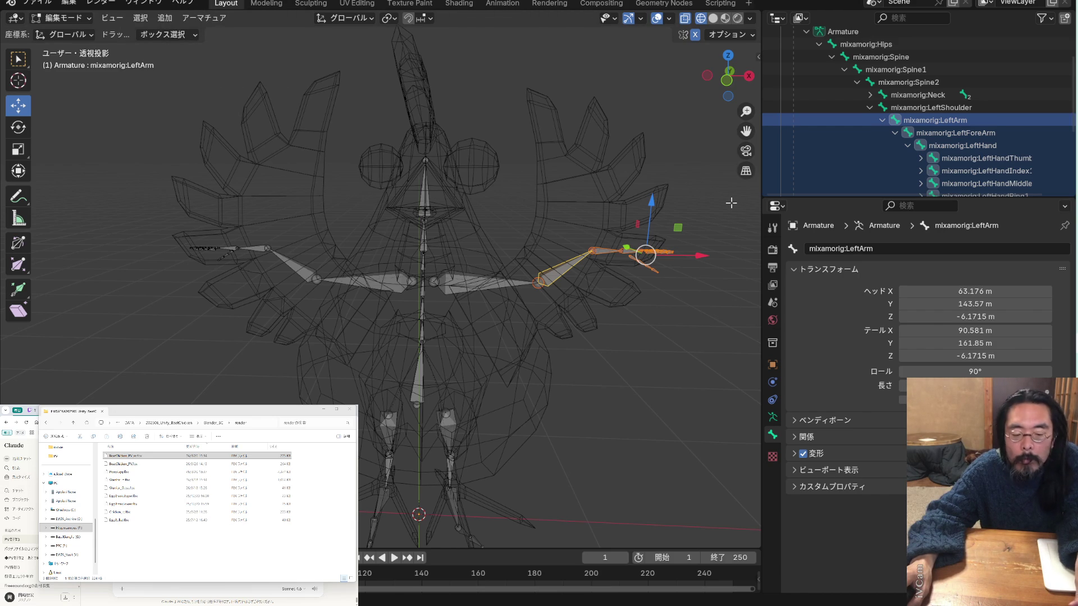
key(ctrl+c)
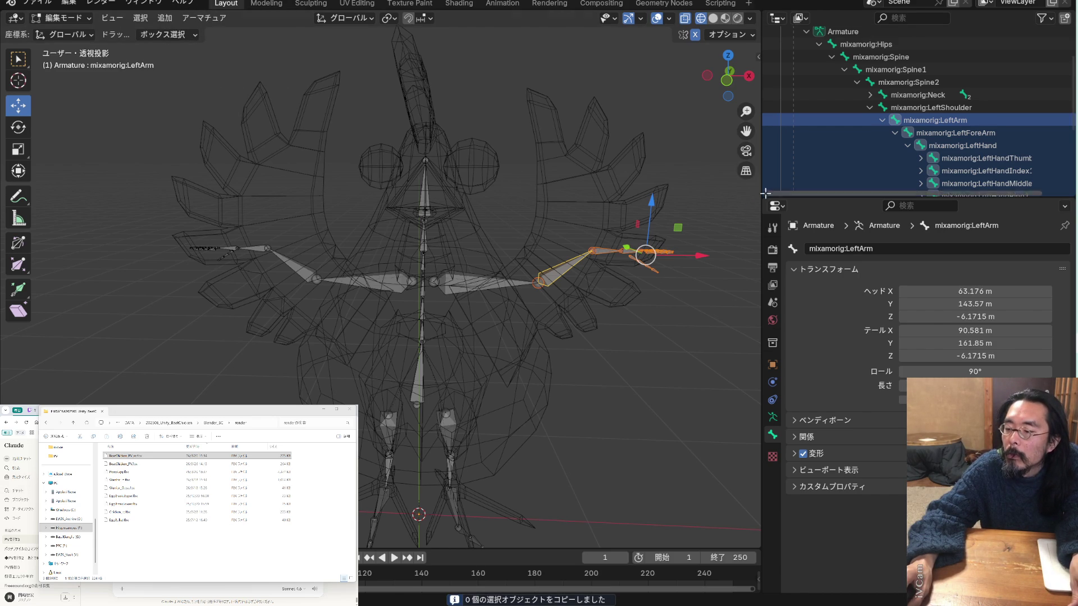
click(882, 121)
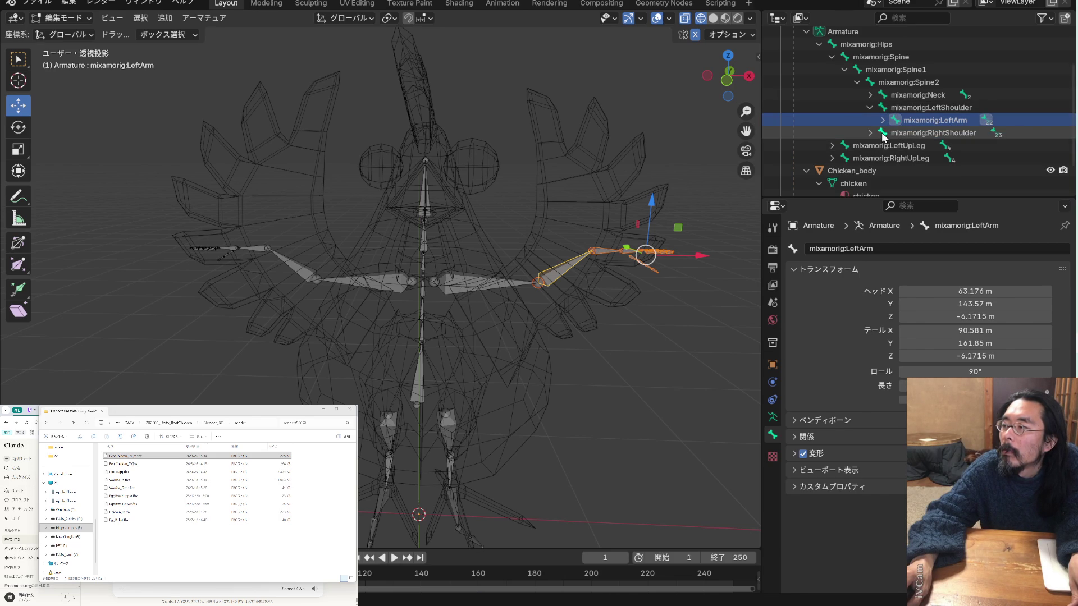
Try pasting the arm bones onto RightShoulder, then expand RightShoulder and RightArm in the Outliner
click(883, 135)
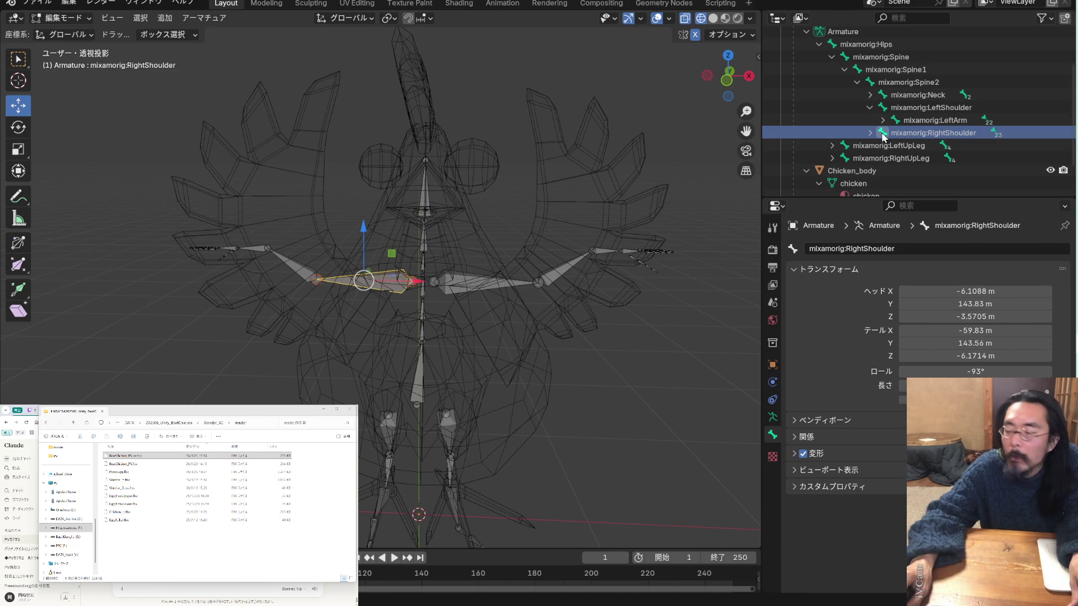
key(ctrl+v)
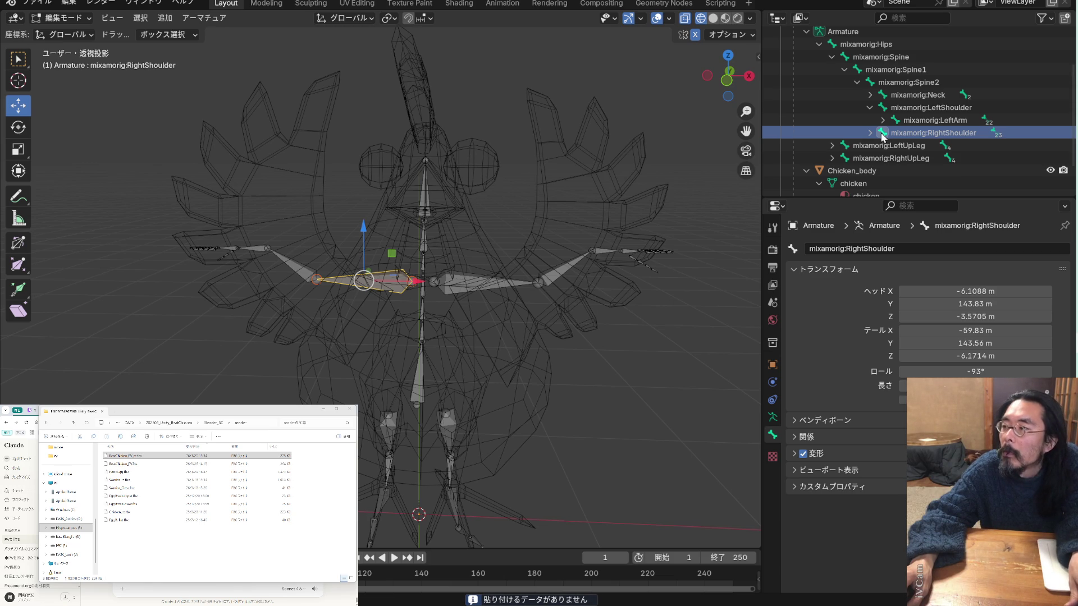
click(870, 133)
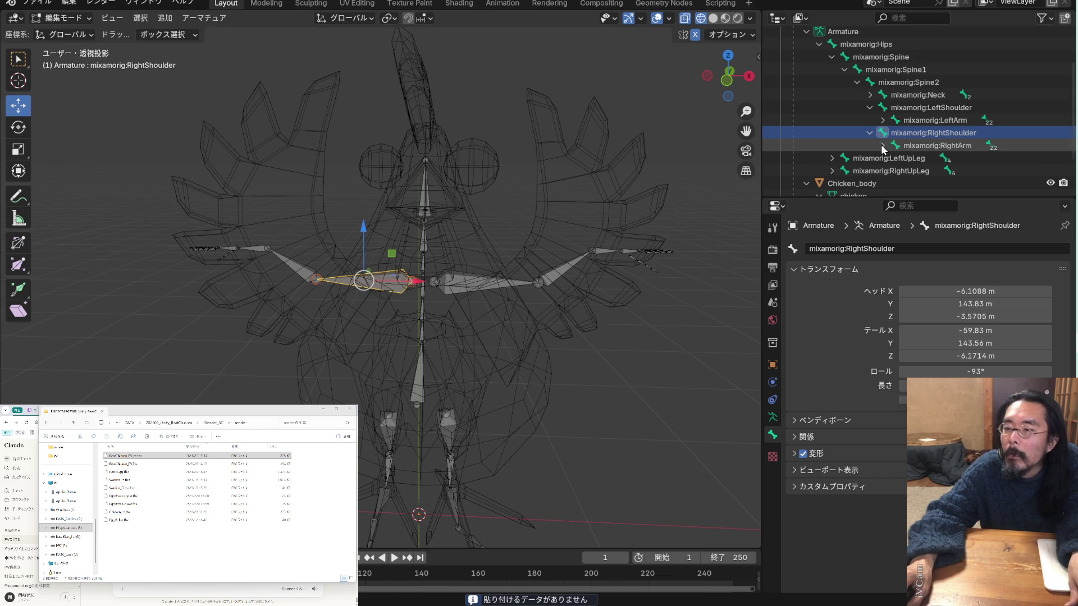
click(883, 146)
mouse_move(447, 248)
middle_down()
mouse_move(578, 255)
mouse_move(494, 269)
mouse_move(512, 298)
mouse_move(530, 275)
mouse_move(512, 253)
mouse_move(406, 258)
mouse_move(436, 241)
mouse_move(440, 298)
mouse_move(450, 292)
mouse_move(261, 282)
mouse_move(330, 281)
mouse_move(321, 279)
mouse_move(336, 317)
mouse_move(362, 333)
mouse_move(486, 211)
middle_up()
Box-select the left wing bones and slide them along X
scroll(326, 297, down, 3)
scroll(498, 257, up, 4)
mouse_move(356, 286)
middle_down()
mouse_move(379, 271)
mouse_move(272, 311)
mouse_move(281, 283)
mouse_move(258, 273)
mouse_move(271, 275)
mouse_move(260, 257)
middle_up()
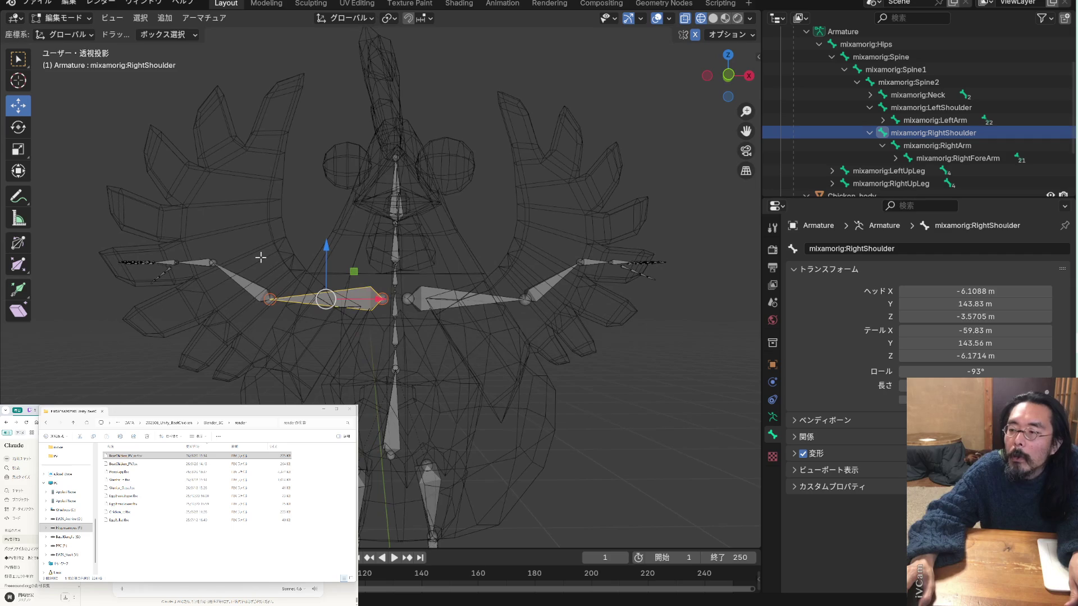
scroll(261, 257, down, 1)
mouse_move(120, 228)
mouse_down()
mouse_move(229, 312)
mouse_move(231, 293)
mouse_move(208, 268)
mouse_move(181, 269)
mouse_move(191, 267)
mouse_up()
mouse_move(168, 312)
middle_down()
mouse_move(202, 320)
mouse_move(187, 329)
mouse_move(180, 313)
mouse_move(184, 337)
mouse_move(197, 316)
mouse_move(186, 335)
mouse_move(157, 335)
mouse_move(193, 318)
middle_up()
click(183, 312)
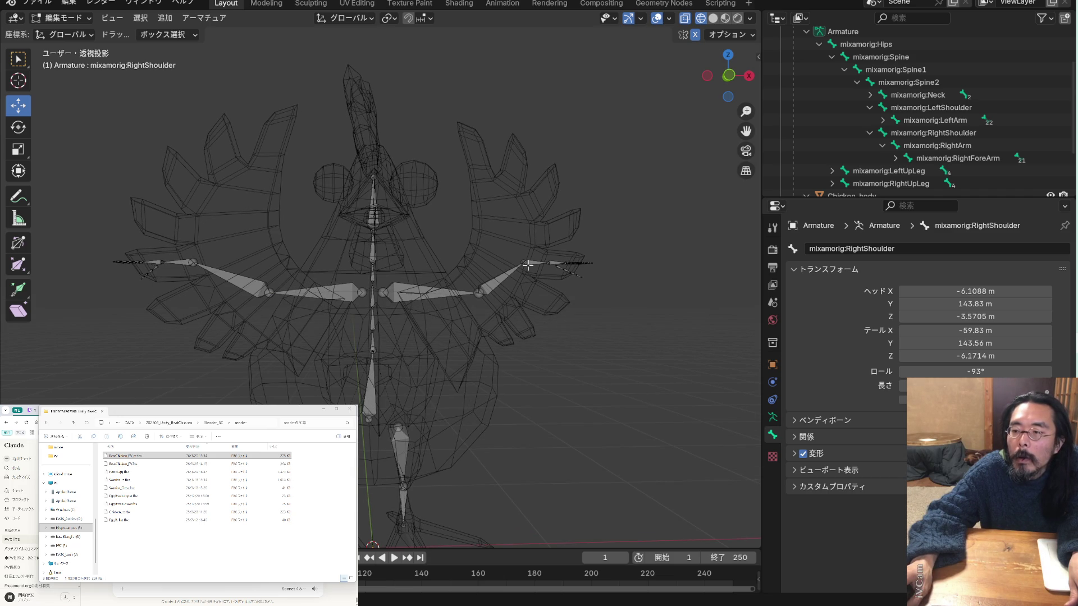
Move the RightForeArm bone outward along X and raise it along Z toward the wing tip
scroll(526, 284, up, 1)
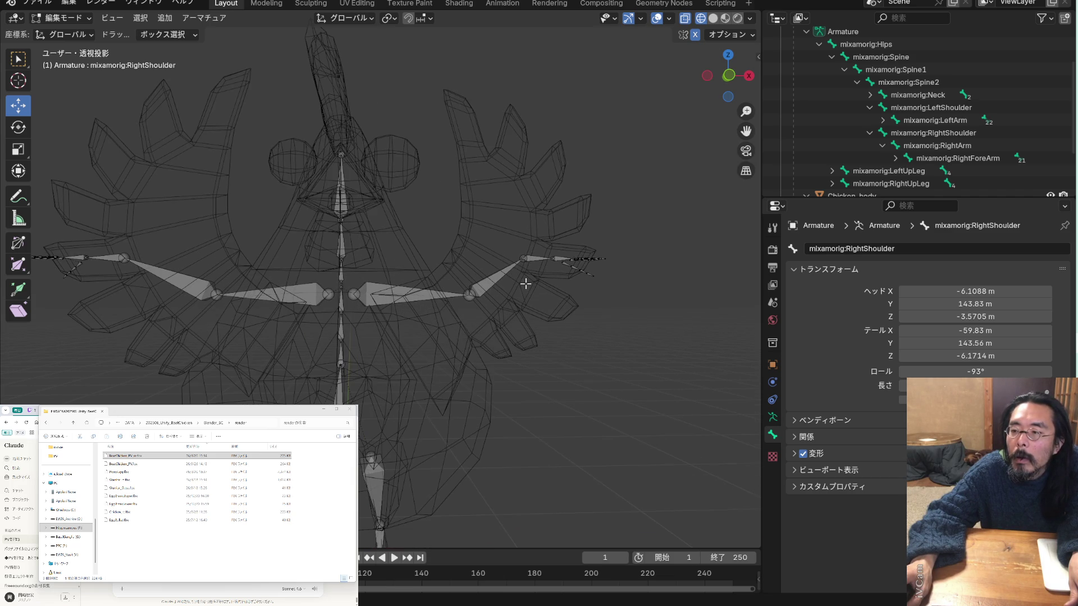
scroll(300, 281, down, 1)
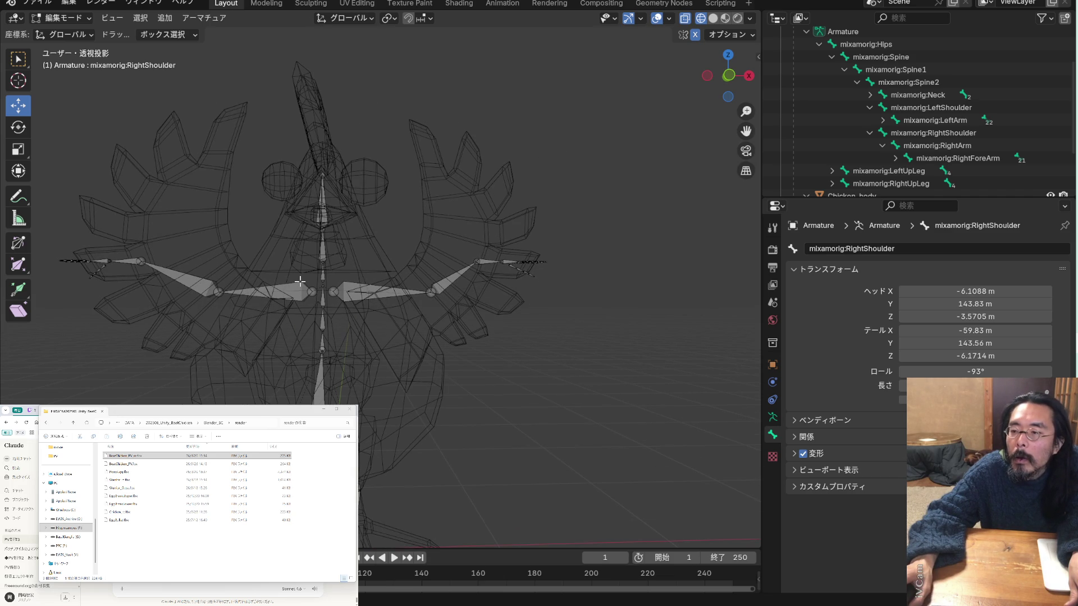
mouse_move(270, 279)
middle_down()
mouse_move(346, 358)
mouse_move(366, 318)
middle_up()
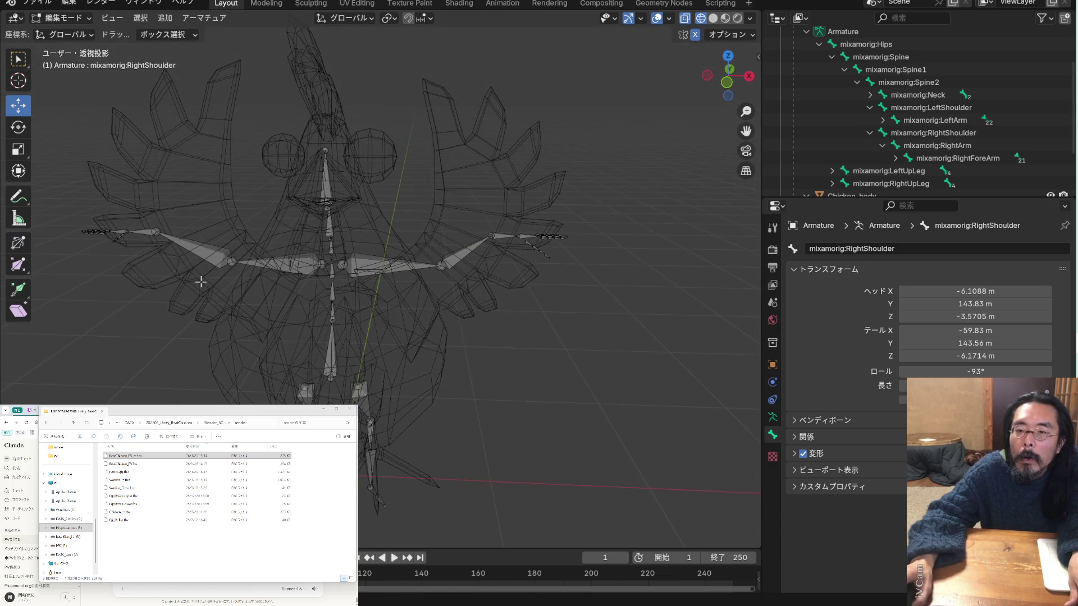
middle_drag(202, 279, 208, 275)
mouse_move(58, 205)
mouse_down()
mouse_move(151, 284)
mouse_move(165, 277)
mouse_up()
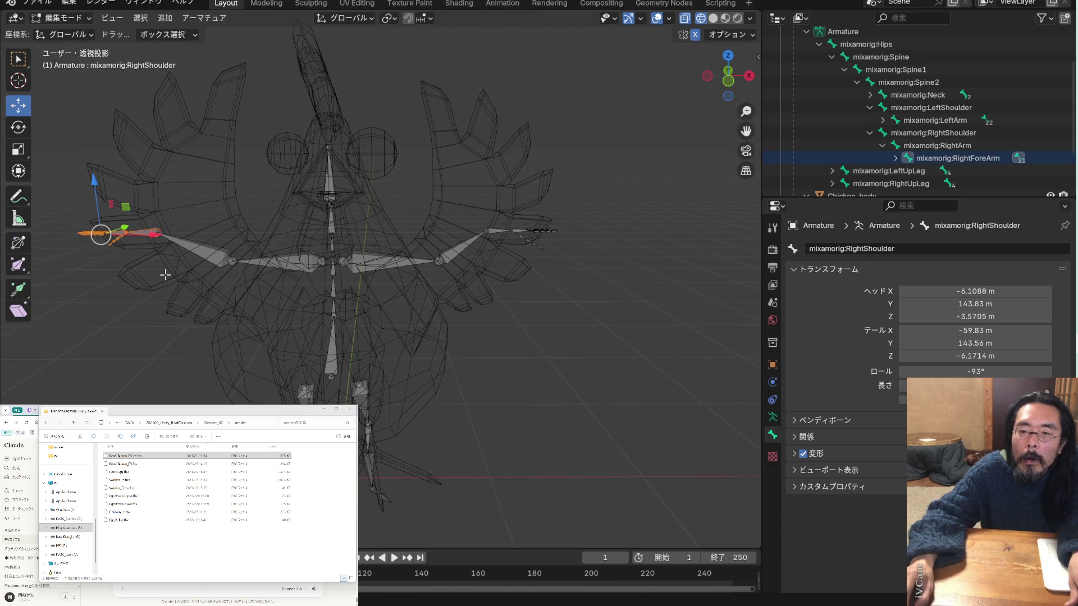
drag(157, 238, 165, 235)
drag(103, 186, 104, 187)
click(136, 293)
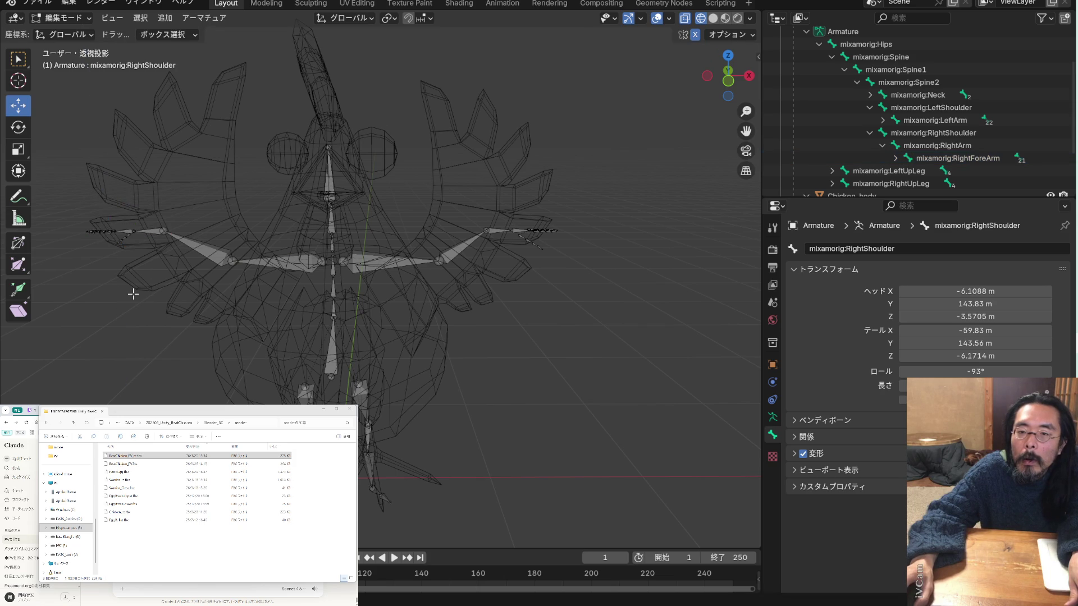
Frame the rig and nudge the selected left wing bones along X
key(Home)
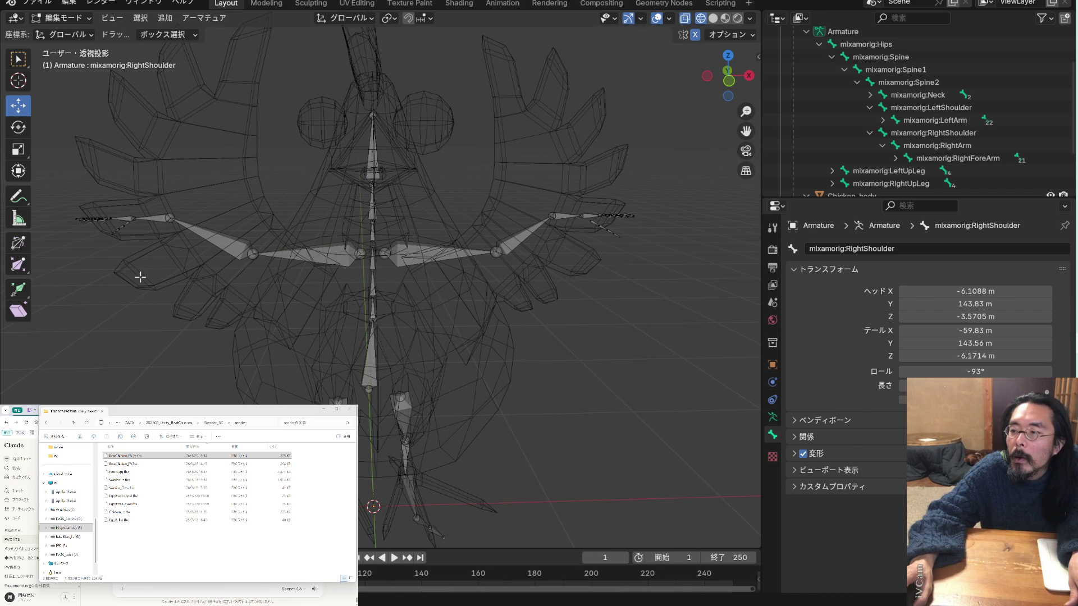
mouse_move(219, 277)
middle_down()
mouse_move(200, 270)
mouse_move(259, 271)
middle_up()
drag(50, 202, 132, 265)
mouse_move(149, 229)
mouse_down()
mouse_move(159, 228)
mouse_move(149, 229)
mouse_up()
middle_drag(137, 282, 145, 290)
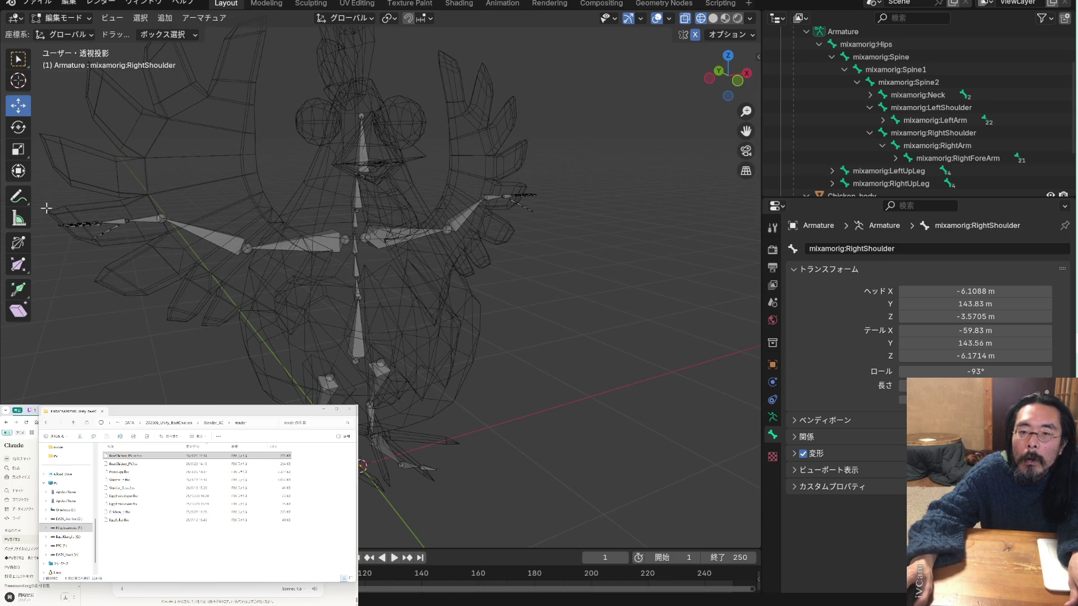
Move the left wing arm bone along X with G, X so it sits inside the wing
scroll(76, 224, up, 2)
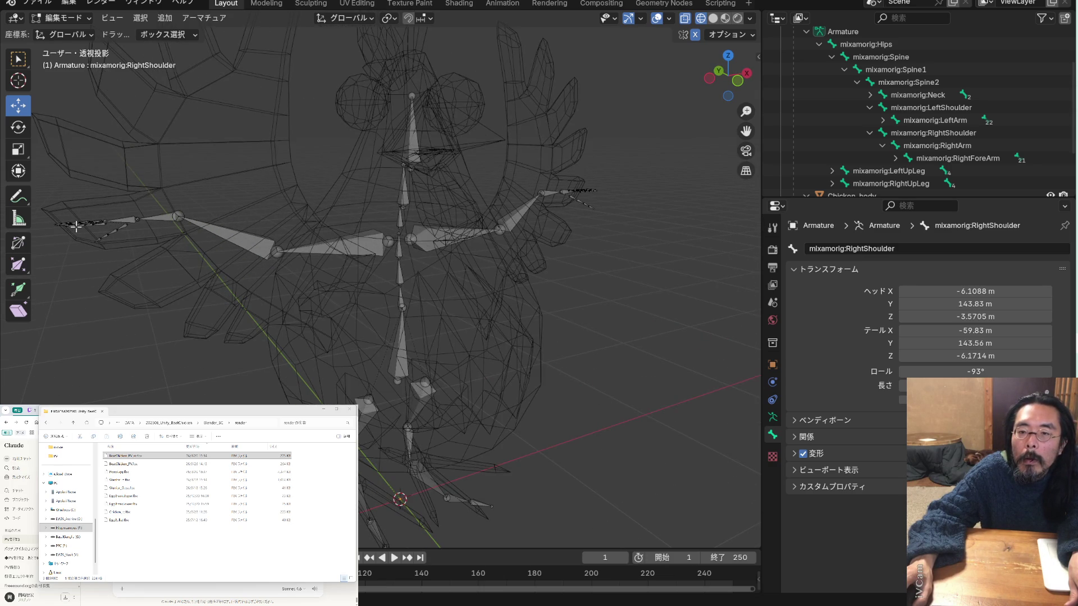
scroll(76, 225, down, 3)
mouse_move(45, 203)
mouse_down()
mouse_move(111, 253)
mouse_move(156, 260)
mouse_up()
middle_drag(145, 245, 134, 230)
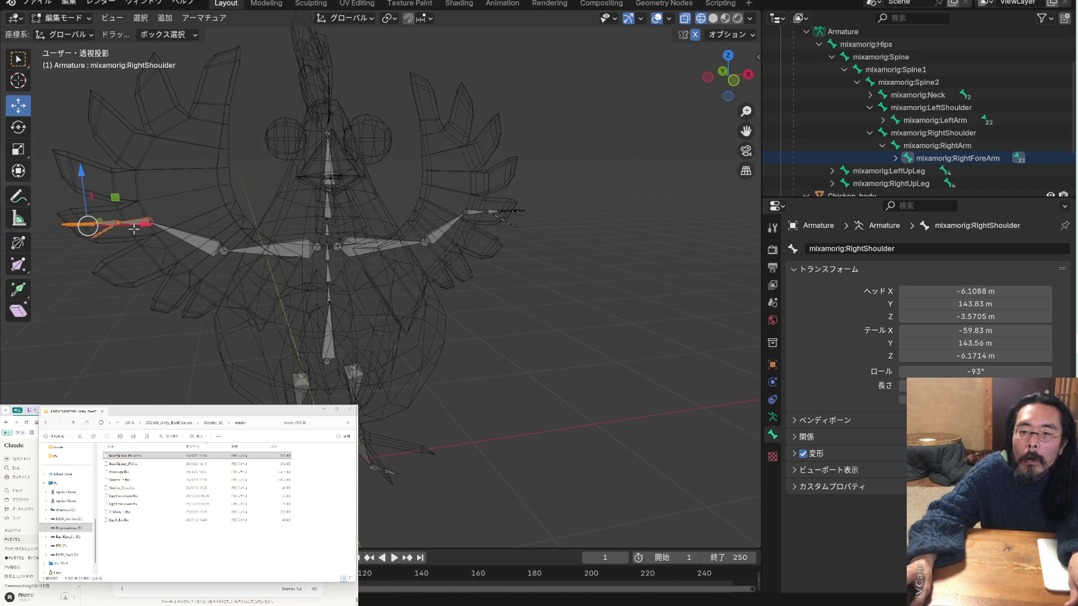
key(g)
key(x)
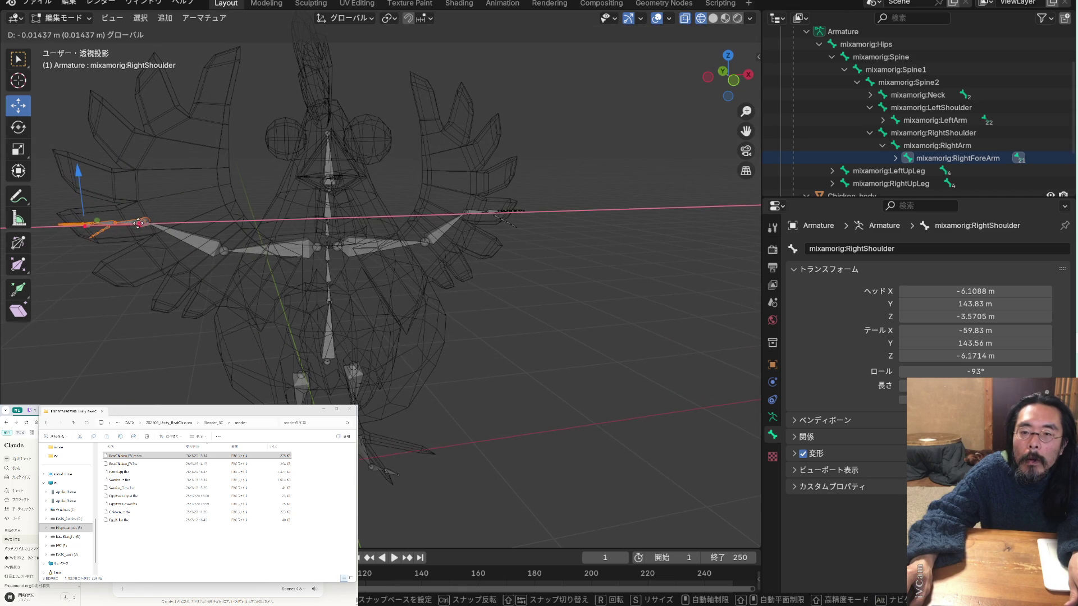
click(140, 223)
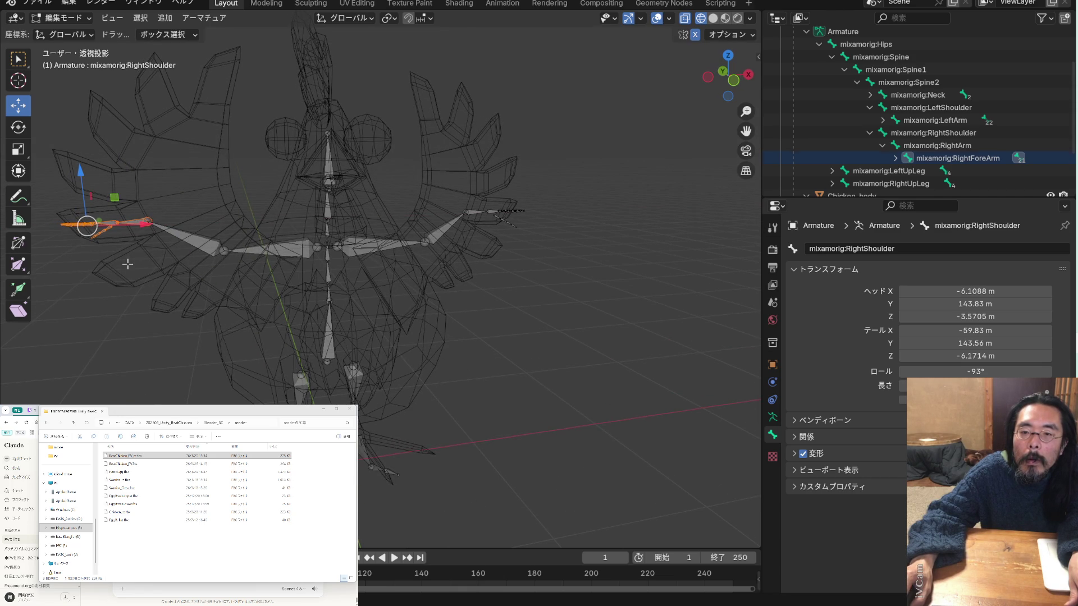
click(127, 264)
Box-select the bones at the left wing tip
scroll(128, 264, up, 1)
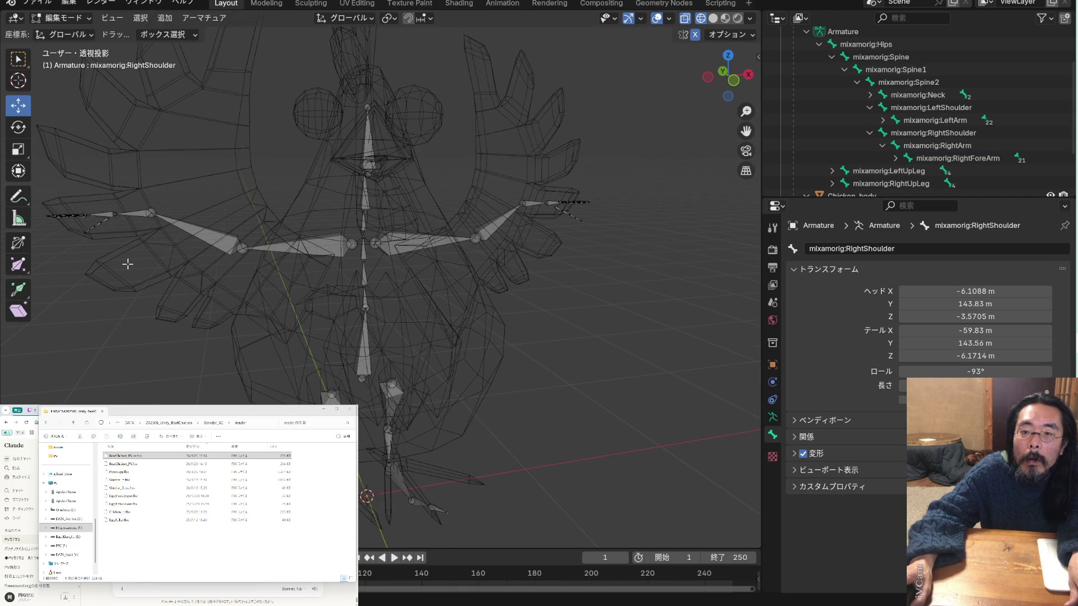
scroll(101, 228, down, 1)
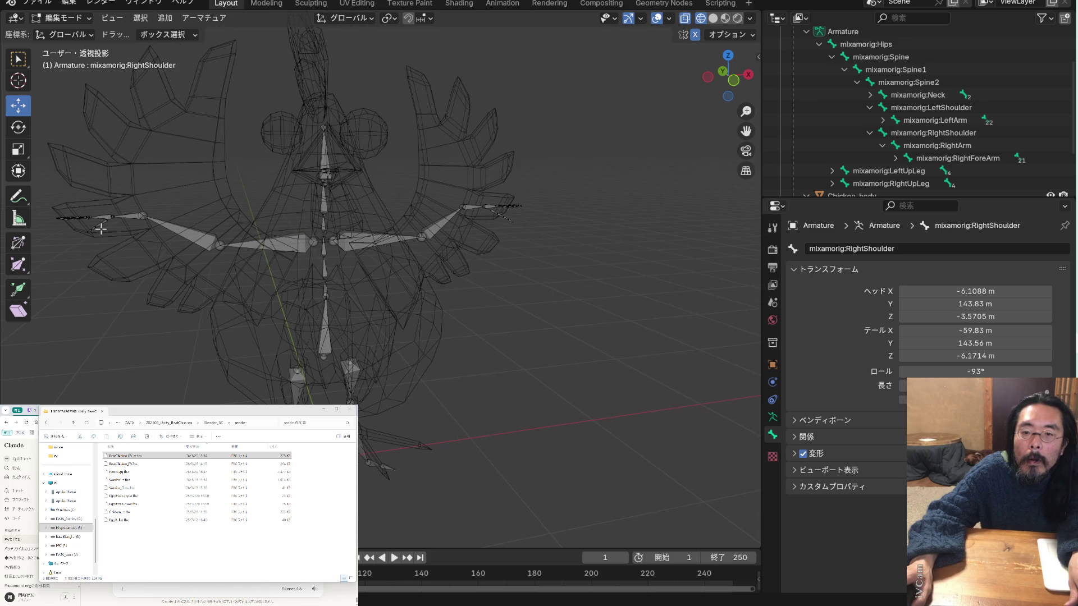
mouse_move(47, 201)
mouse_down()
mouse_move(93, 247)
mouse_move(117, 251)
mouse_move(124, 225)
mouse_move(115, 223)
mouse_up()
click(93, 263)
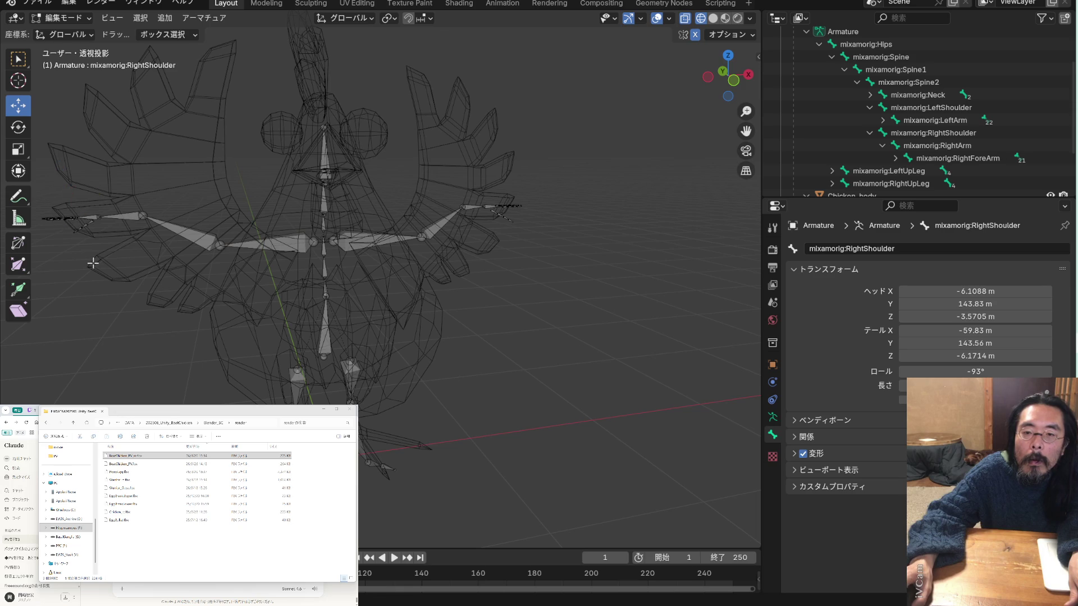
mouse_move(93, 263)
middle_down()
mouse_move(119, 261)
mouse_move(113, 172)
middle_up()
drag(124, 254, 194, 335)
middle_drag(174, 320, 152, 344)
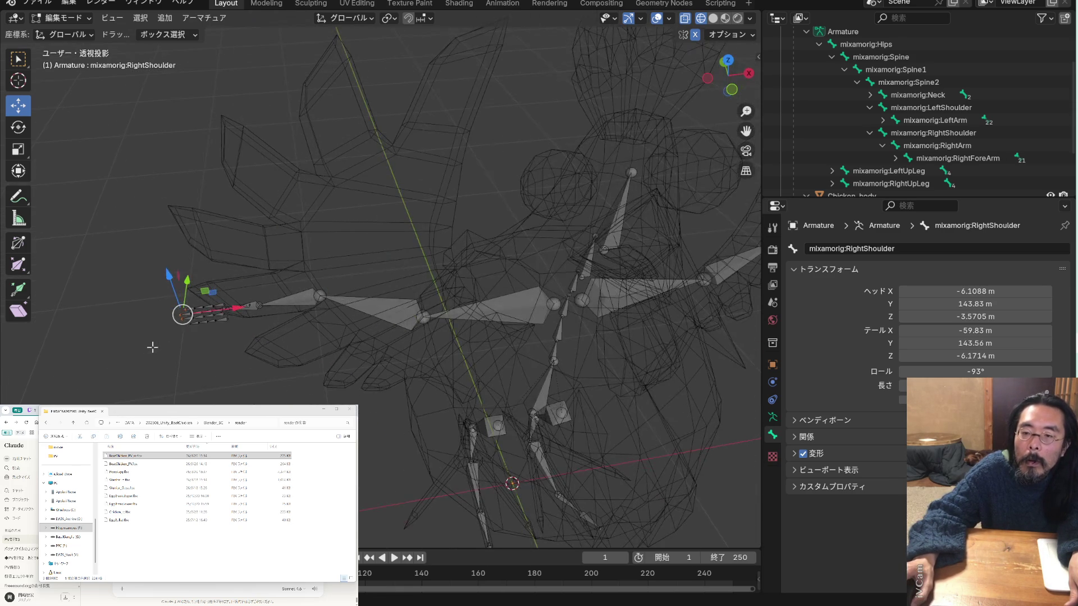
Box-select the wing-tip hand and finger bones from several angles
drag(146, 280, 211, 355)
mouse_move(211, 355)
middle_down()
mouse_move(207, 339)
mouse_move(228, 348)
mouse_move(288, 327)
mouse_move(178, 366)
mouse_move(169, 383)
mouse_move(141, 379)
mouse_move(211, 348)
middle_up()
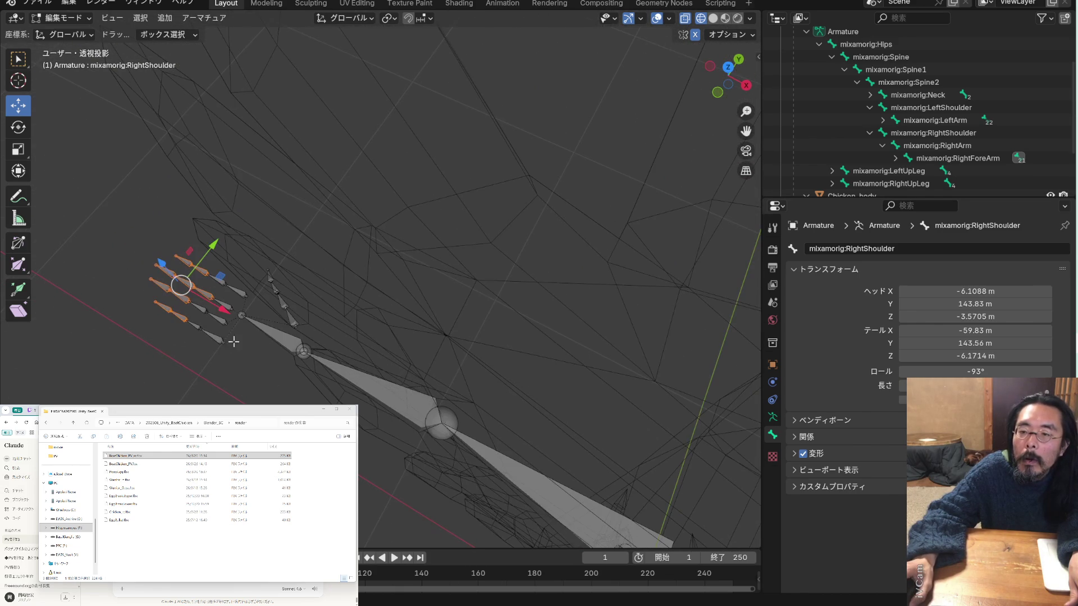
drag(123, 217, 226, 378)
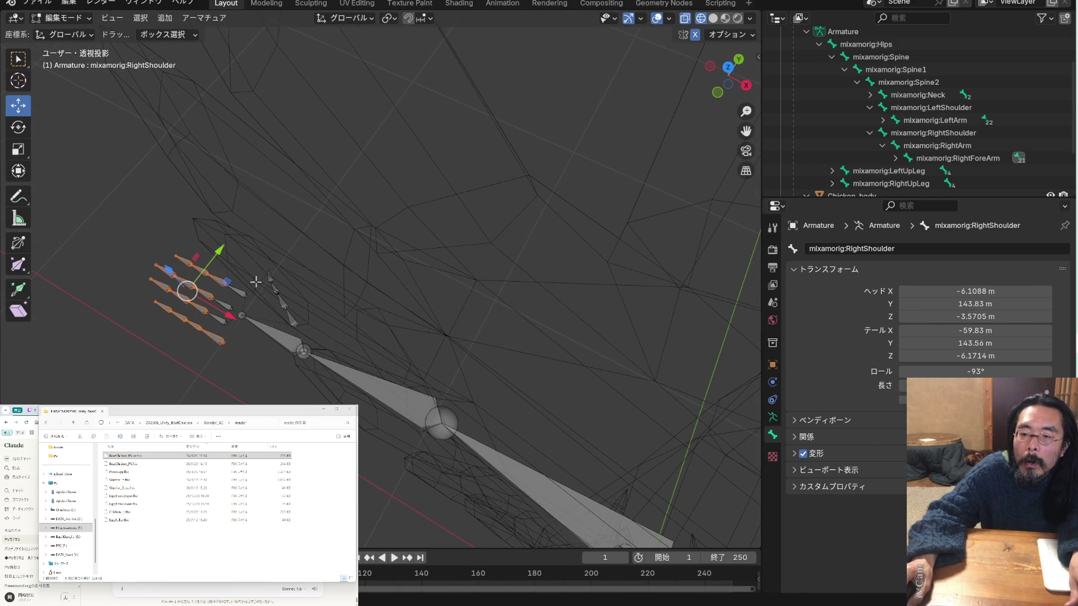
drag(320, 245, 270, 322)
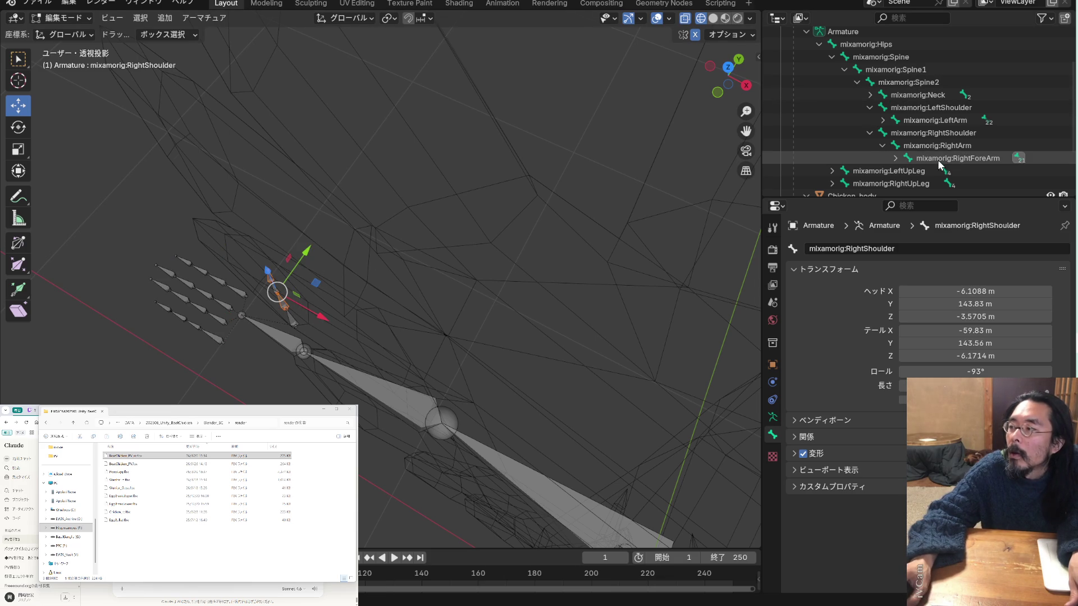
mouse_move(415, 241)
middle_down()
mouse_move(409, 188)
mouse_move(415, 272)
middle_up()
mouse_move(377, 388)
mouse_down()
mouse_move(308, 354)
mouse_move(268, 282)
mouse_up()
mouse_move(370, 338)
middle_down()
mouse_move(447, 322)
mouse_move(250, 311)
middle_up()
shift+drag(221, 287, 259, 352)
mouse_move(441, 414)
shift+mouse_down()
mouse_move(233, 284)
mouse_move(225, 265)
shift+mouse_up()
Reselect the hand bones with the upper-arm bone and slide them along X
middle_drag(278, 291, 307, 277)
mouse_move(459, 404)
mouse_down()
mouse_move(356, 337)
mouse_move(255, 240)
mouse_move(251, 219)
mouse_up()
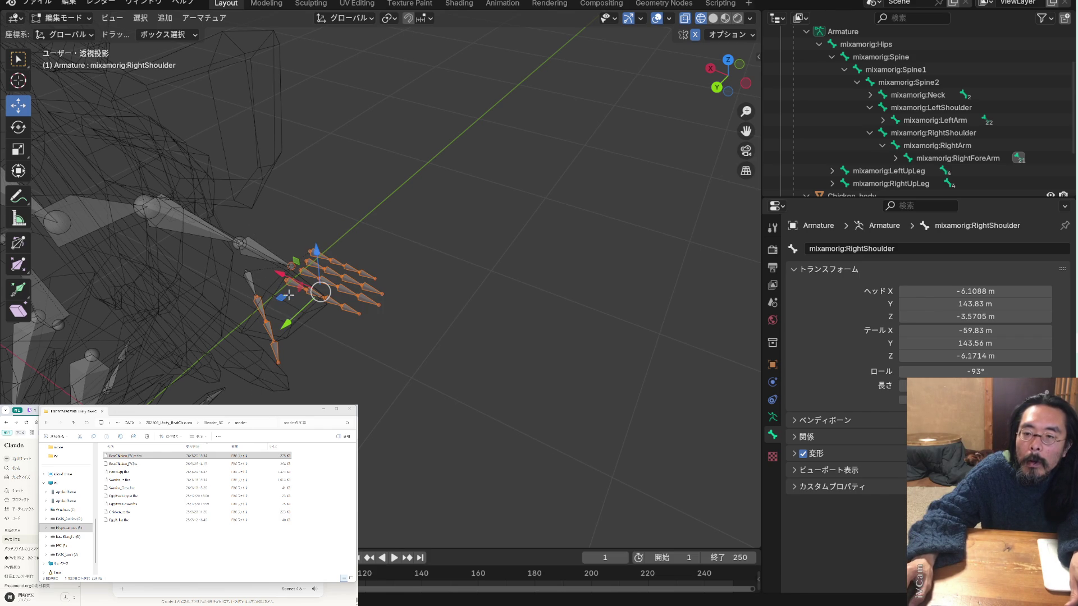
drag(369, 366, 234, 217)
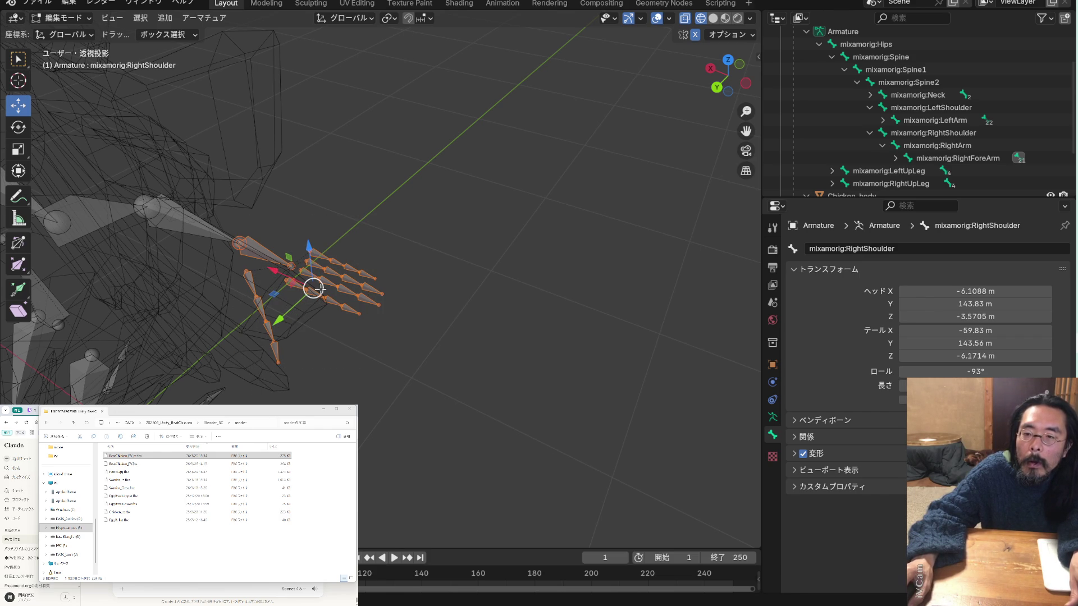
drag(275, 271, 291, 281)
mouse_move(291, 281)
middle_down()
mouse_move(421, 270)
mouse_move(425, 255)
mouse_move(400, 274)
middle_up()
click(396, 325)
Select the finger bones and shift them about 0.02 m along X to the wing's end
mouse_move(396, 325)
middle_down()
mouse_move(238, 315)
mouse_move(154, 296)
mouse_move(303, 344)
mouse_move(421, 308)
middle_up()
middle_drag(265, 282, 274, 304)
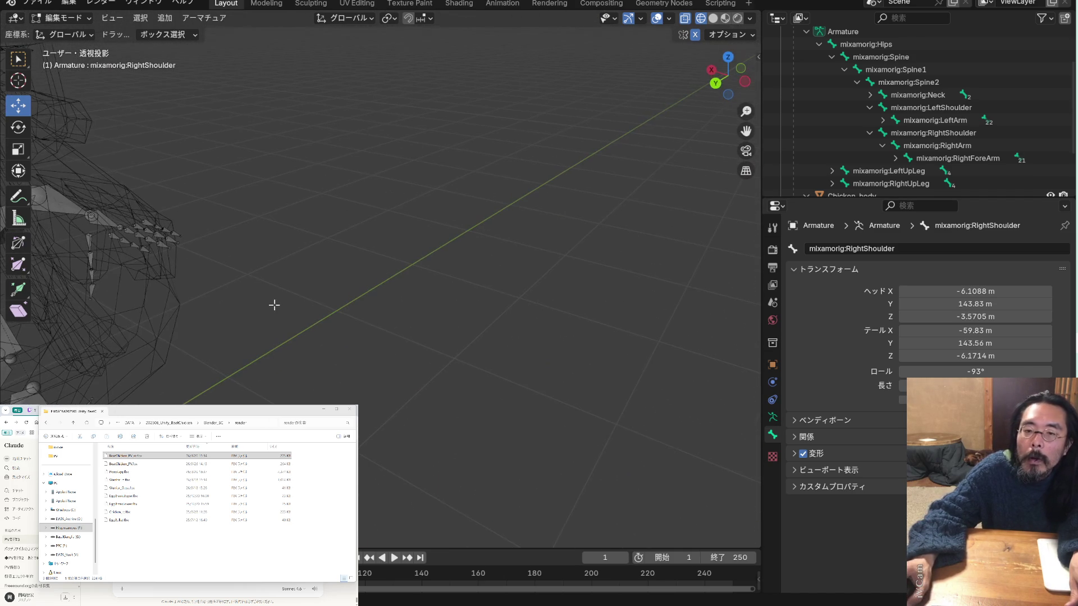
middle_drag(315, 158, 130, 146)
middle_drag(243, 210, 248, 224)
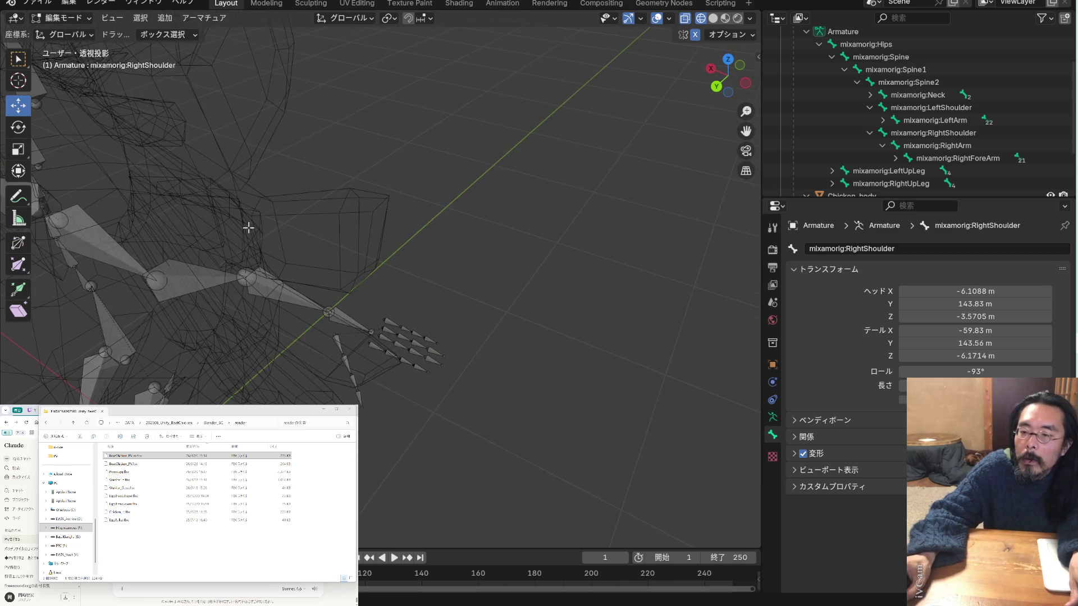
drag(469, 438, 327, 330)
mouse_move(481, 375)
shift+mouse_down()
mouse_move(385, 305)
mouse_move(394, 331)
shift+mouse_up()
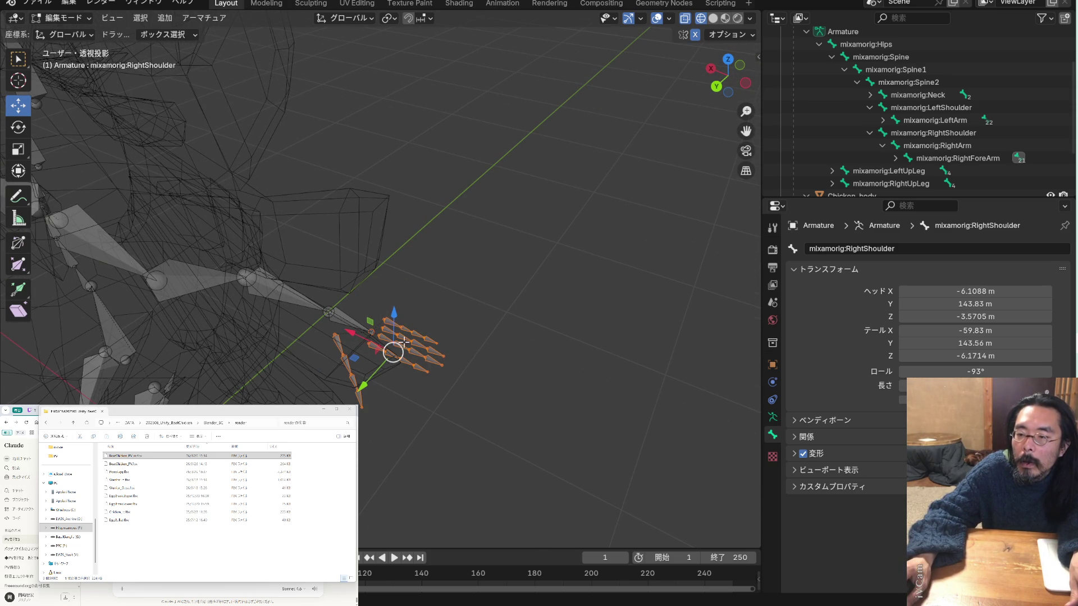
key(g)
key(x)
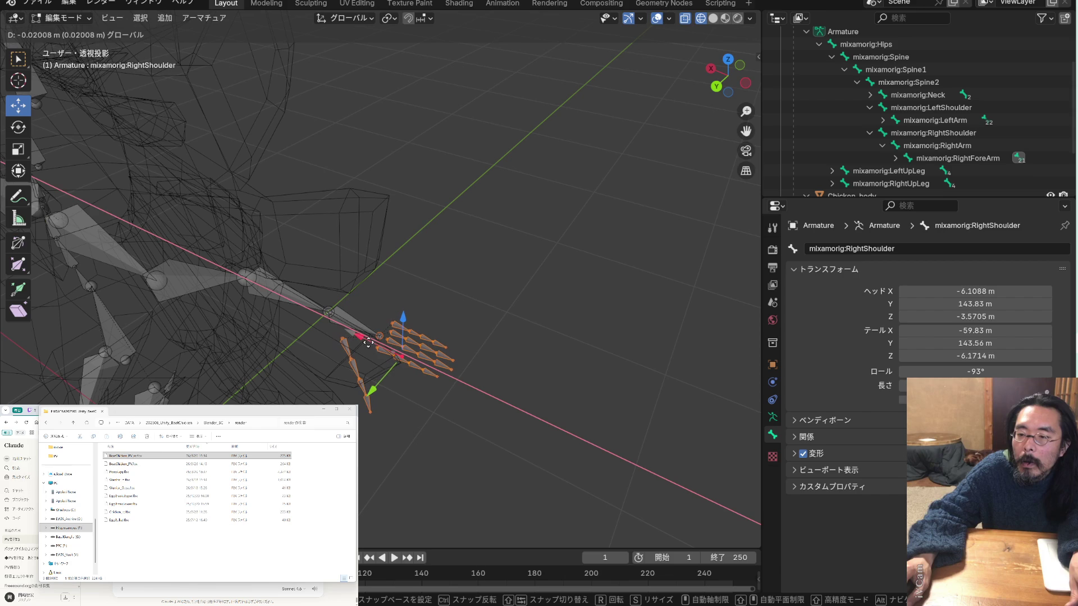
click(369, 343)
mouse_move(369, 343)
middle_down()
mouse_move(371, 276)
mouse_move(553, 247)
mouse_move(421, 258)
mouse_move(433, 272)
middle_up()
mouse_move(743, 138)
mouse_down()
mouse_move(359, 141)
mouse_move(652, 180)
mouse_up()
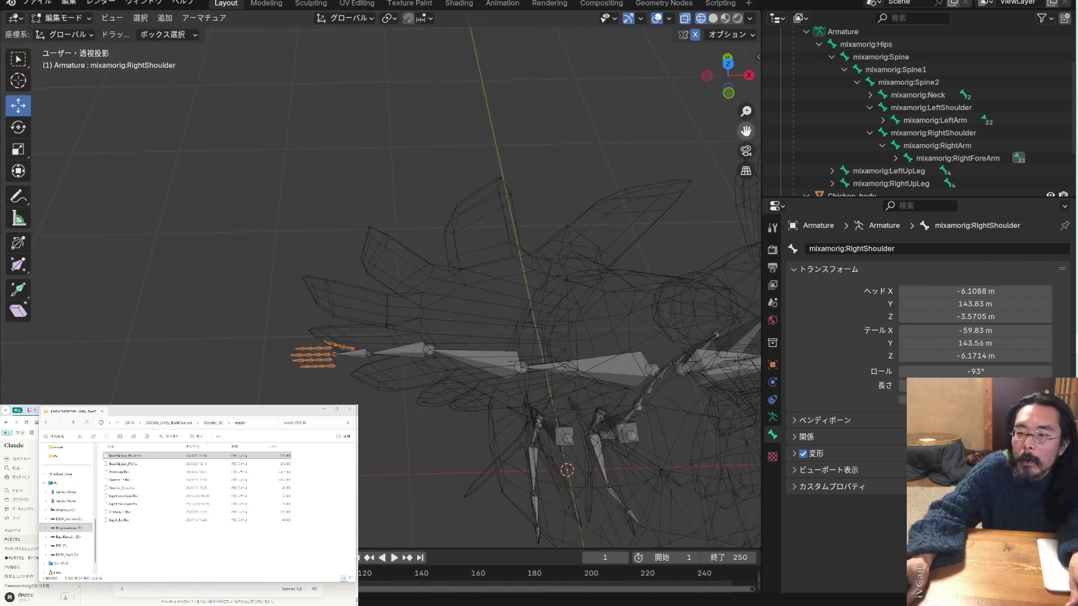
Slide the right-side wing-tip bones along X and raise them along Z
mouse_move(570, 342)
shift+middle_down()
mouse_move(339, 174)
mouse_move(334, 128)
shift+middle_up()
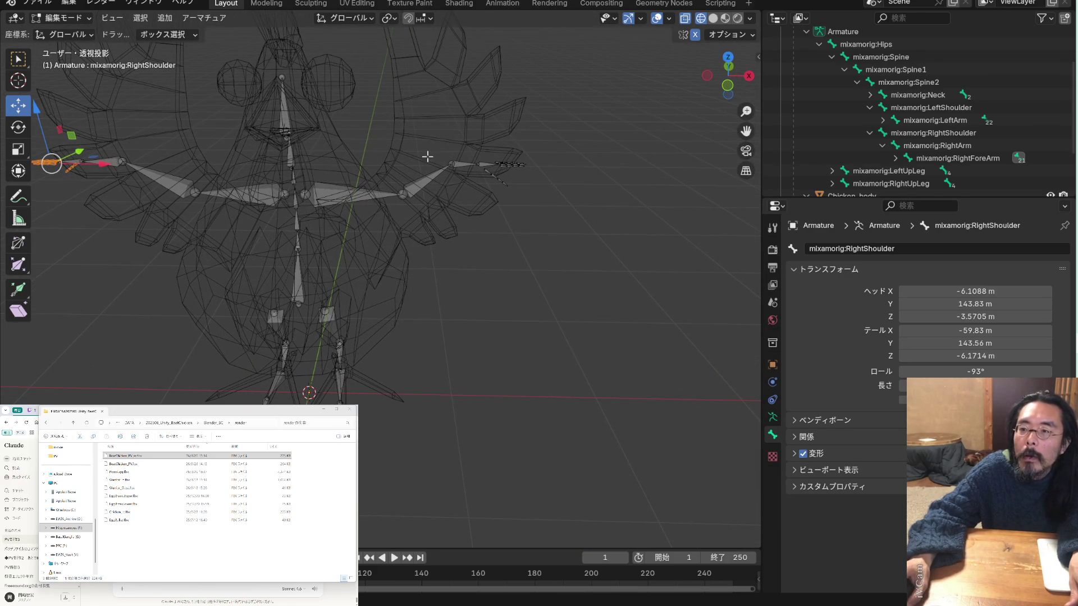
drag(556, 193, 439, 132)
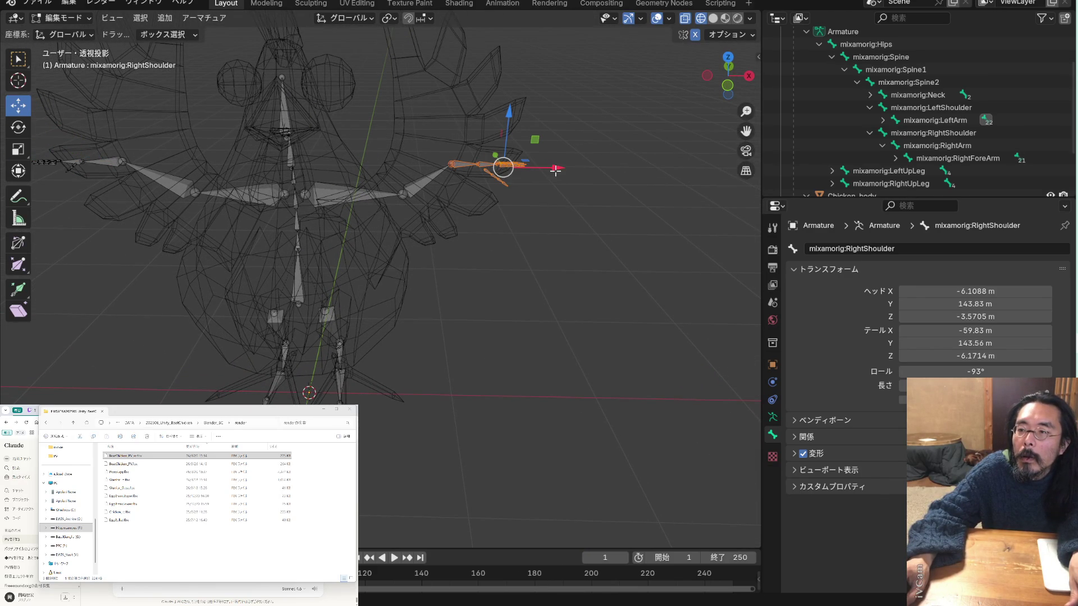
drag(556, 168, 562, 168)
drag(517, 115, 517, 106)
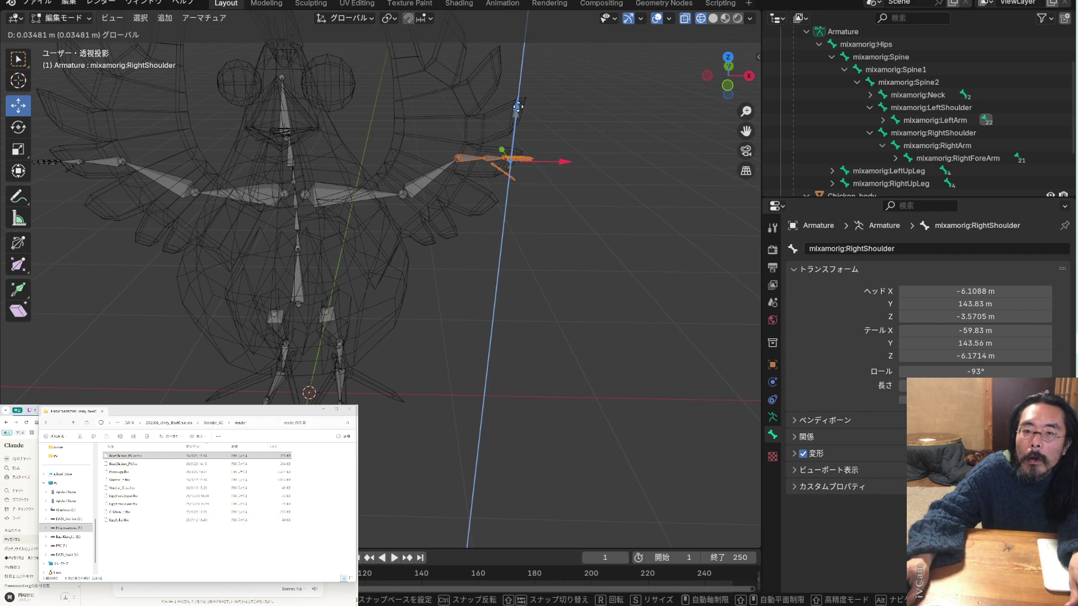
drag(518, 107, 520, 113)
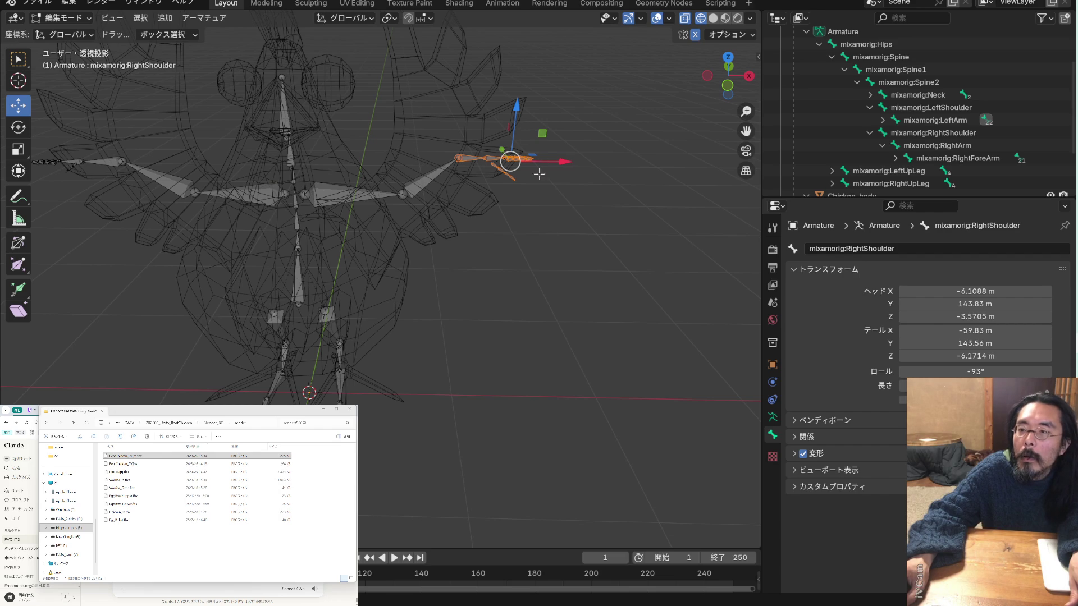
Shift other wing bones along X, deselect, and check the rig from the side
drag(598, 221, 474, 129)
drag(567, 164, 574, 165)
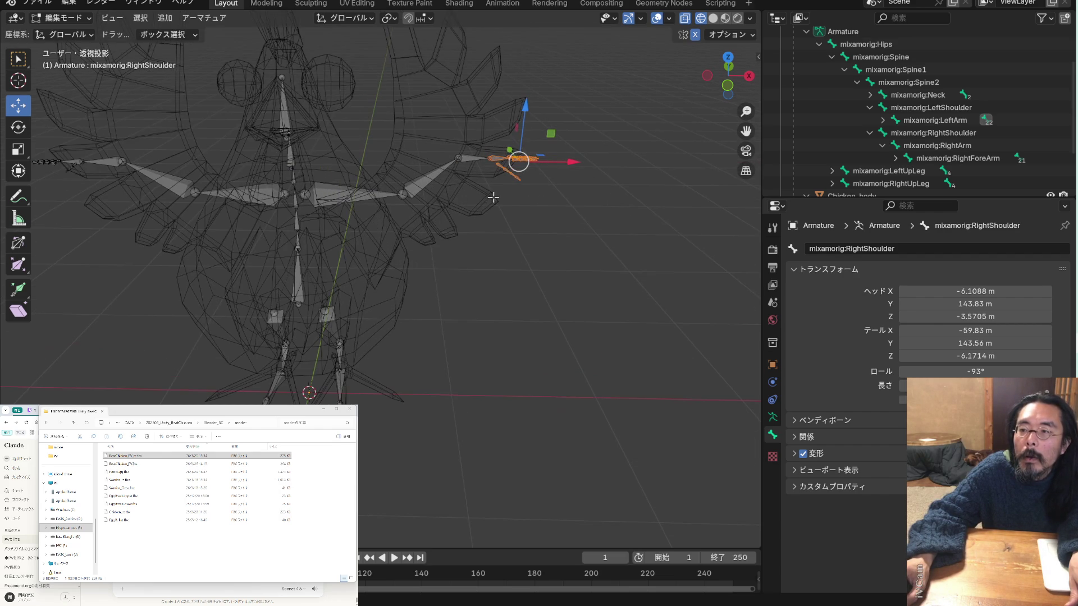
click(525, 195)
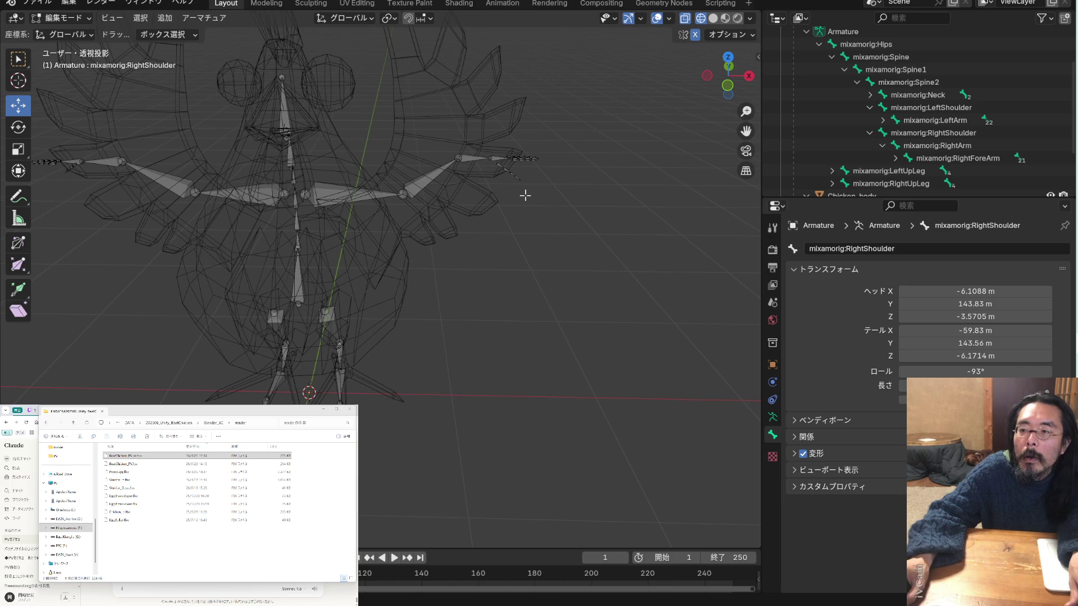
scroll(525, 195, up, 2)
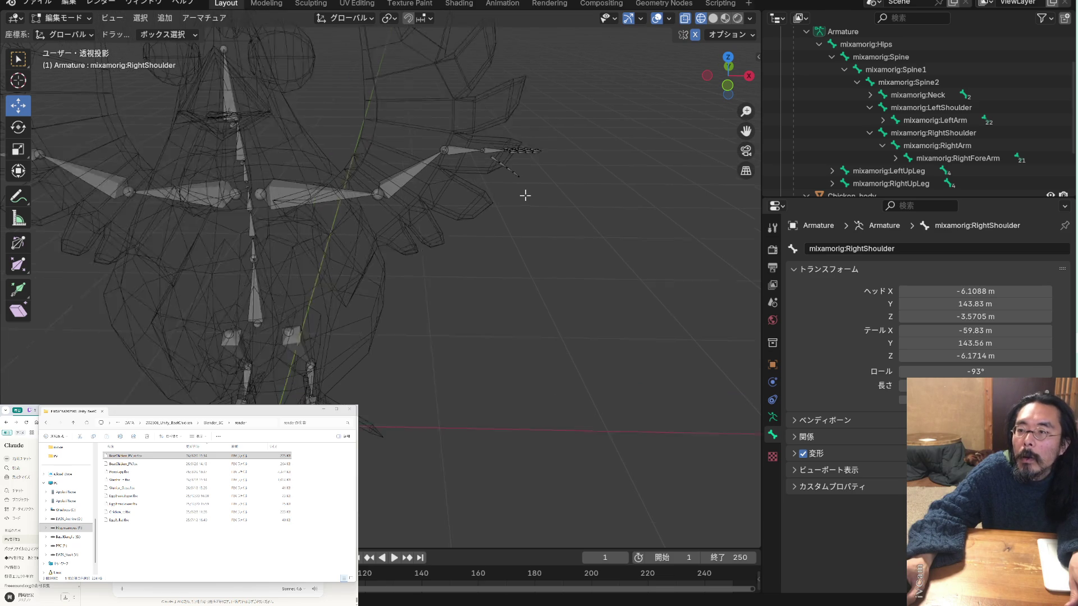
scroll(543, 194, down, 2)
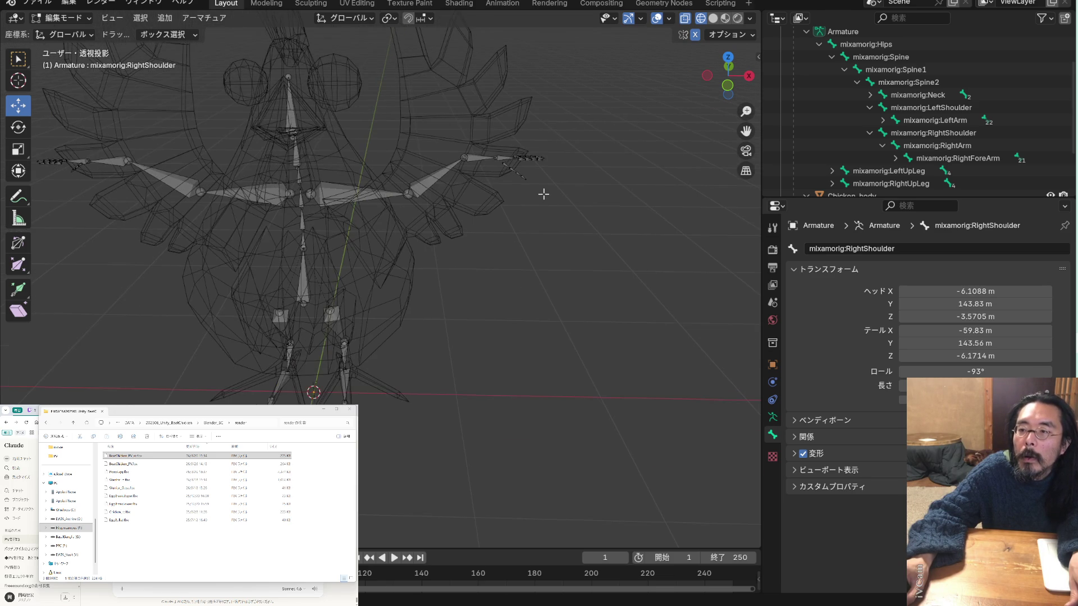
mouse_move(543, 195)
middle_down()
mouse_move(495, 221)
mouse_move(351, 197)
mouse_move(404, 195)
mouse_move(368, 212)
mouse_move(382, 241)
mouse_move(348, 254)
mouse_move(373, 264)
mouse_move(547, 147)
middle_up()
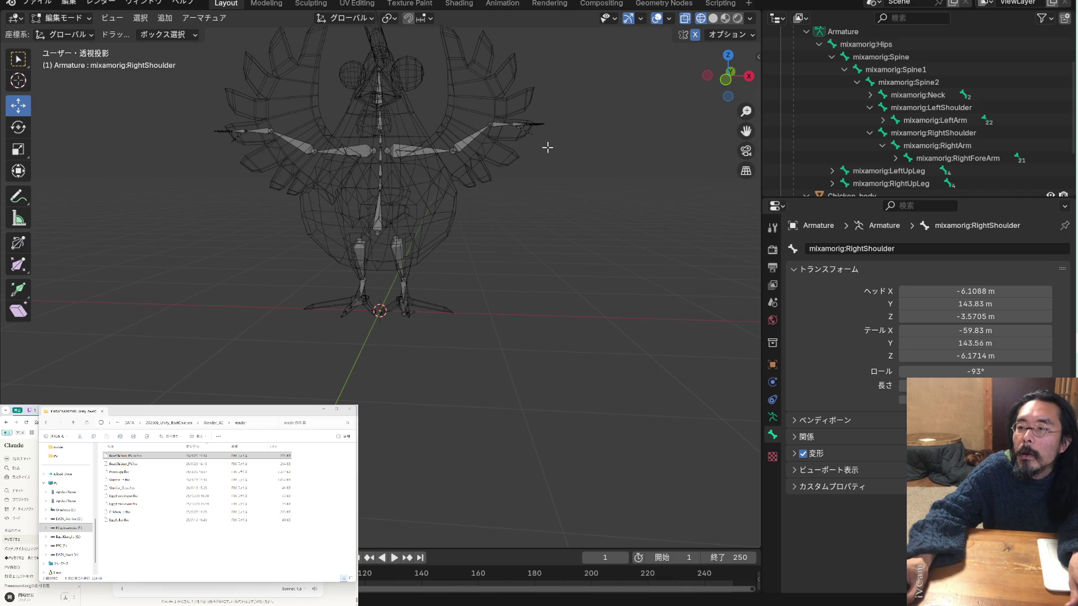
Lower the right-arm bones slightly along Z and check their tips from several angles
scroll(548, 146, up, 2)
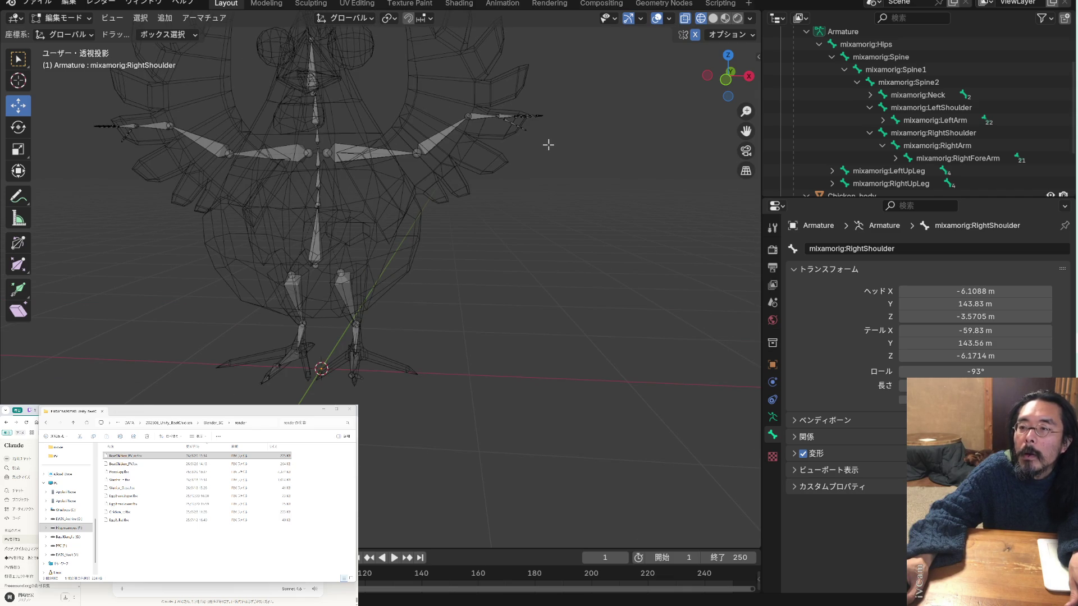
mouse_move(558, 152)
middle_down()
mouse_move(541, 154)
mouse_move(467, 89)
middle_up()
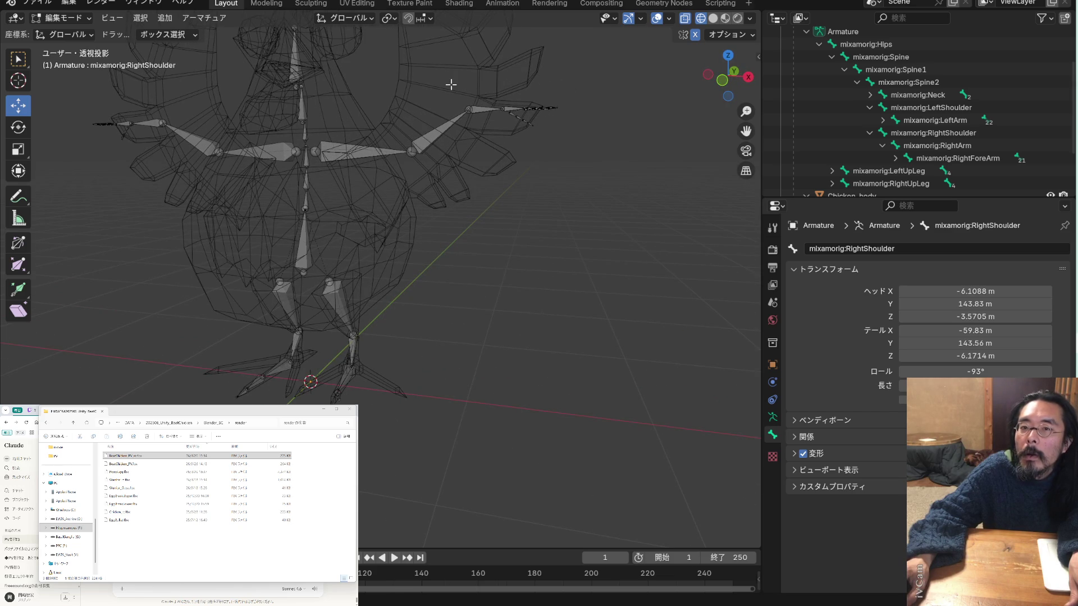
drag(467, 95, 587, 150)
drag(535, 65, 535, 68)
click(575, 132)
middle_drag(549, 157, 563, 163)
middle_drag(483, 151, 497, 153)
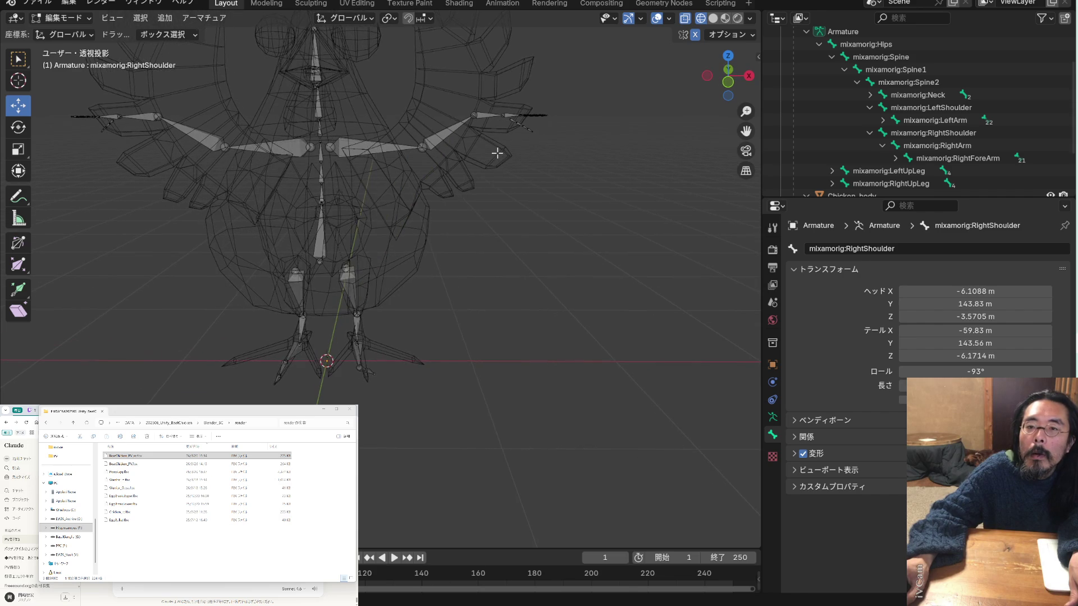
drag(567, 159, 495, 92)
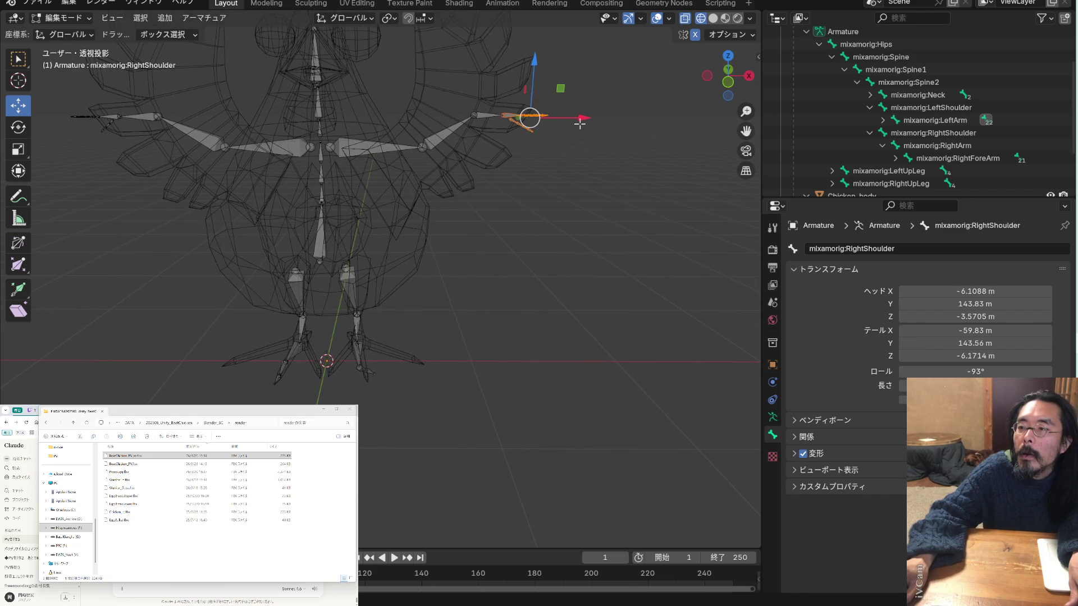
drag(580, 123, 580, 124)
click(558, 161)
mouse_move(537, 162)
middle_down()
mouse_move(516, 180)
mouse_move(551, 163)
mouse_move(510, 163)
mouse_move(491, 190)
mouse_move(419, 231)
mouse_move(532, 161)
mouse_move(515, 159)
middle_up()
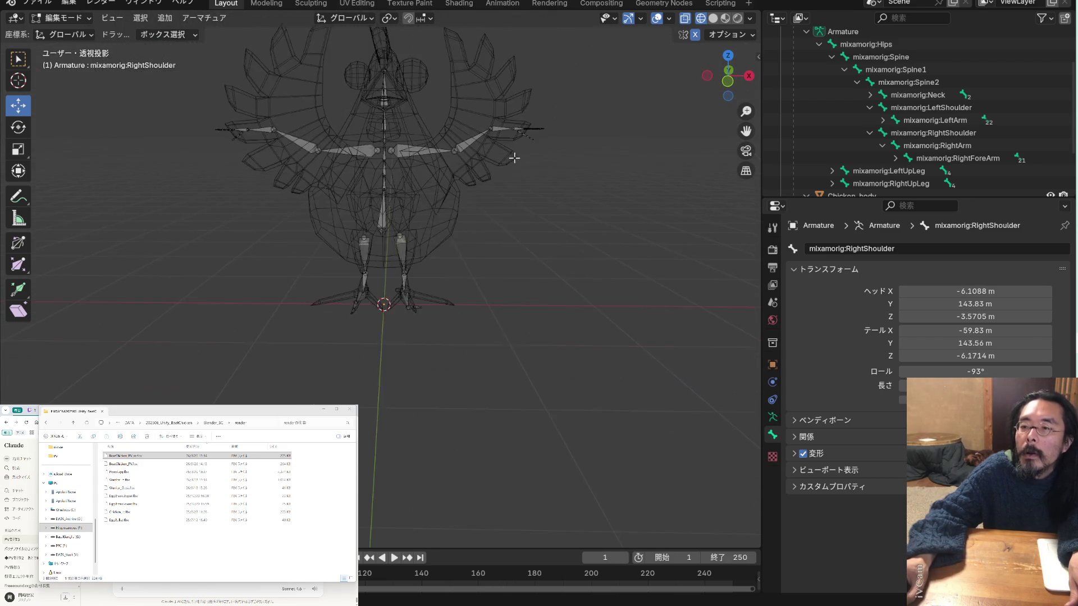
mouse_move(446, 176)
middle_down()
mouse_move(549, 176)
mouse_move(503, 191)
mouse_move(517, 210)
mouse_move(500, 222)
mouse_move(441, 148)
mouse_move(525, 169)
mouse_move(385, 147)
mouse_move(353, 151)
mouse_move(330, 173)
mouse_move(529, 202)
mouse_move(327, 203)
mouse_move(399, 200)
mouse_move(405, 210)
mouse_move(342, 161)
middle_up()
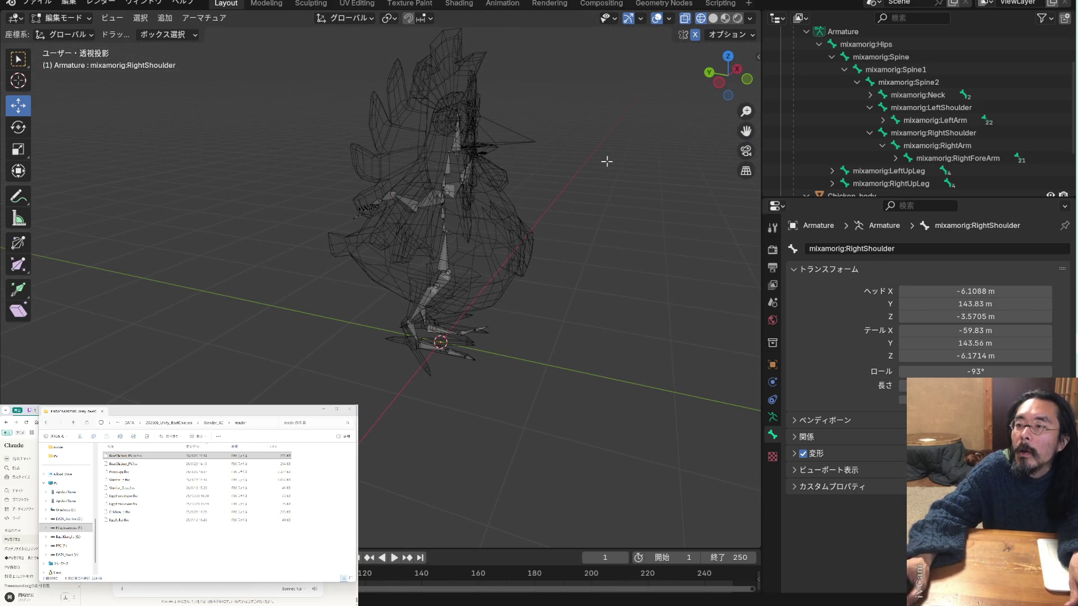
Raise the neck bone higher inside the chicken, checking it in front view
scroll(607, 161, up, 2)
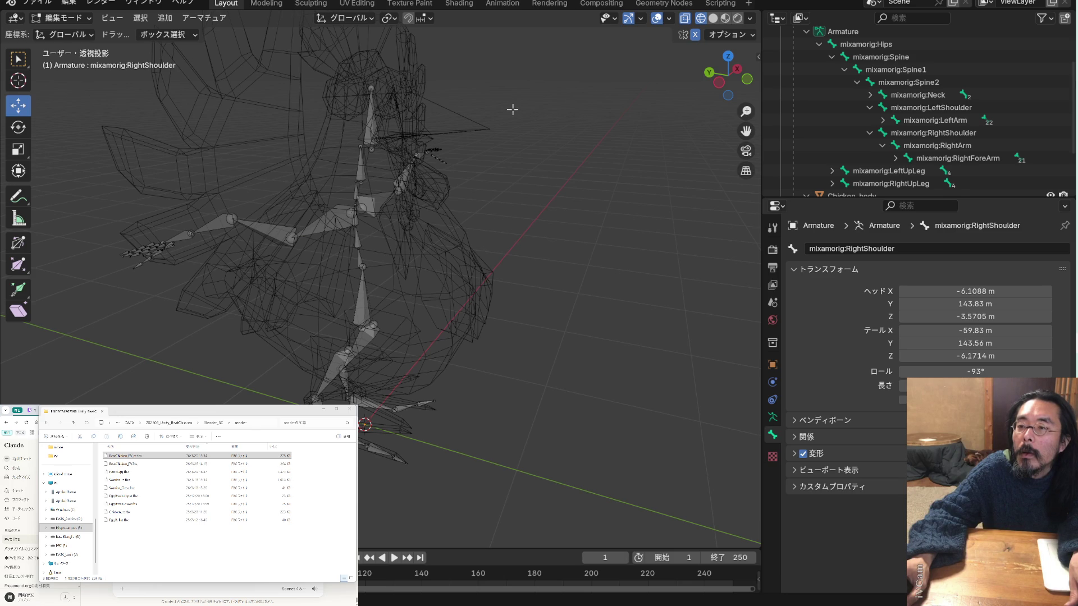
mouse_move(473, 107)
middle_down()
mouse_move(495, 89)
mouse_move(476, 111)
middle_up()
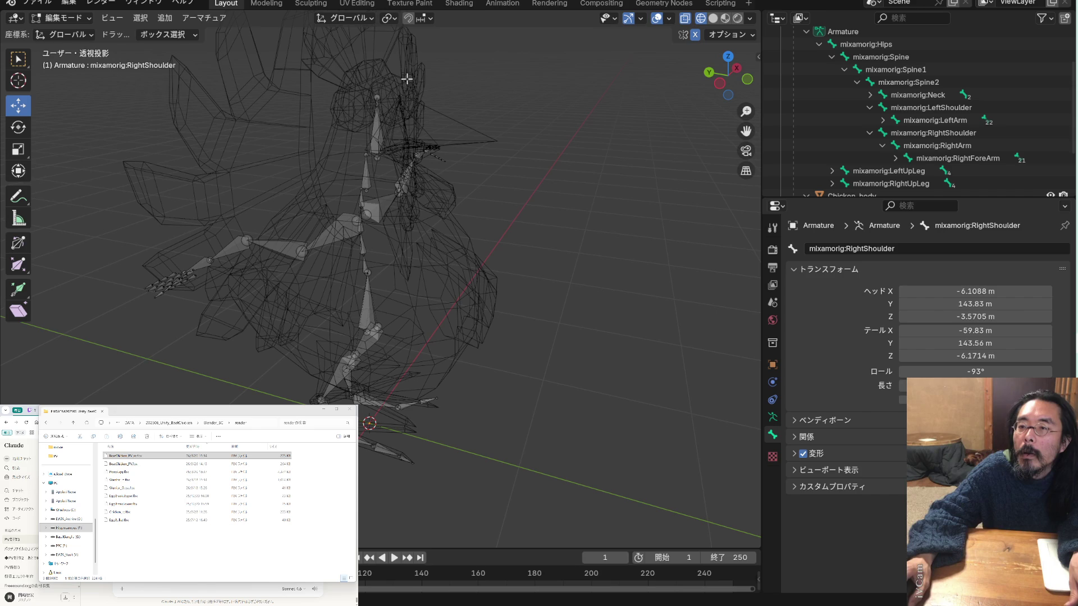
drag(382, 56, 378, 39)
middle_drag(377, 39, 420, 129)
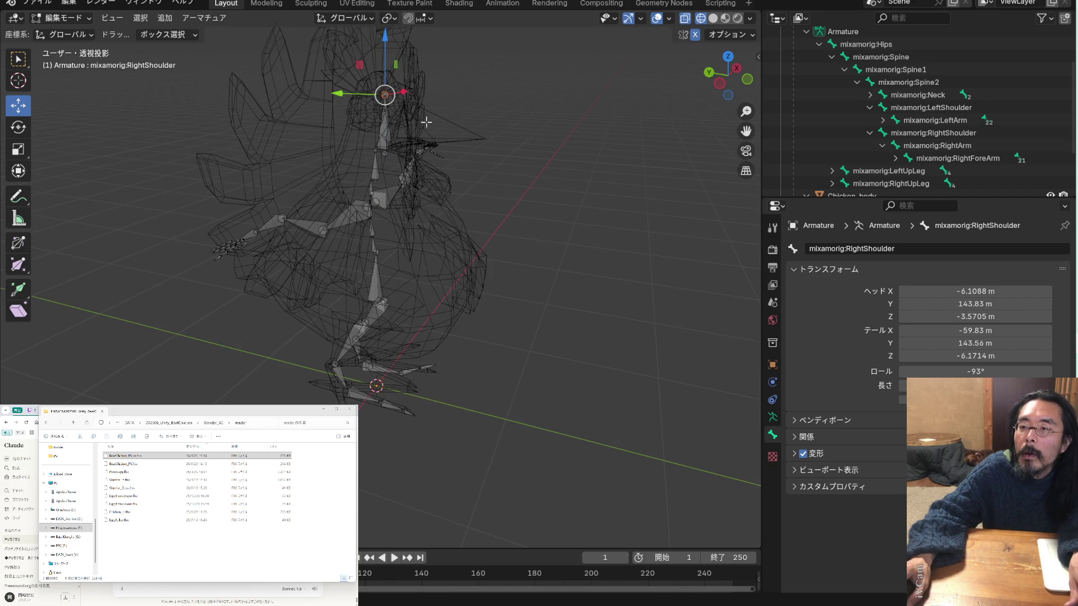
key(KP_1)
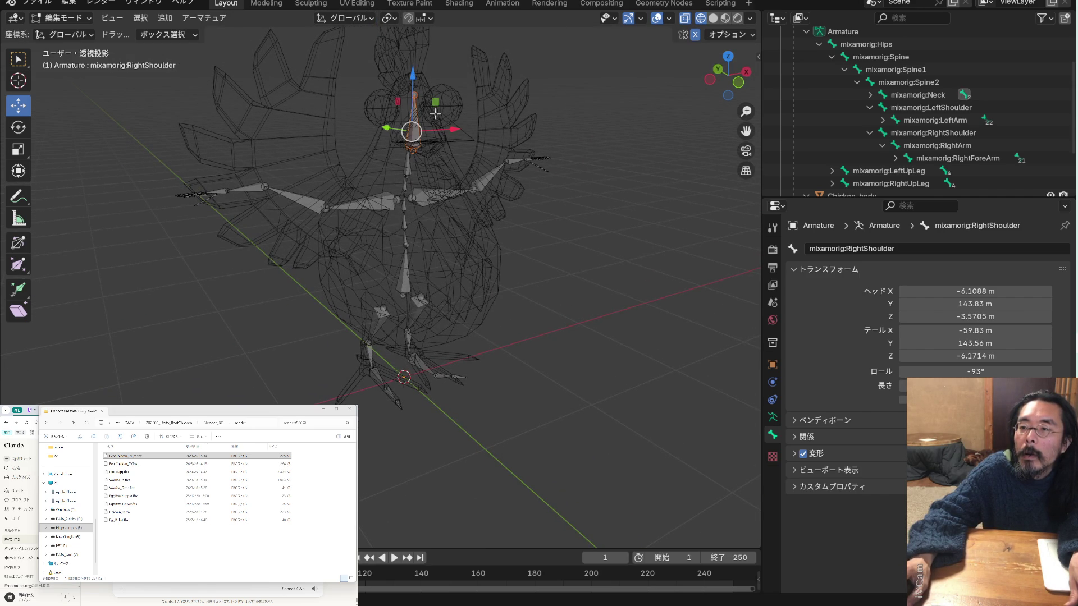
drag(415, 76, 417, 70)
mouse_move(443, 139)
middle_down()
mouse_move(572, 140)
mouse_move(497, 123)
mouse_move(462, 77)
middle_up()
drag(412, 74, 414, 59)
mouse_move(414, 59)
middle_down()
mouse_move(529, 125)
mouse_move(434, 114)
mouse_move(510, 108)
middle_up()
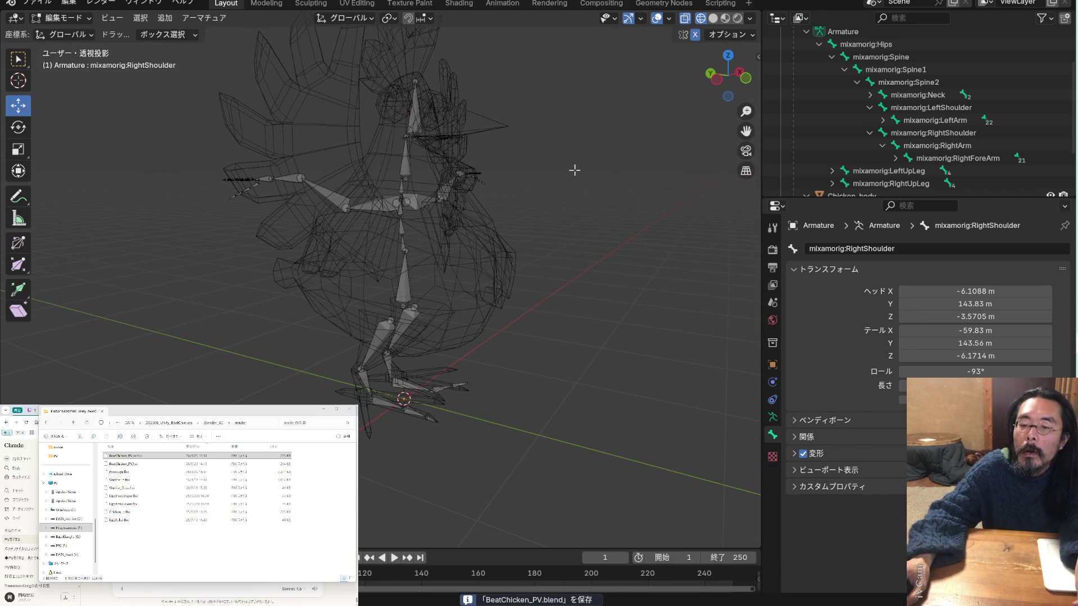
Export the chicken and armature as FBX, appending 're' to name it BeatChicken_PV_rere.fbx
click(47, 7)
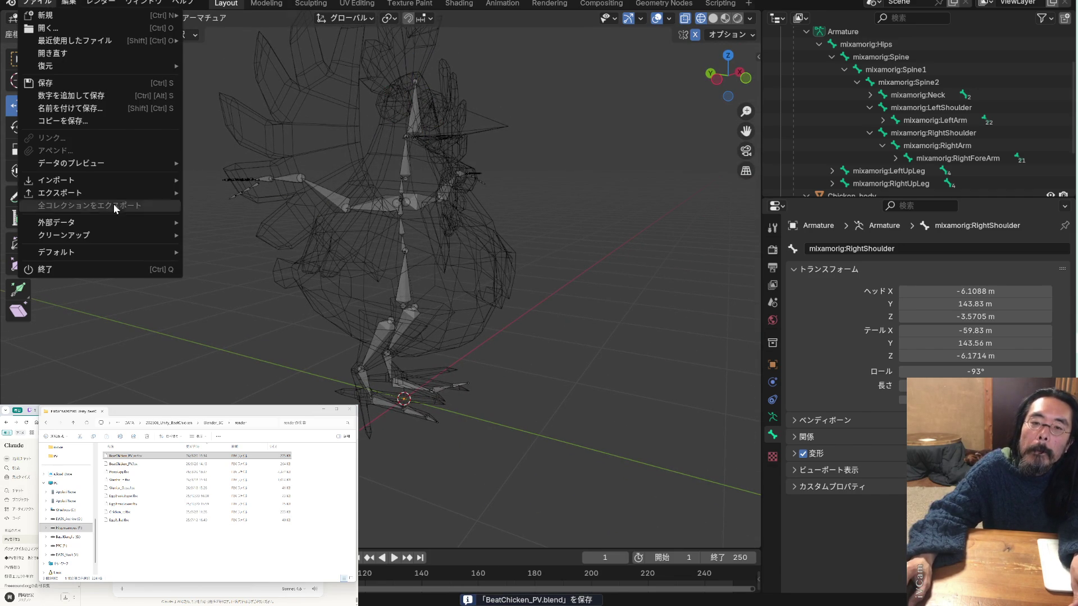
mouse_move(128, 194)
click(255, 307)
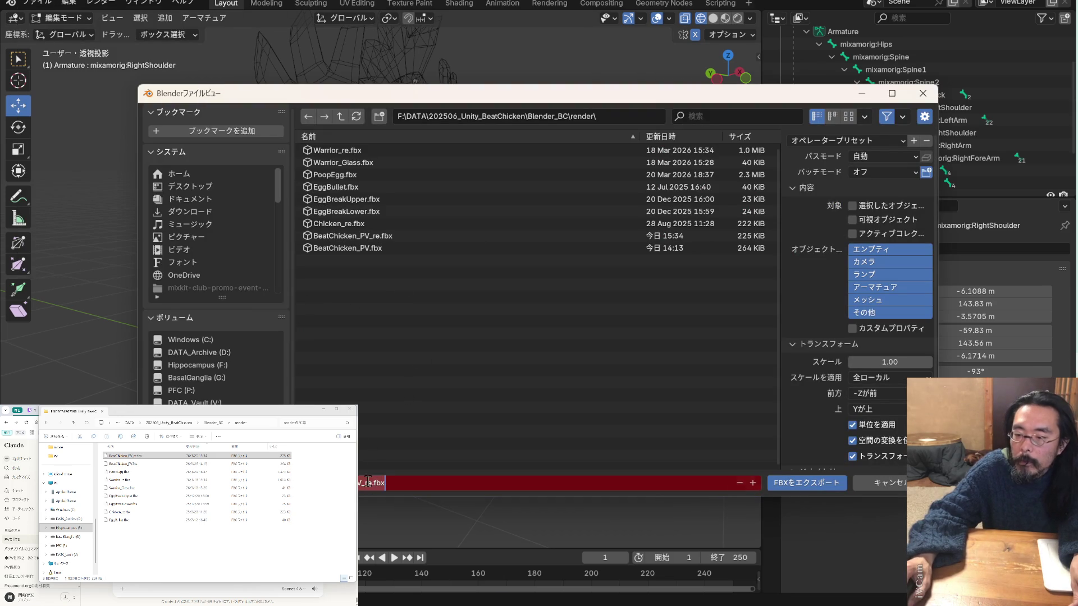
text(re)
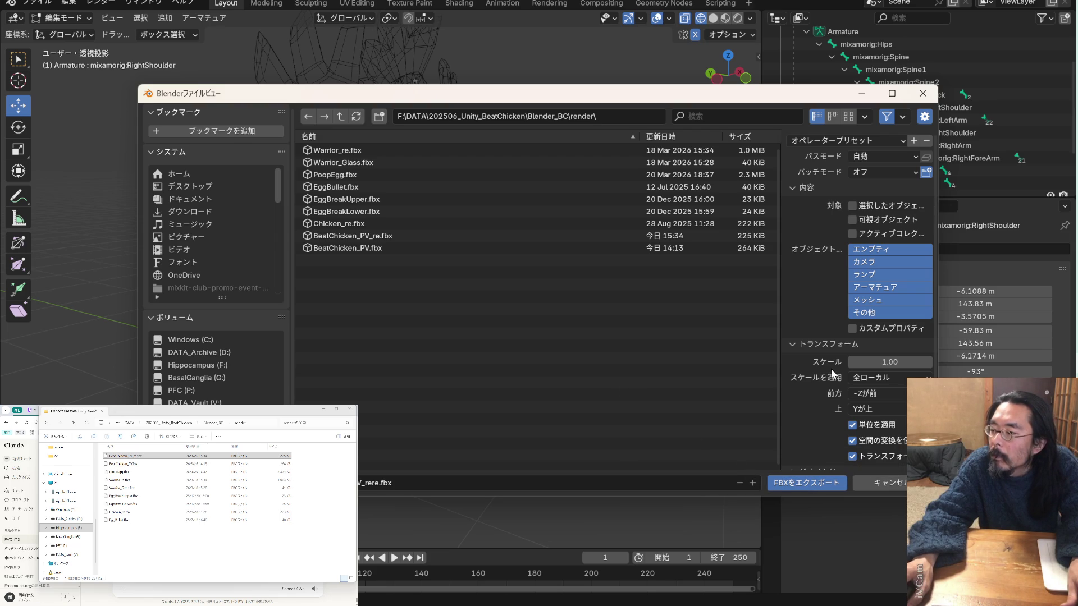
scroll(831, 368, down, 3)
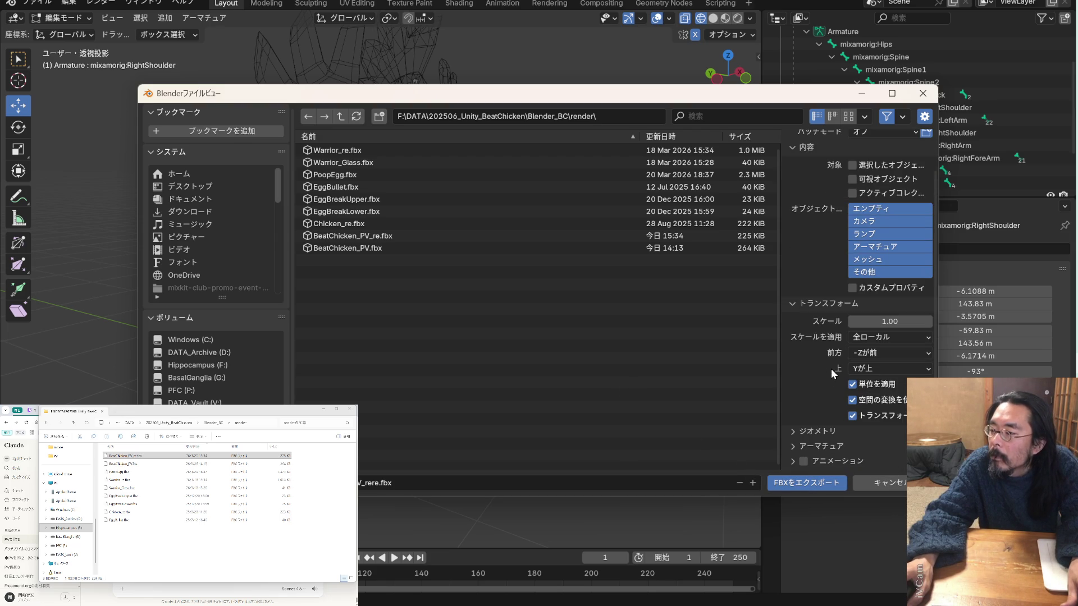
scroll(815, 377, down, 6)
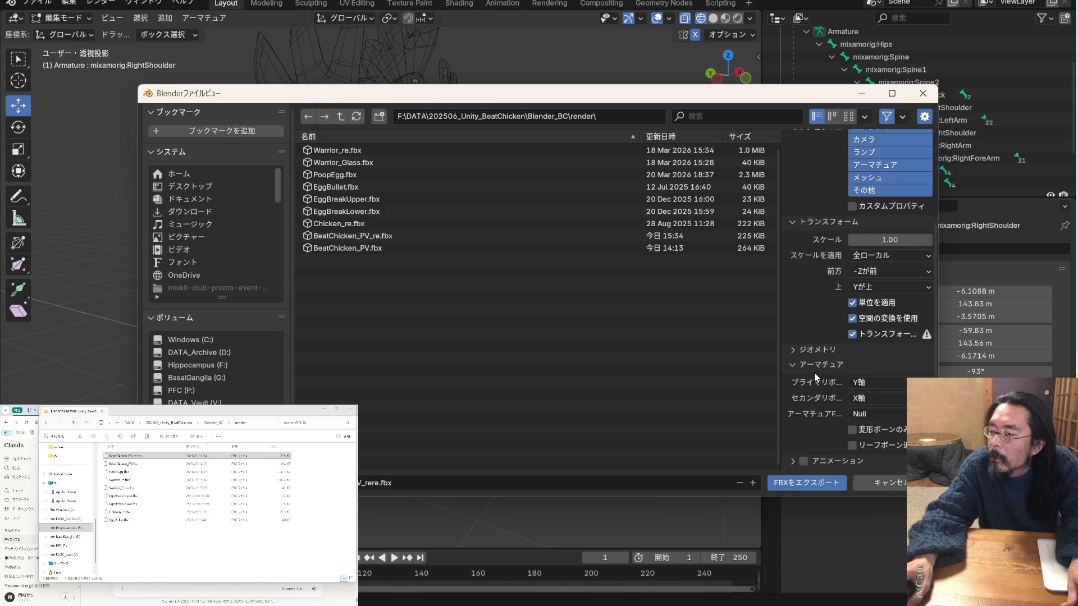
click(820, 483)
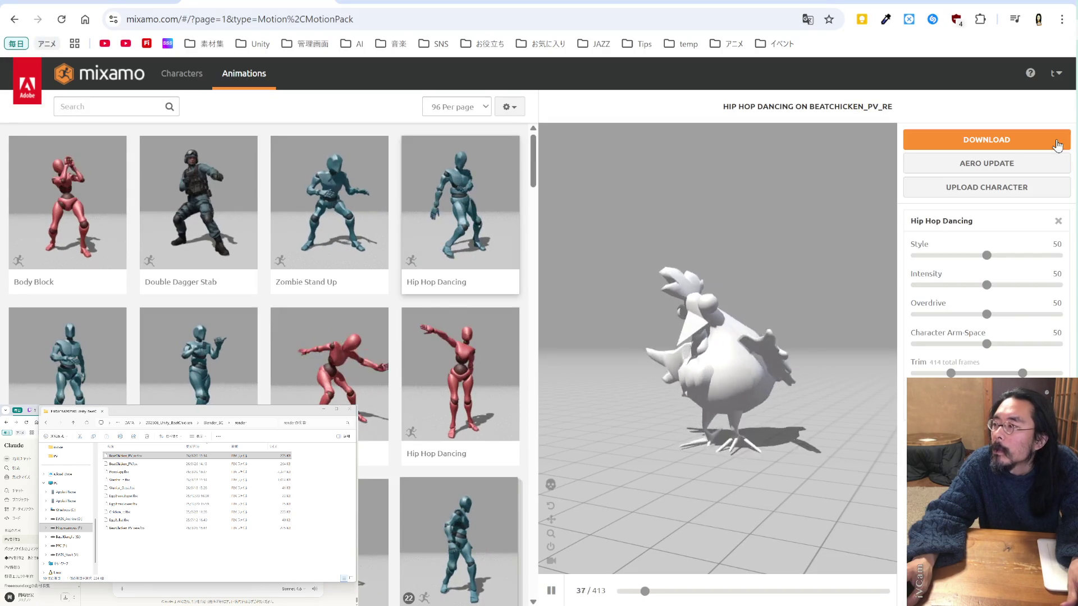
Drag the new _rere.fbx file into Mixamo's Upload a Character dialog
click(983, 185)
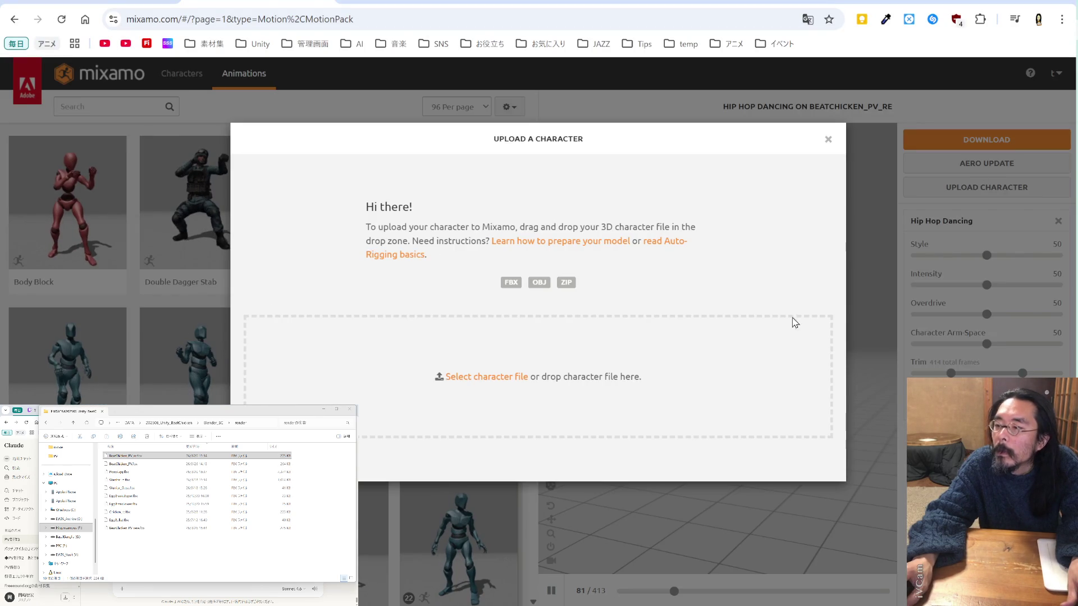
click(124, 456)
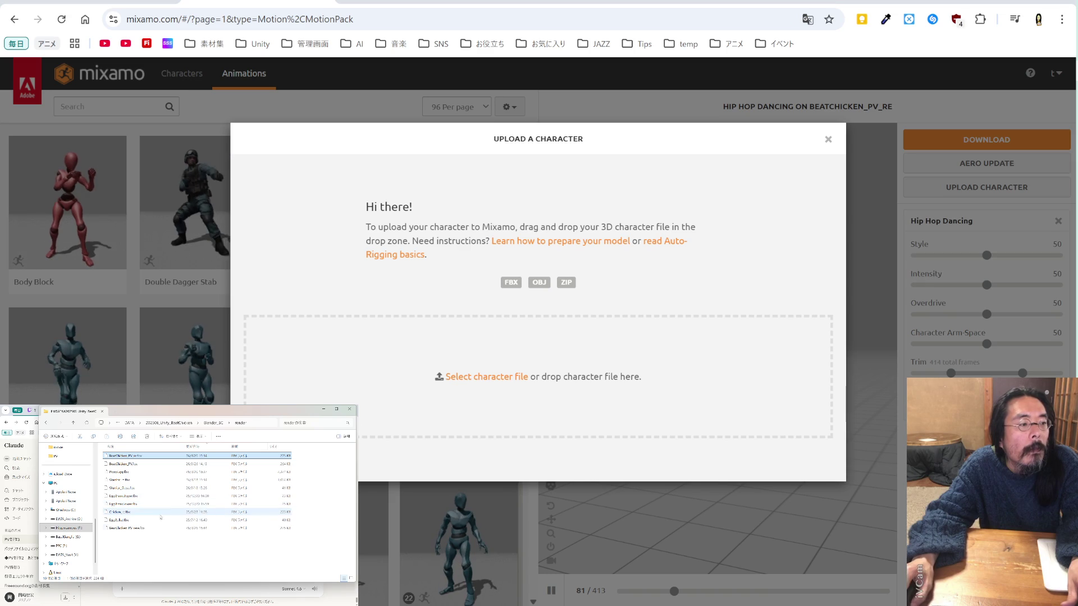
mouse_move(135, 528)
mouse_down()
mouse_move(421, 275)
mouse_move(499, 381)
mouse_move(490, 370)
mouse_up()
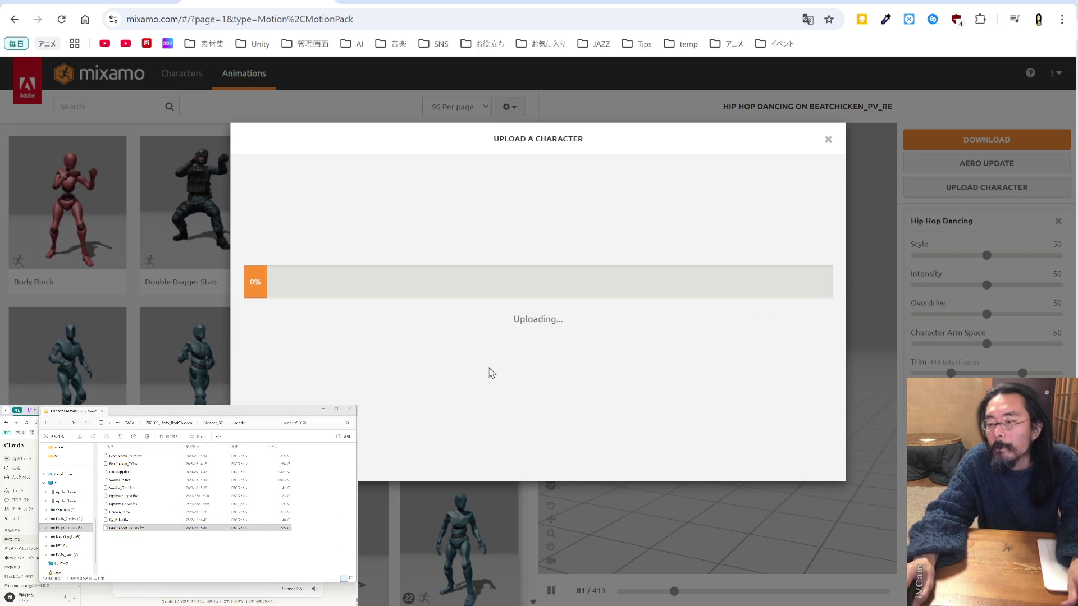
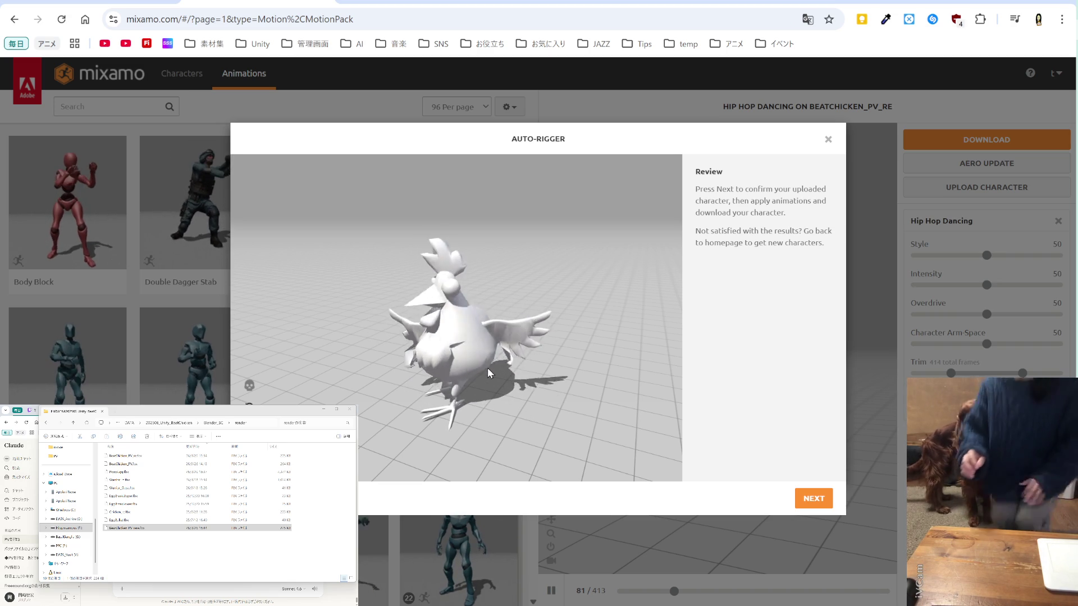
Accept the Auto-Rigger review and confirm switching to the newly uploaded chicken character
click(811, 497)
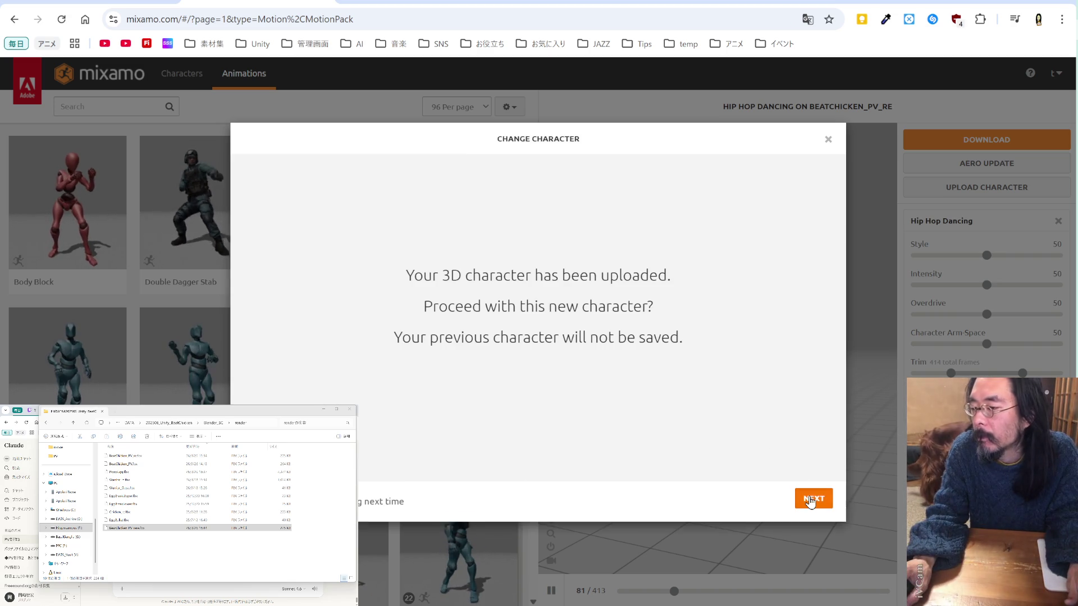
click(811, 499)
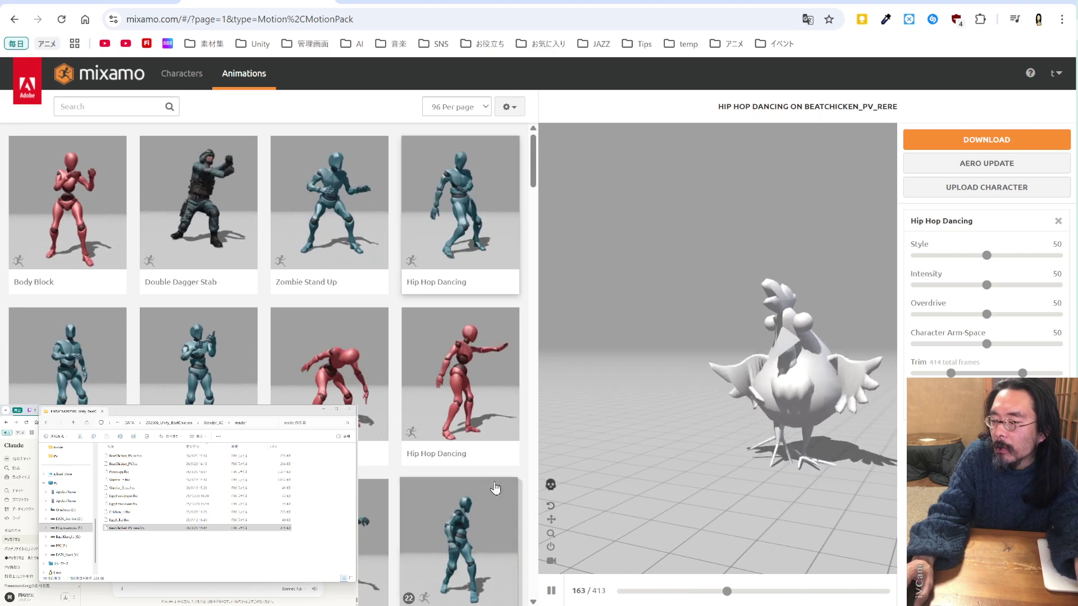
drag(580, 507, 787, 418)
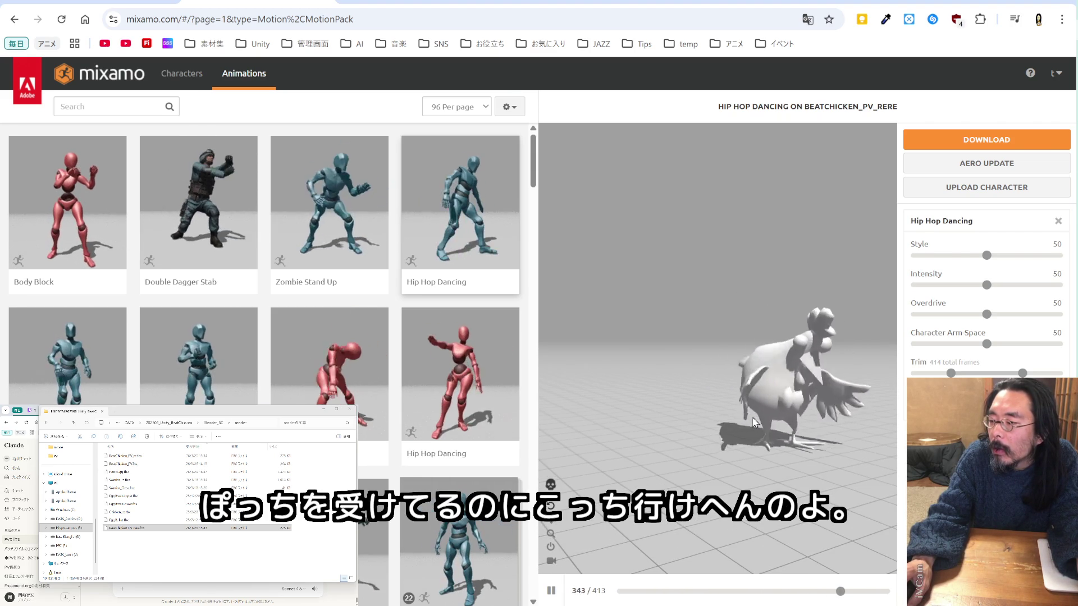
Preview the second Hip Hop Dancing animation from several angles, then choose the Dancing animation
click(474, 376)
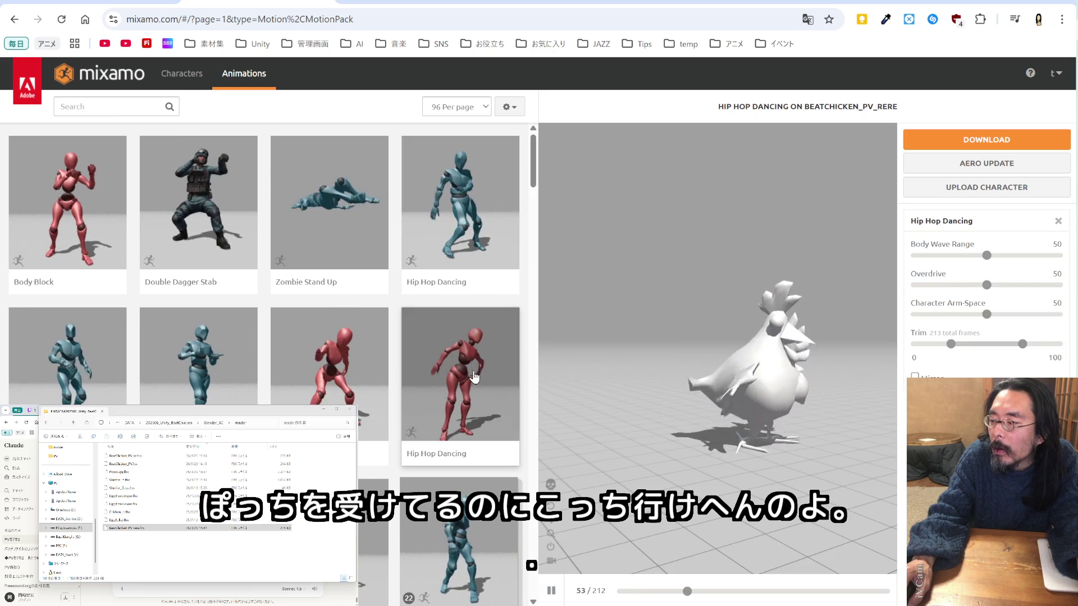
mouse_move(672, 376)
mouse_down()
mouse_move(650, 367)
mouse_move(667, 356)
mouse_move(770, 386)
mouse_up()
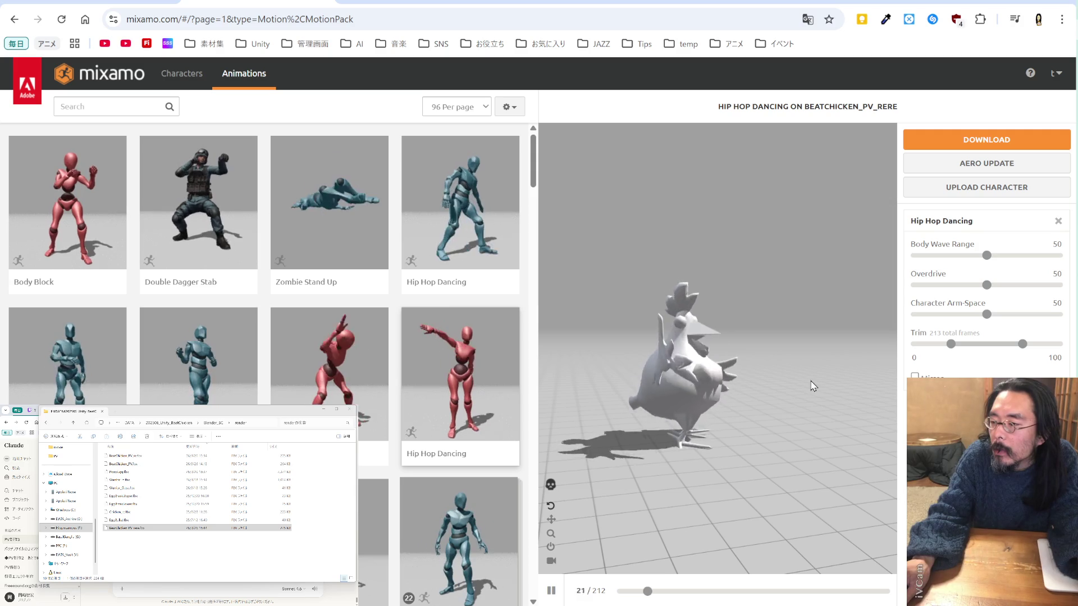
mouse_move(800, 378)
mouse_down()
mouse_move(850, 380)
mouse_move(770, 395)
mouse_move(813, 369)
mouse_move(856, 377)
mouse_up()
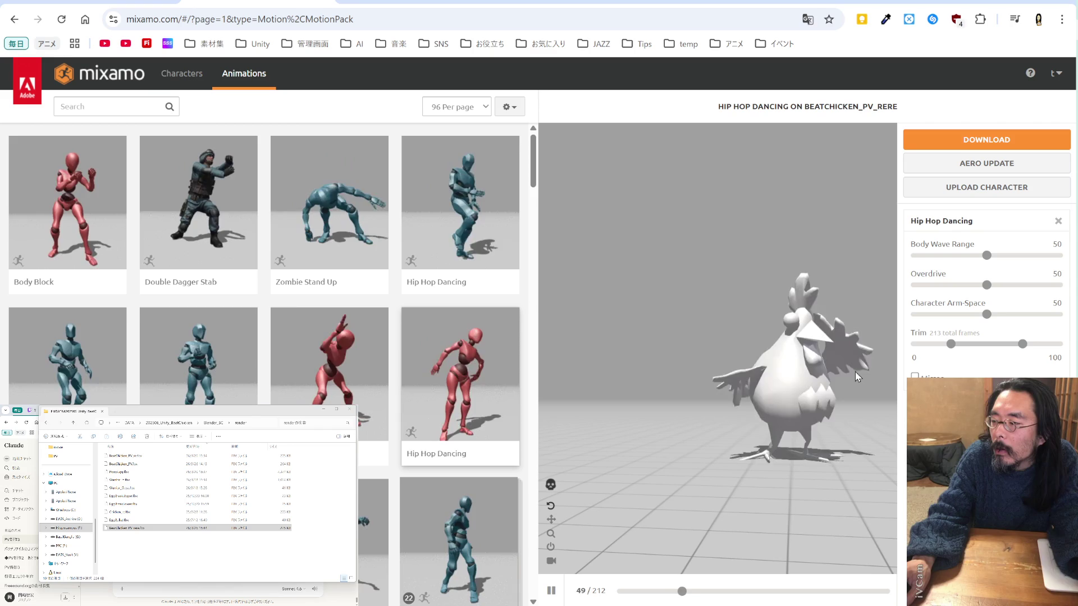
click(353, 375)
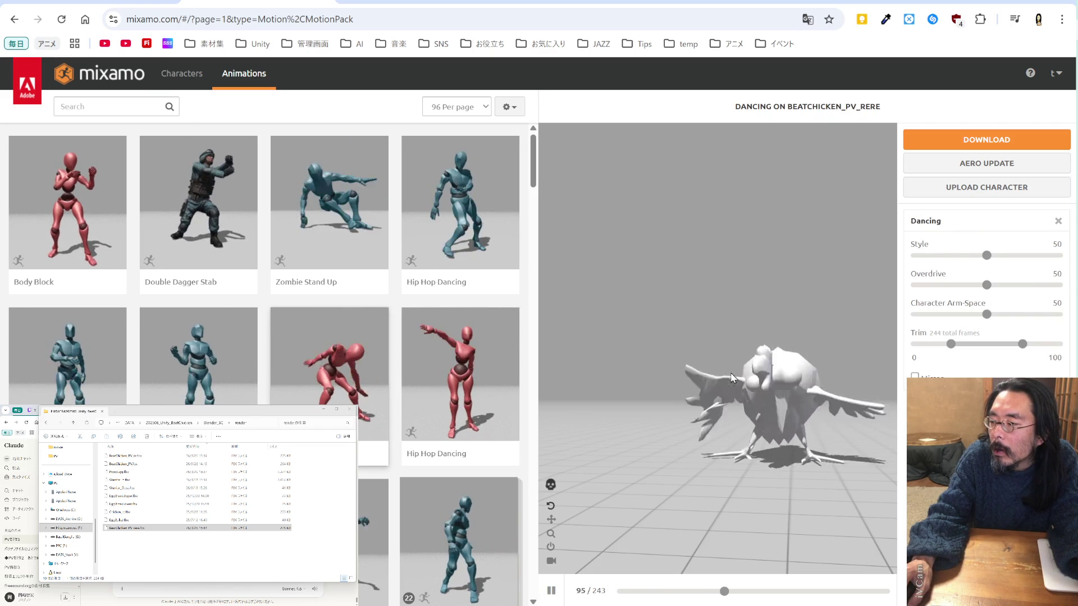
Orbit the preview above and below the floor to inspect the chicken's Dancing motion
mouse_move(732, 377)
mouse_down()
mouse_move(786, 335)
mouse_move(694, 384)
mouse_up()
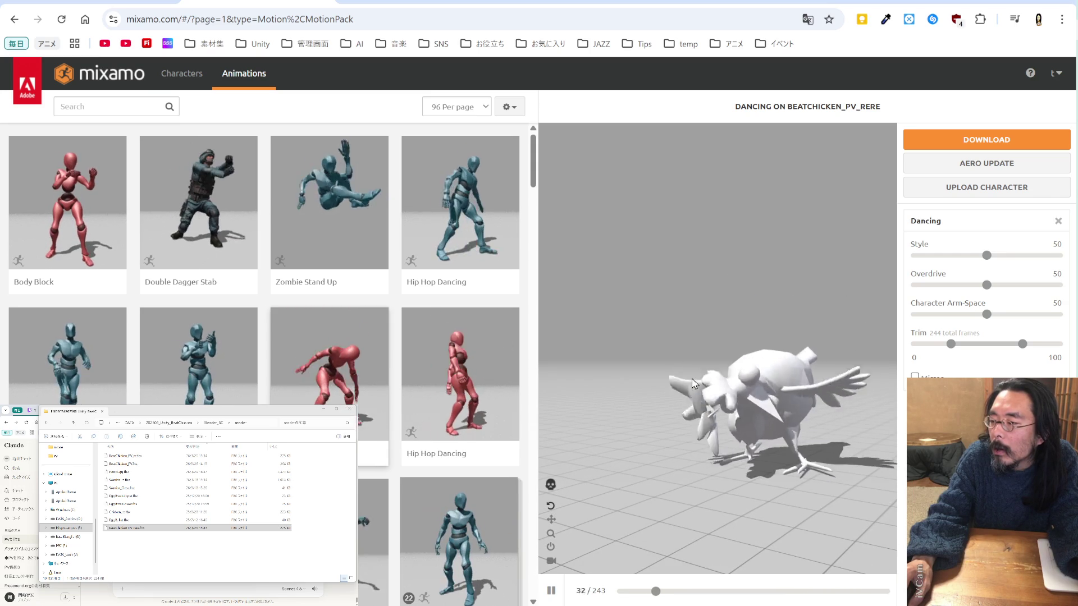
drag(746, 379, 667, 338)
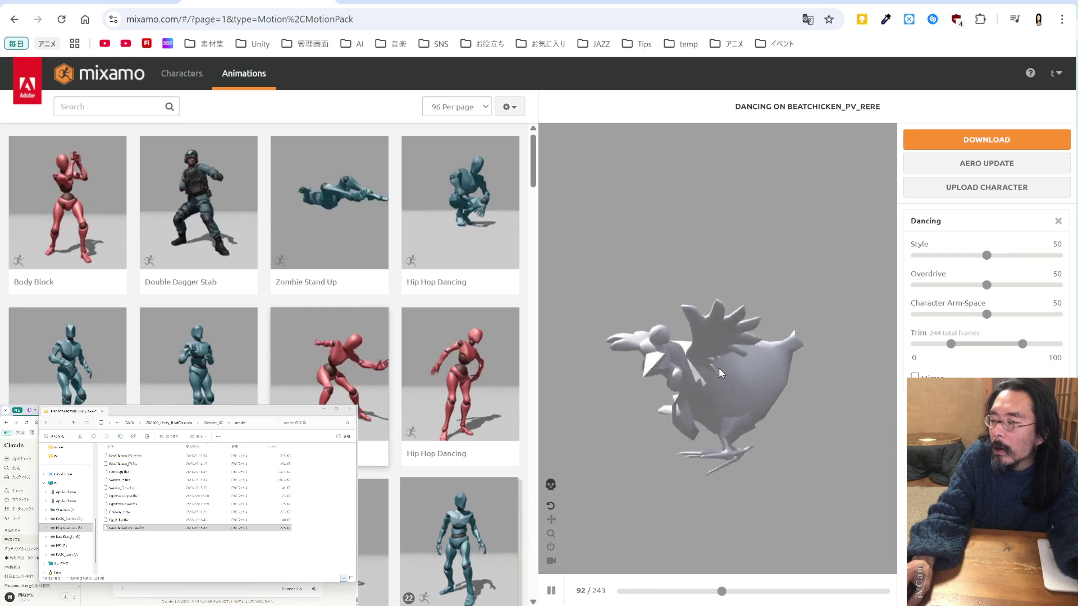
drag(716, 366, 739, 368)
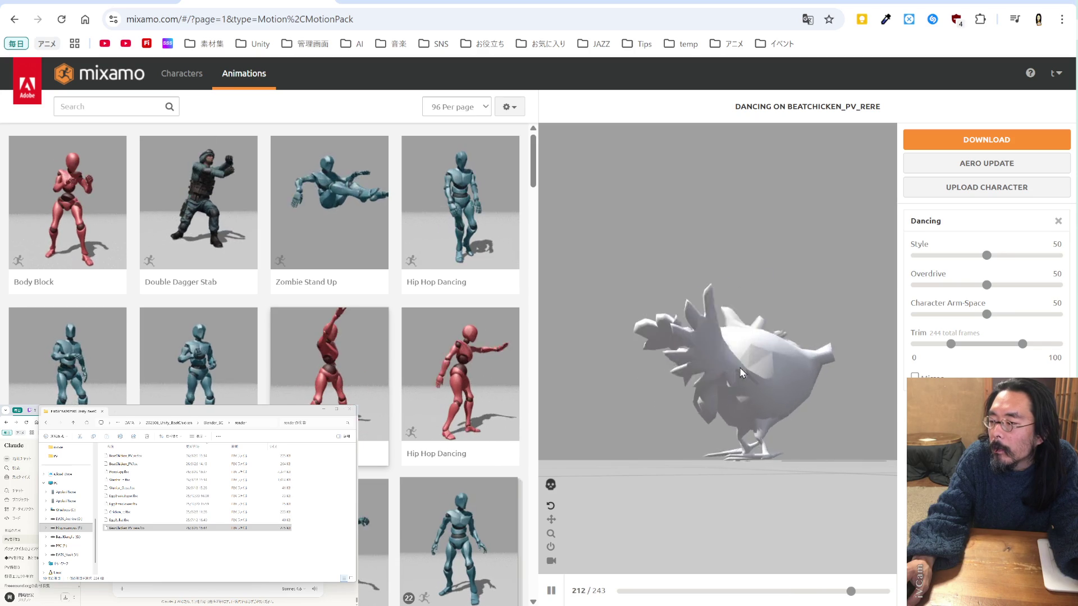
drag(740, 368, 707, 292)
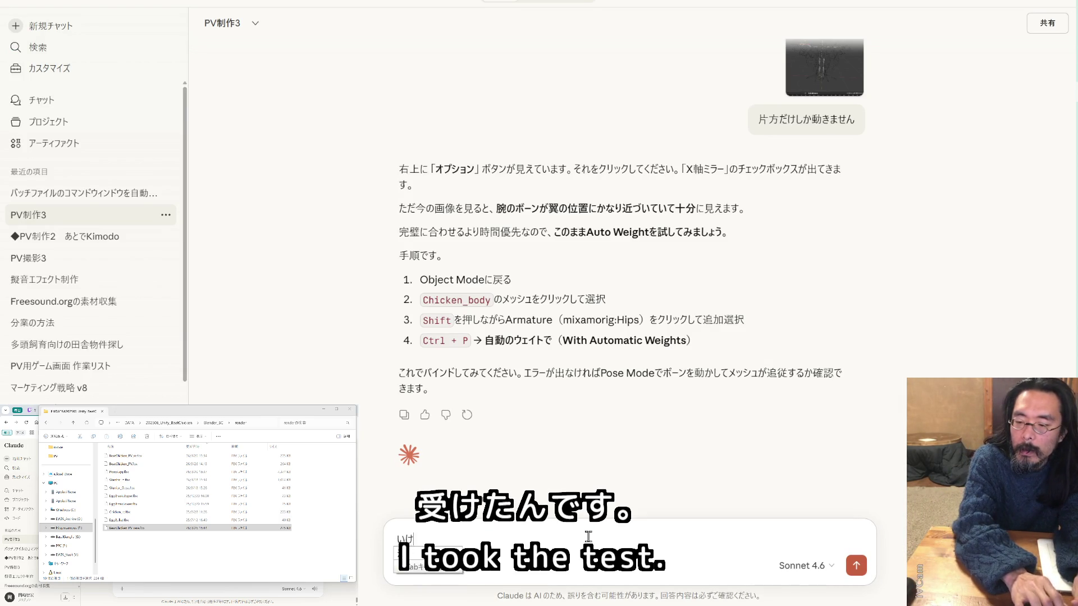
Begin the message: it looks good, but the wing breaks and symmetry (左右対称) was done manually (手動)
text(ました！)
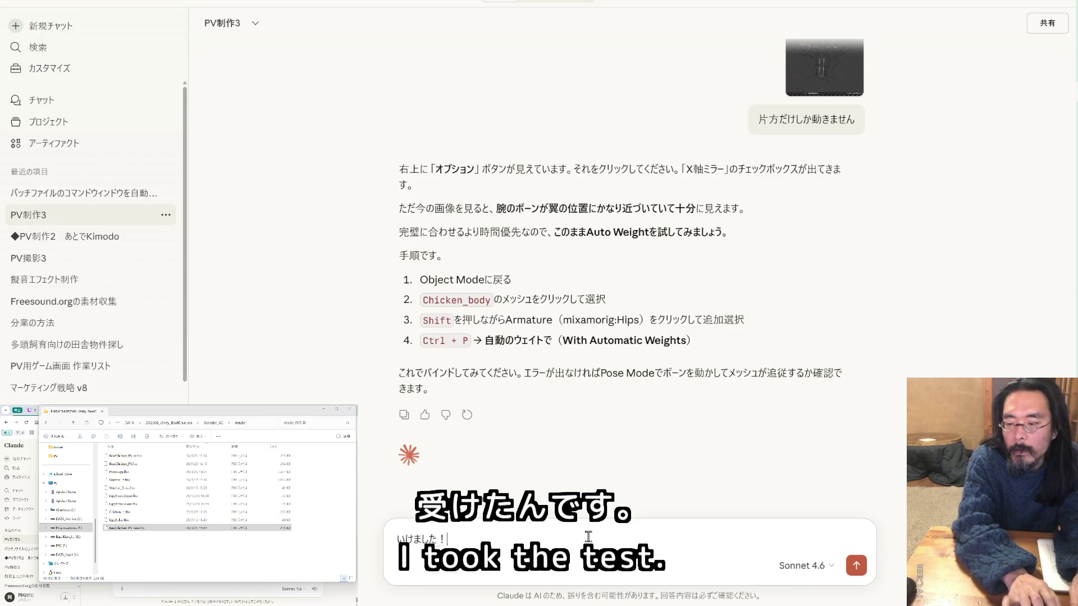
text(いい)
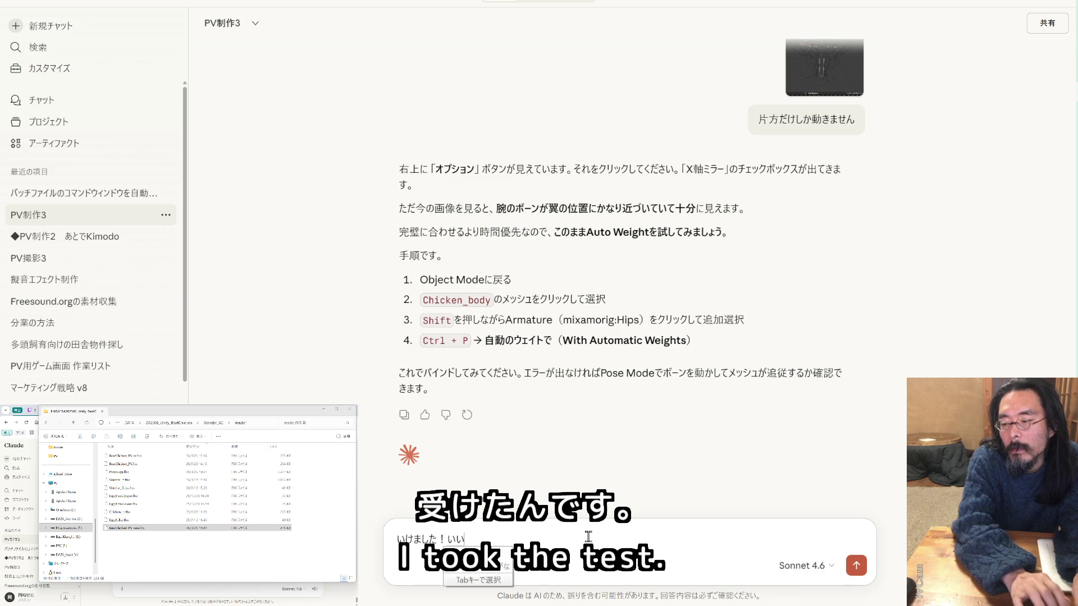
text(感じです)
key(space)
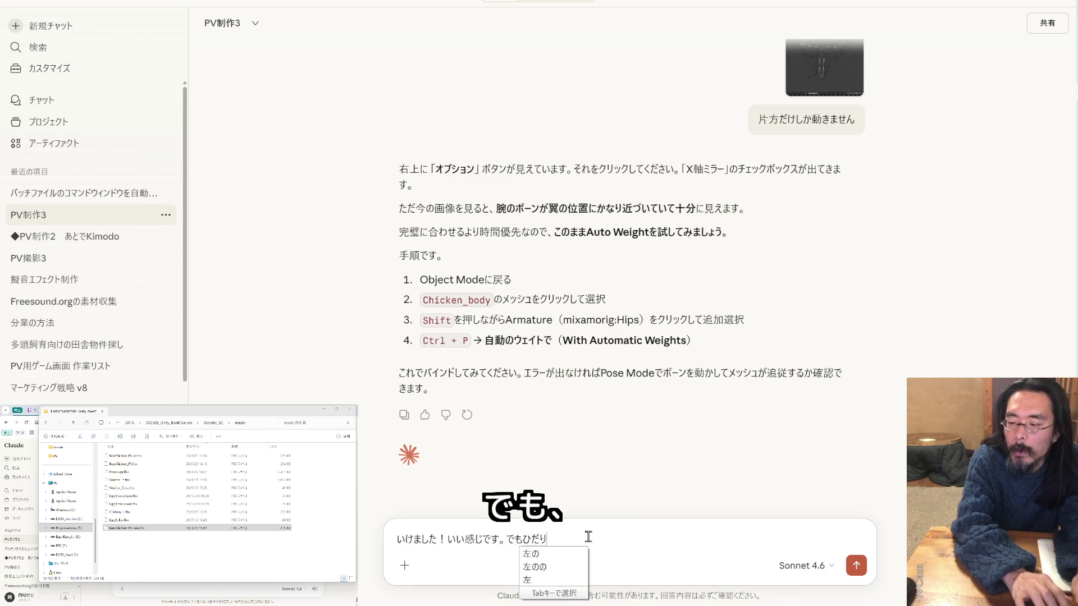
text(はい)
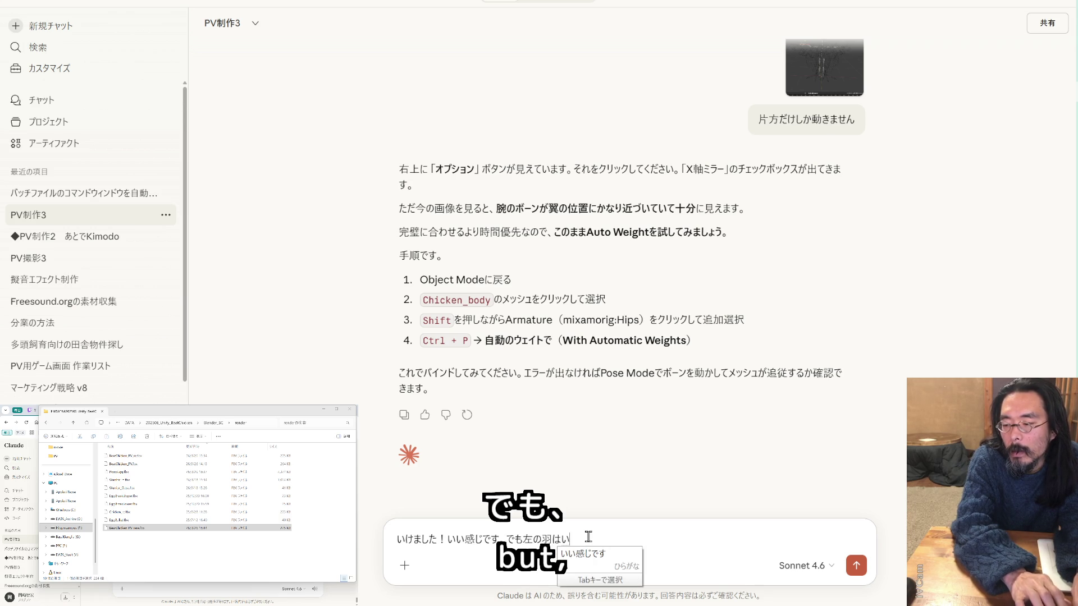
text(け)
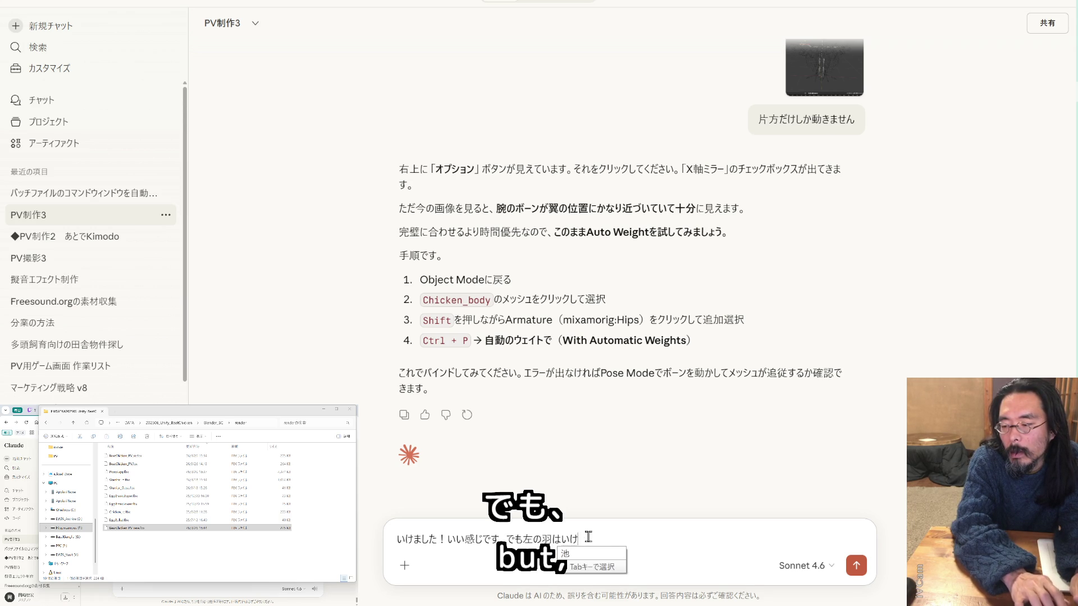
text(てるの d、みg)
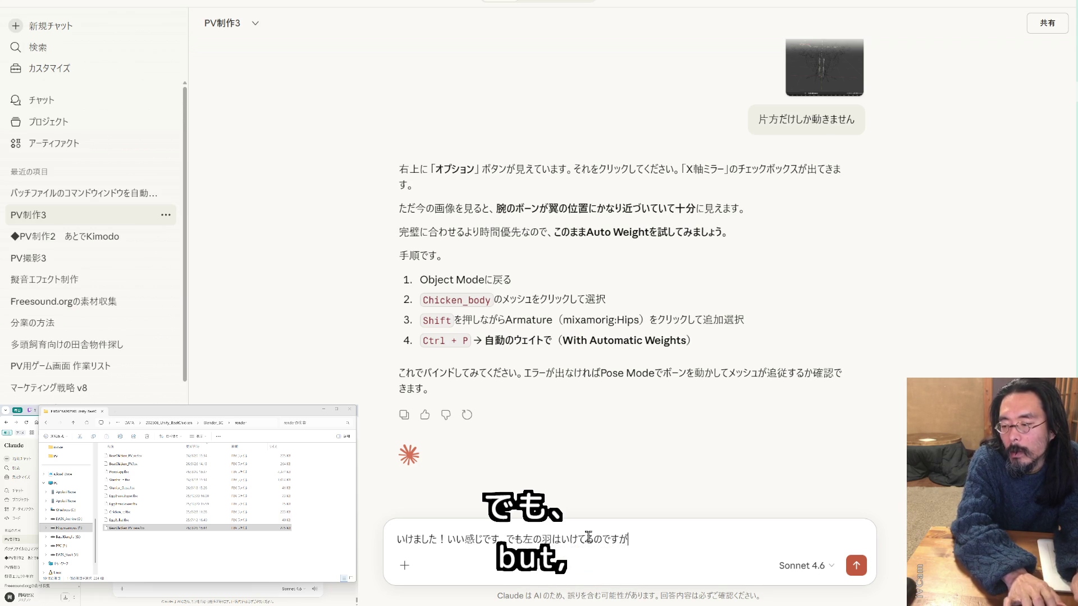
text(が)
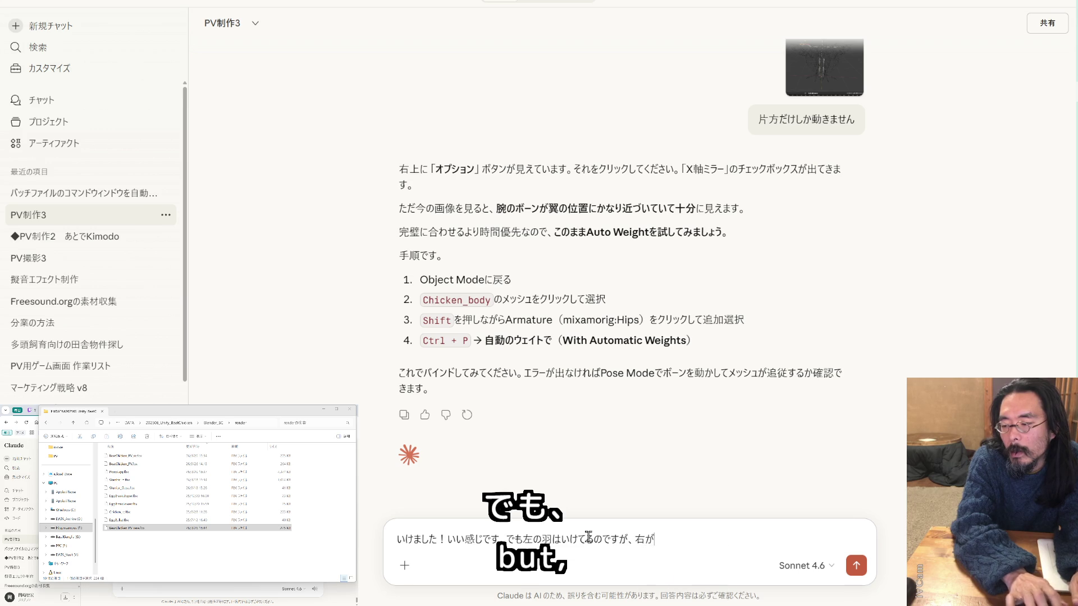
key(Return)
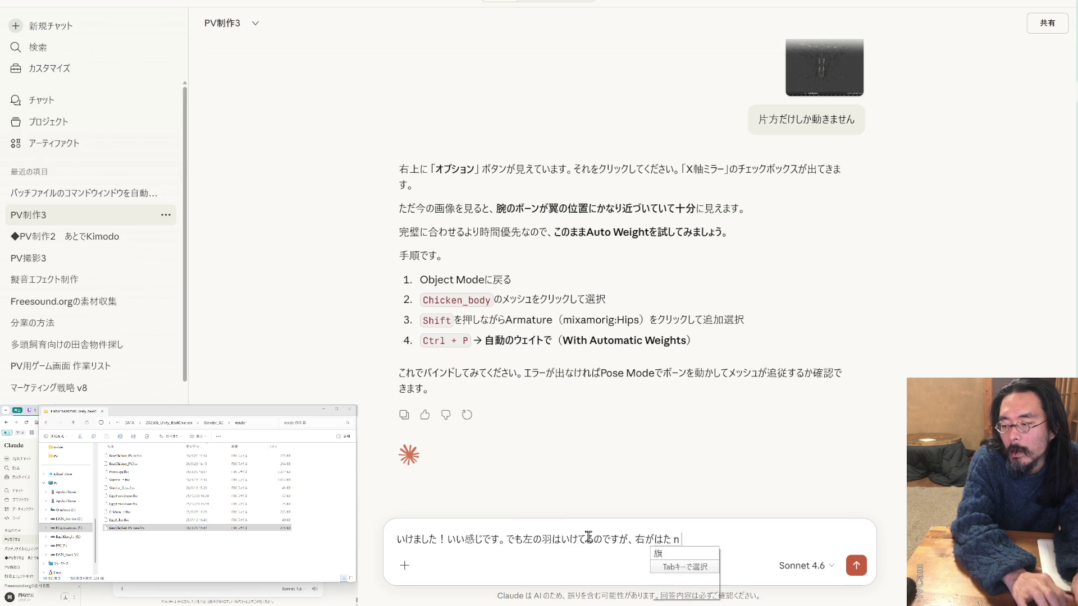
text(ています)
key(Return)
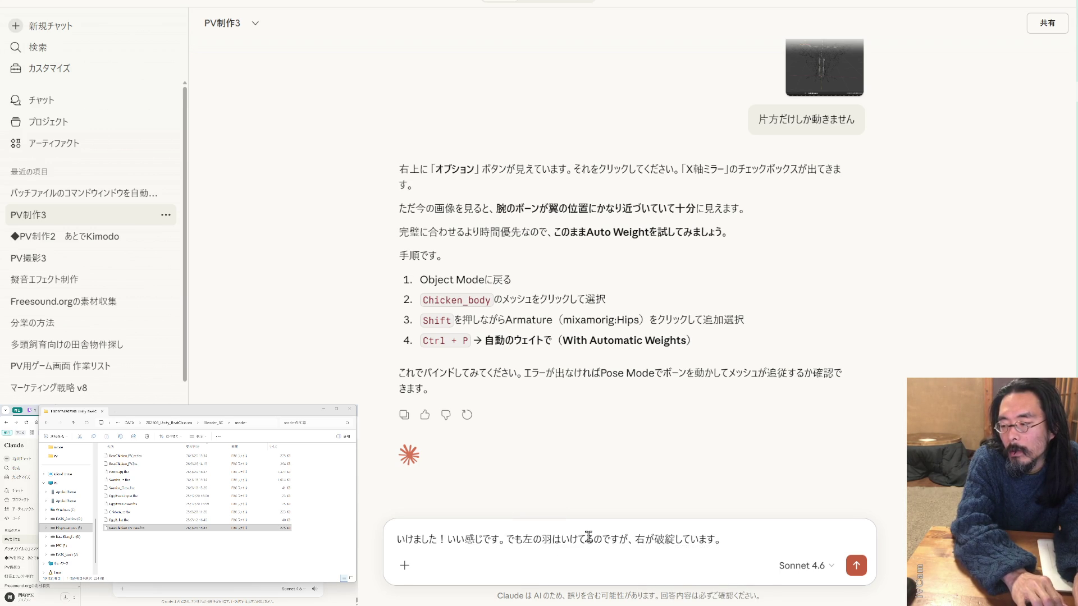
key(shift+Return)
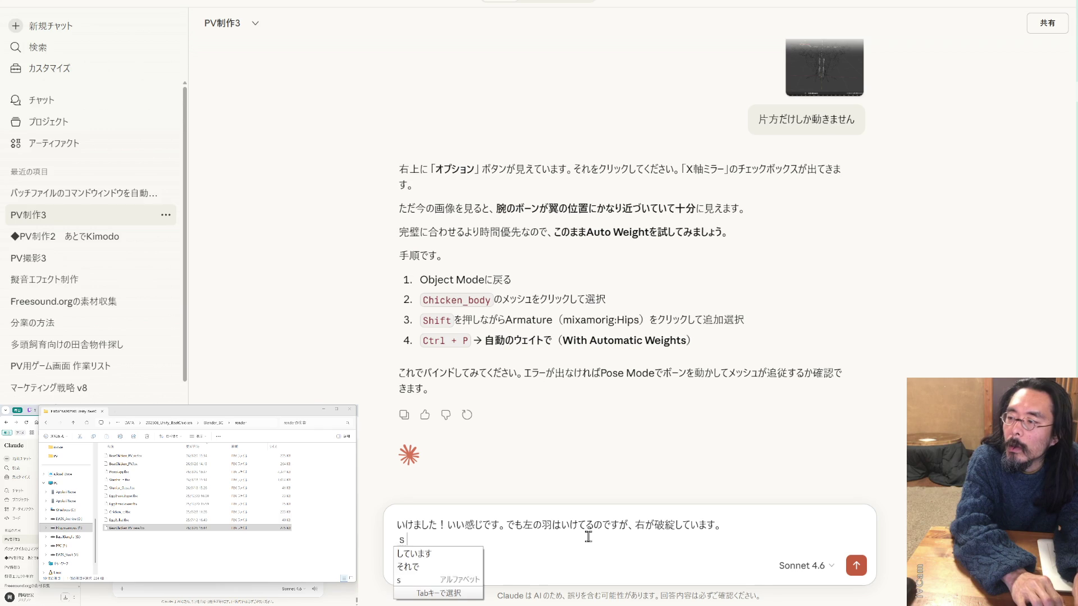
key(BackSpace)
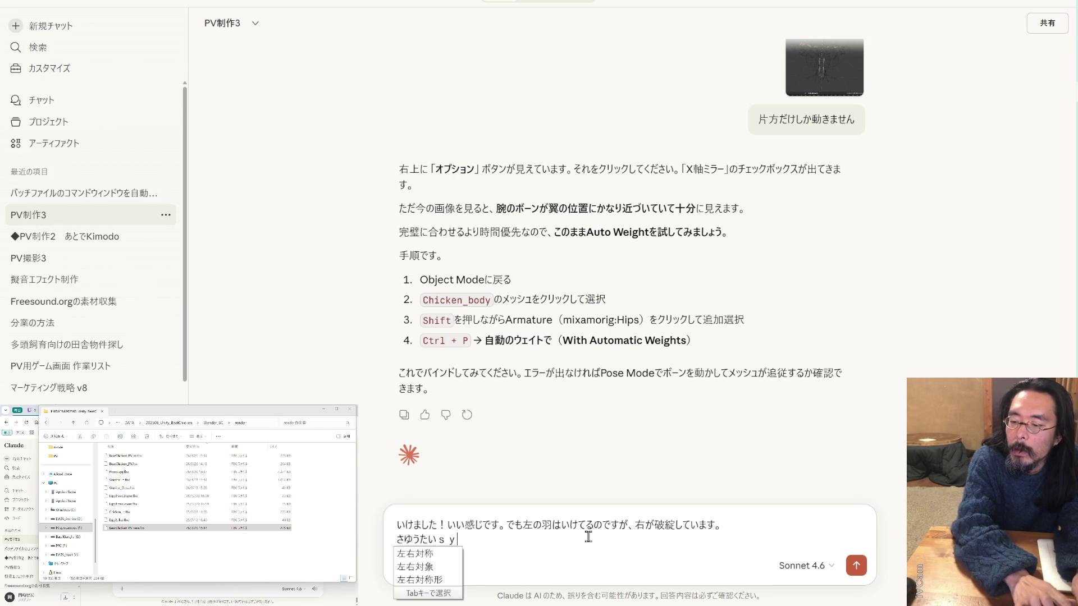
key(Tab)
text(yar)
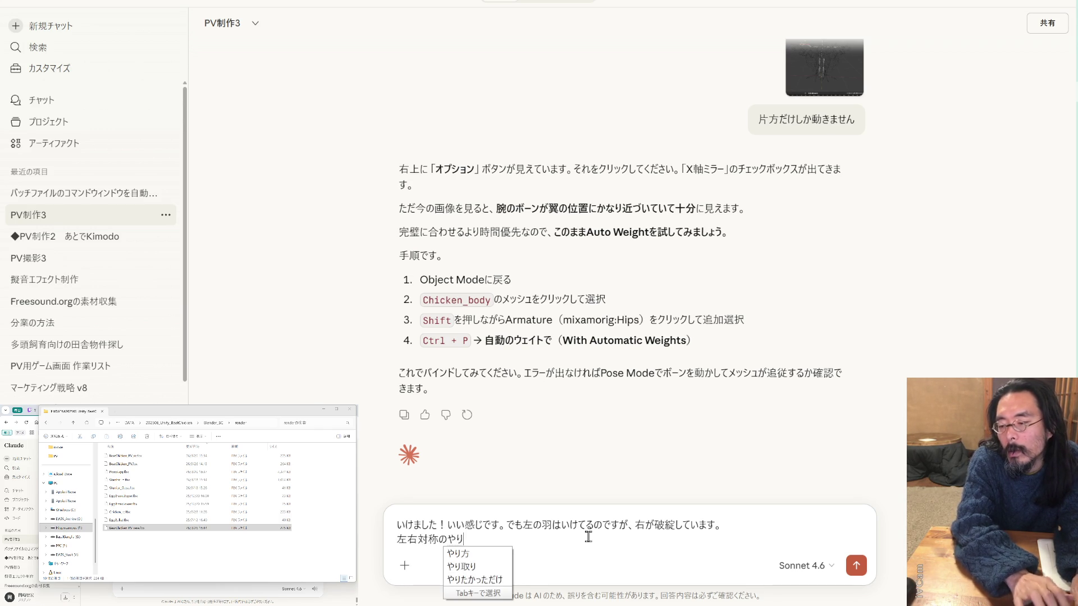
text(agwakaranaka)
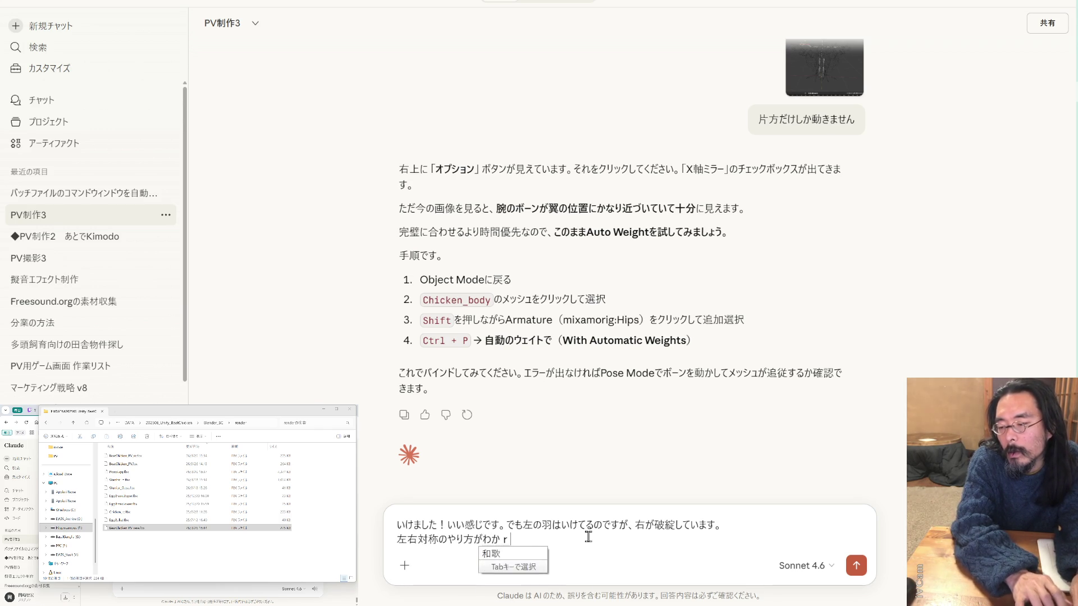
text(e)
key(space)
text(udou)
key(space)
text(d)
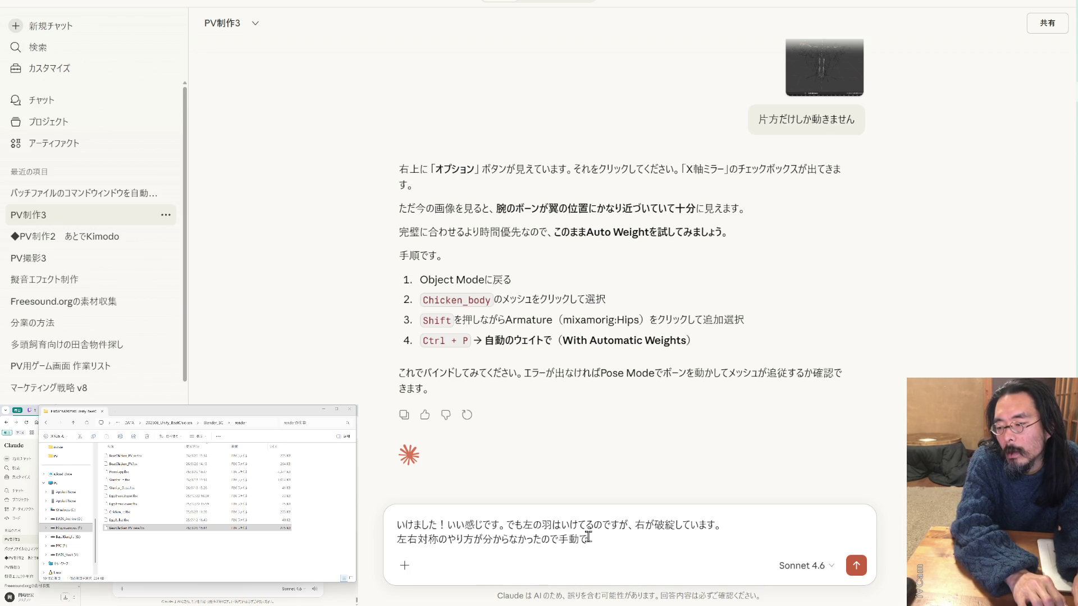
text(sa)
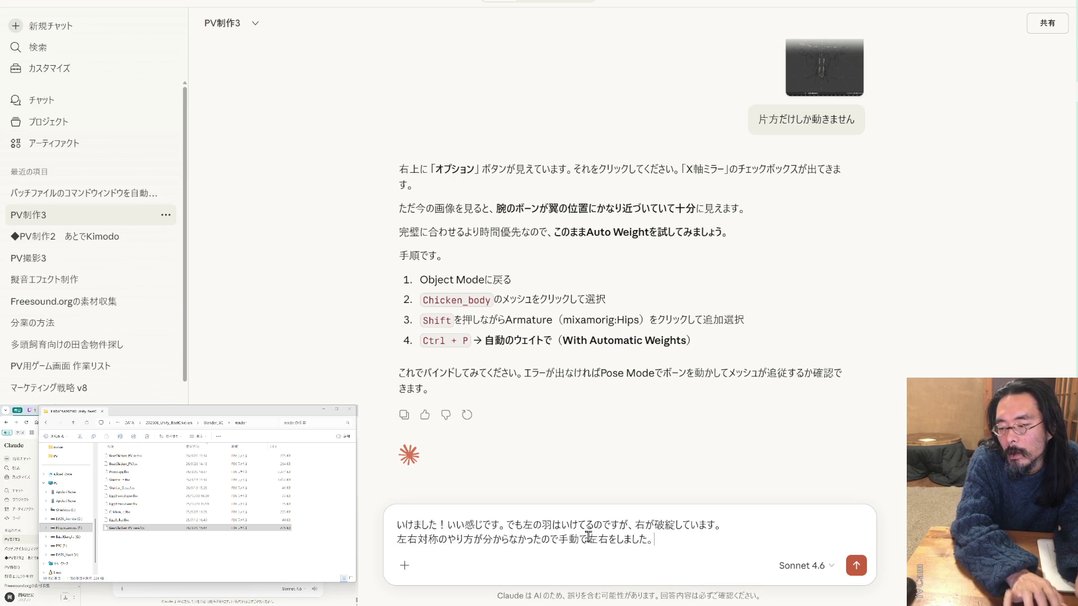
Add lines about the armature (アーマチュア) and re-exporting, ask how to 反転コピー, then send
key(shift+Return)
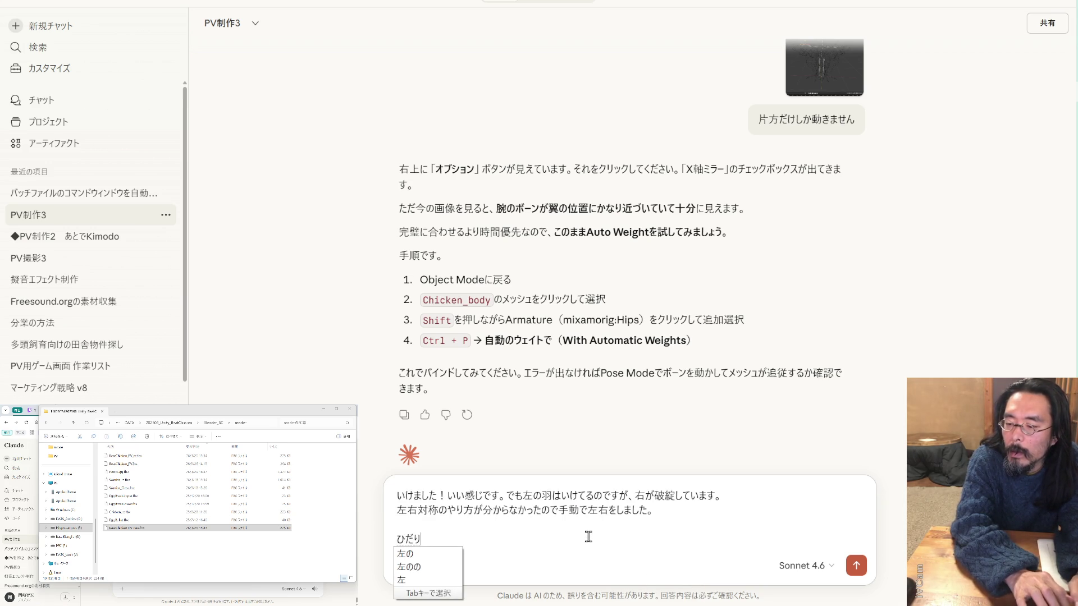
text(左のあ)
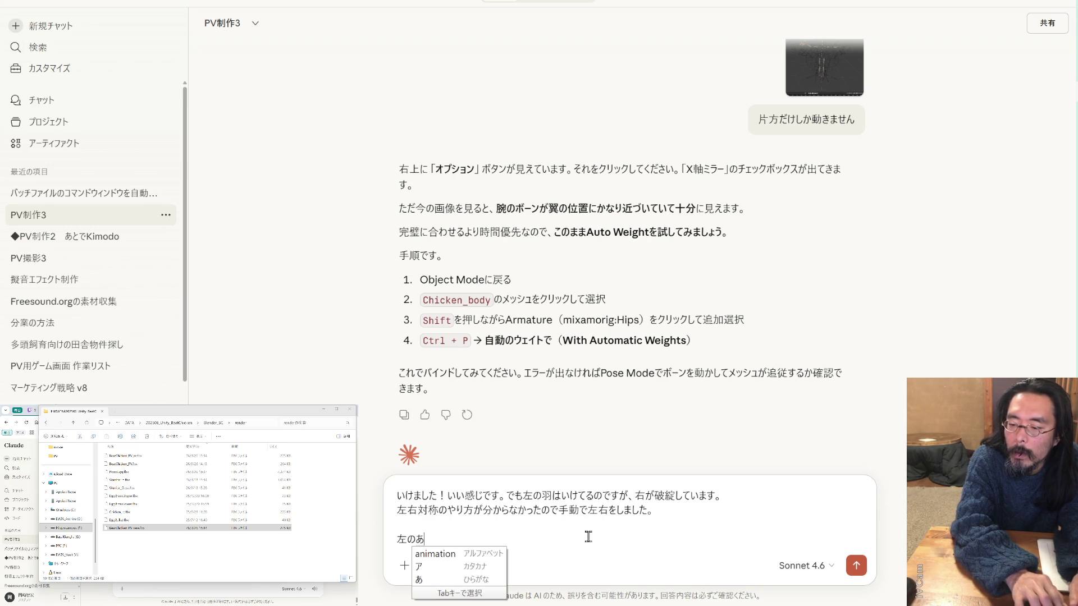
text(ーマチュアをｋ)
key(Tab)
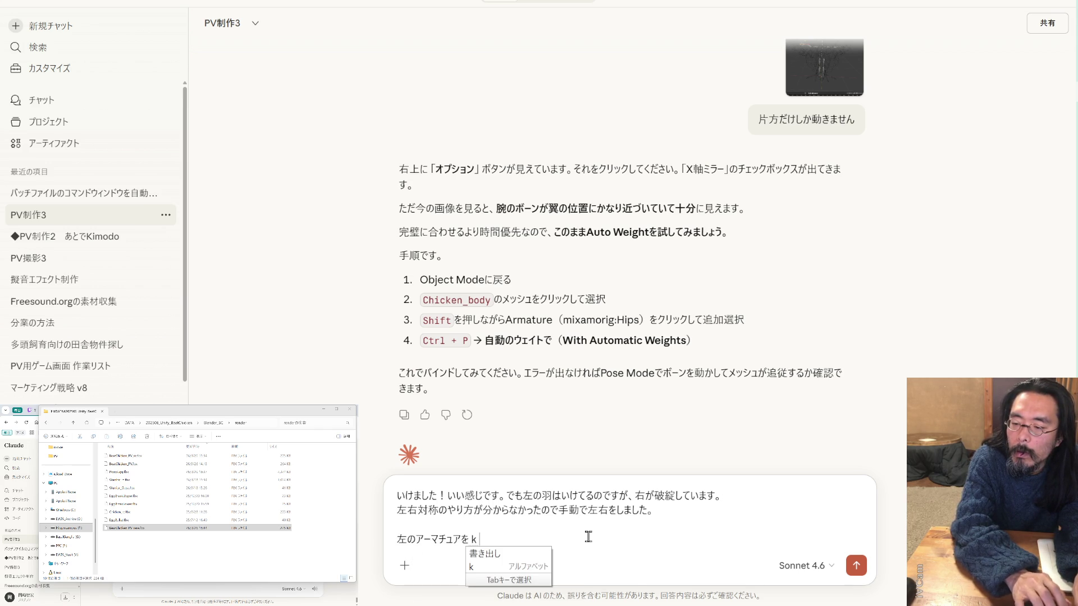
text(はんて)
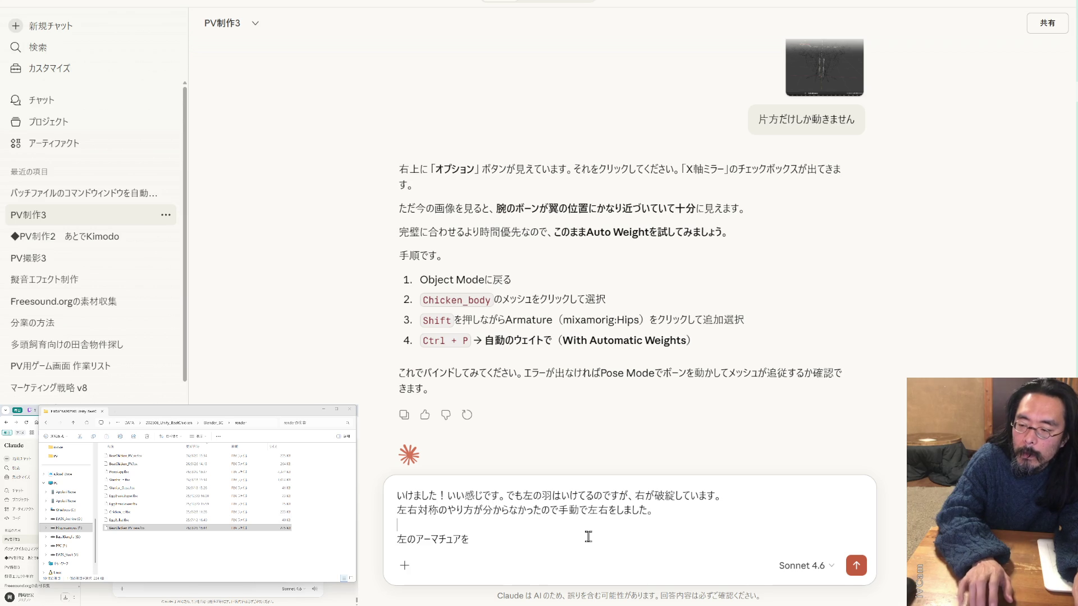
key(shift+Return)
text(もう)
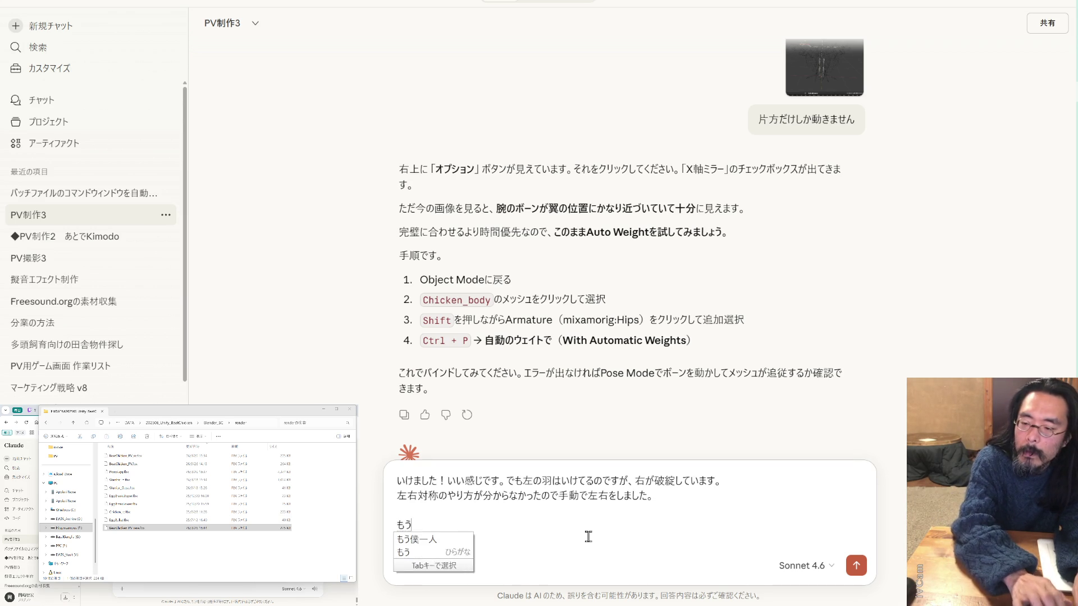
text(いちど)
key(Tab)
text(かきだ)
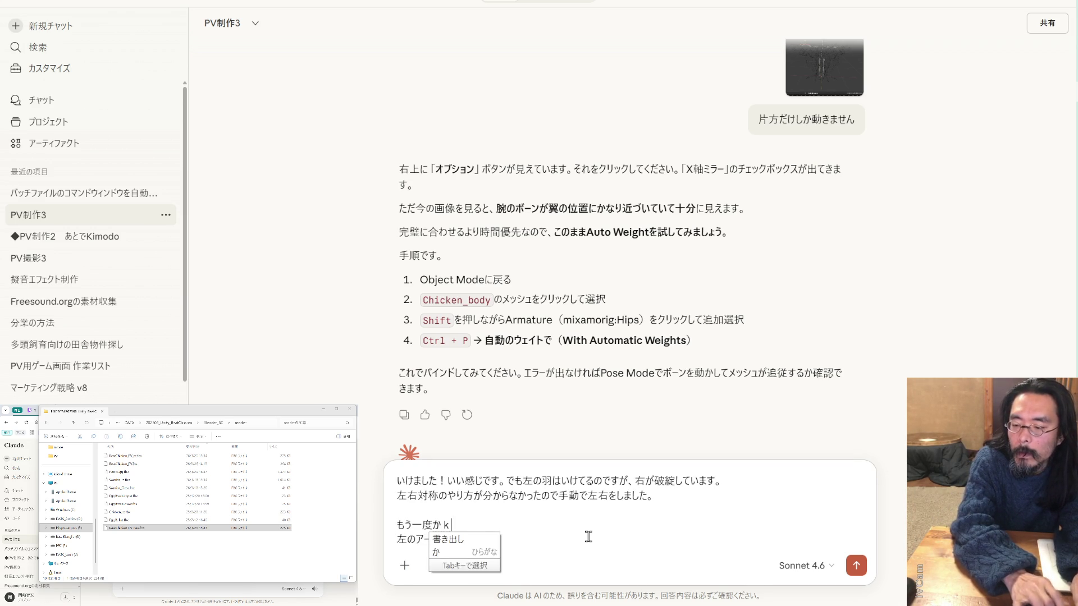
text(しな)
text(します)
key(Tab)
key(Return)
key(Down)
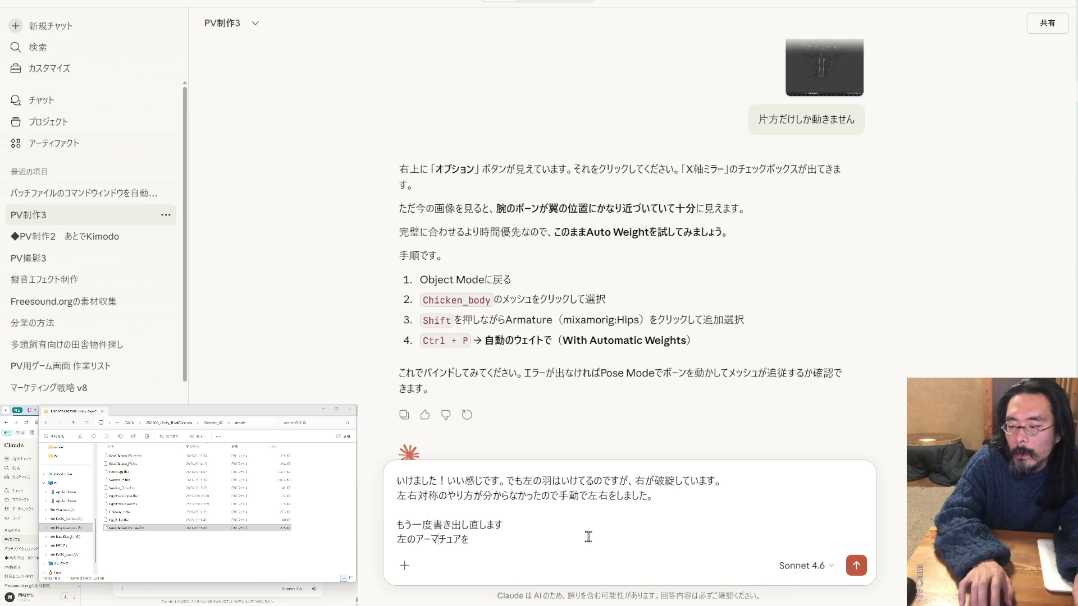
text(み)
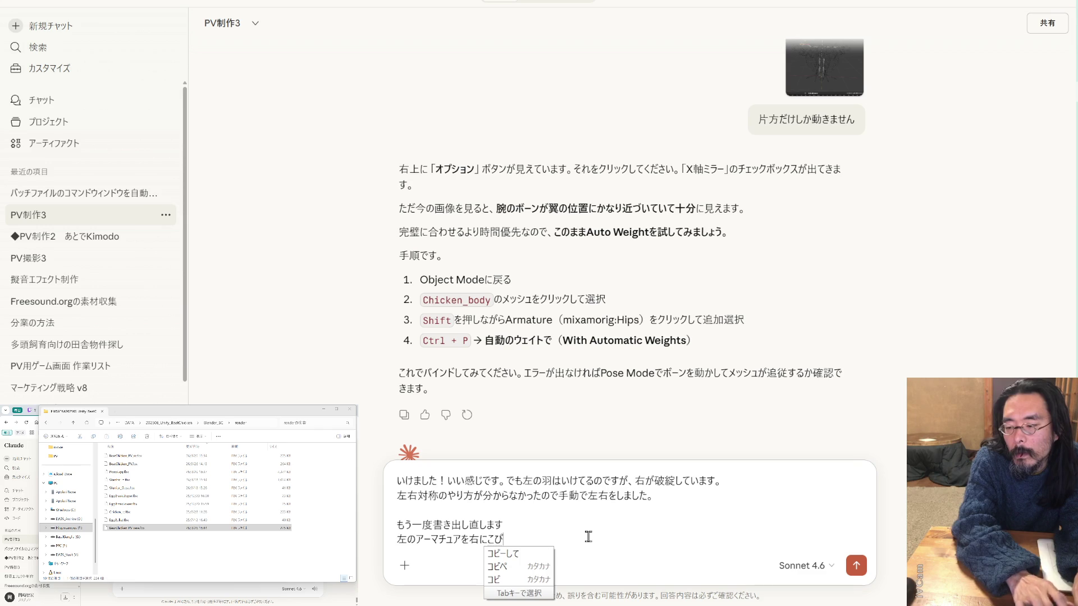
text(tenp-)
key(space)
text(方法をおしえて)
key(Return)
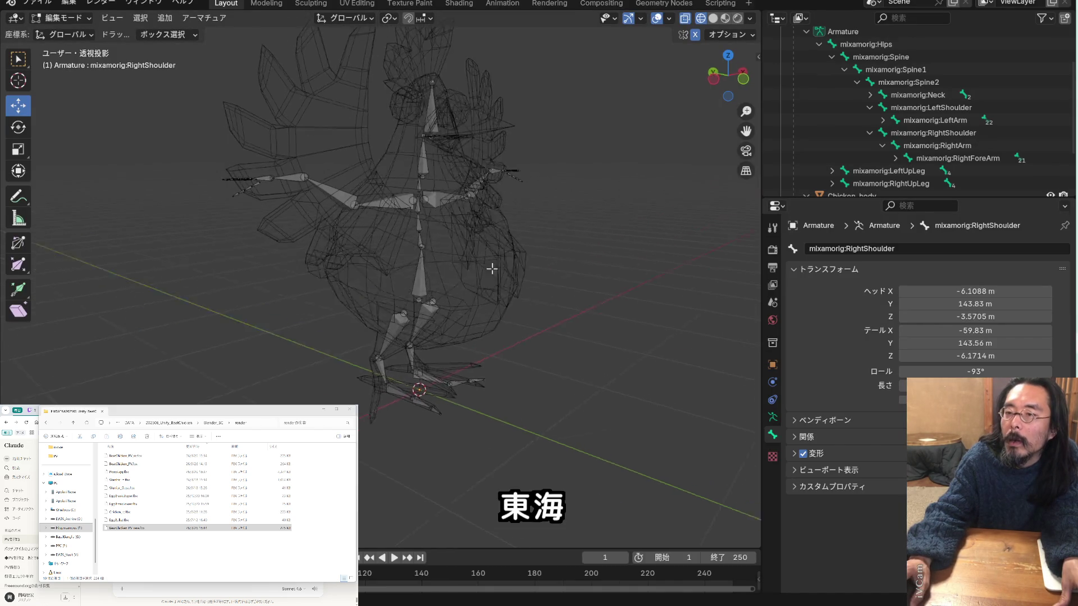
Orbit the Blender viewport to a front view of the chicken armature
middle_drag(491, 269, 427, 270)
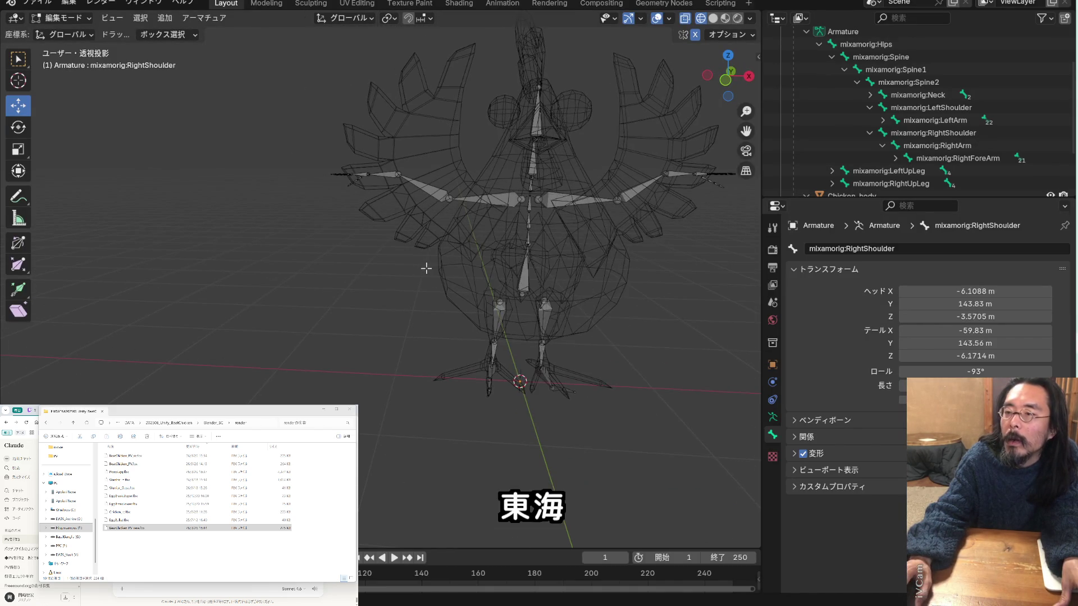
Collapse the Armature's bone hierarchy in the Outliner and select Chicken_body together with Armature
scroll(898, 160, up, 3)
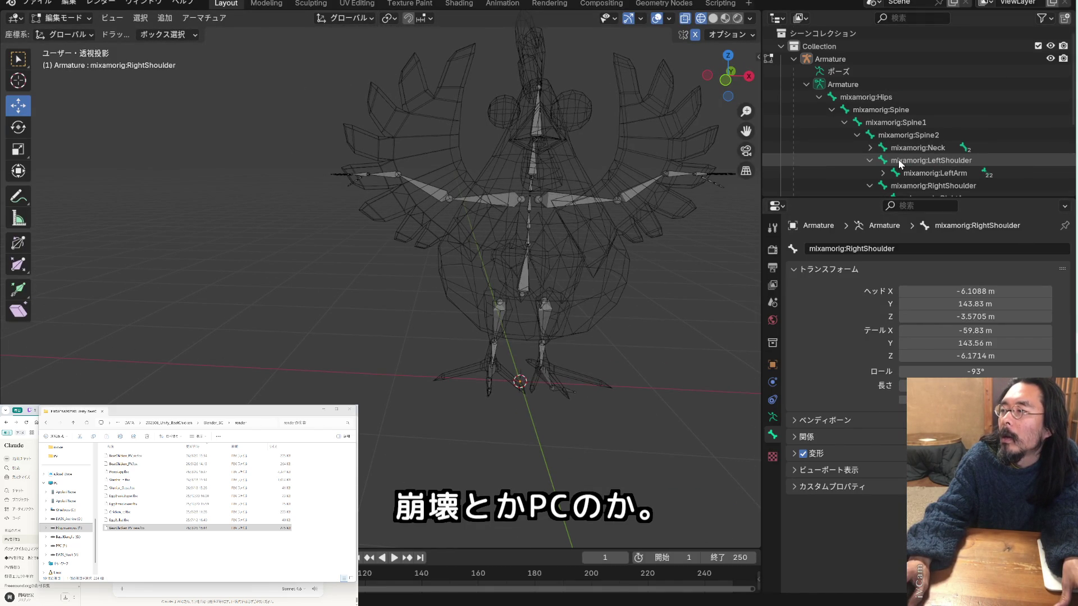
click(807, 84)
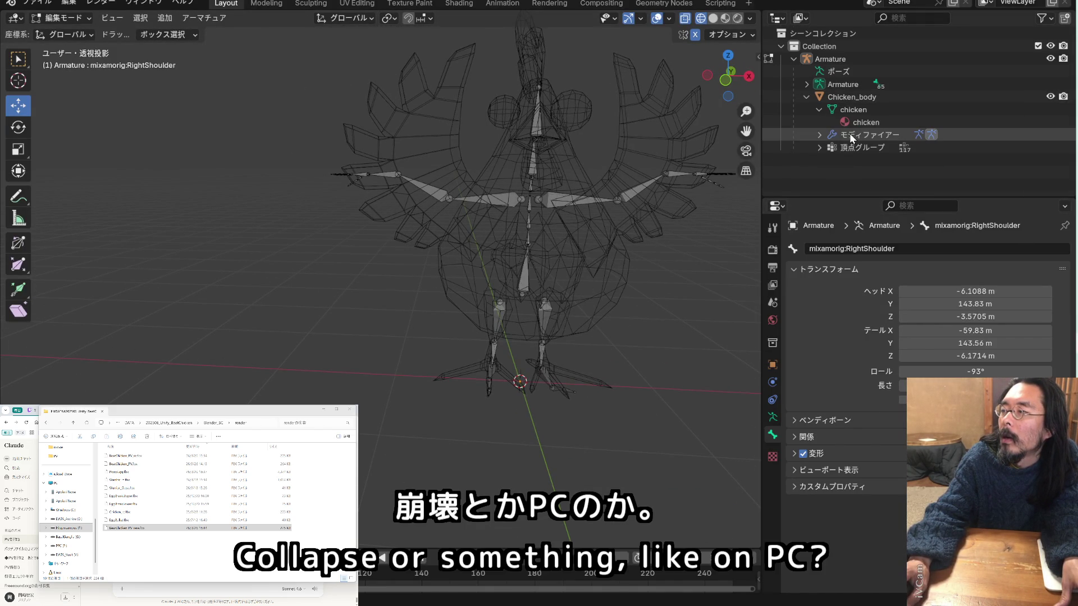
click(846, 96)
ctrl+click(844, 87)
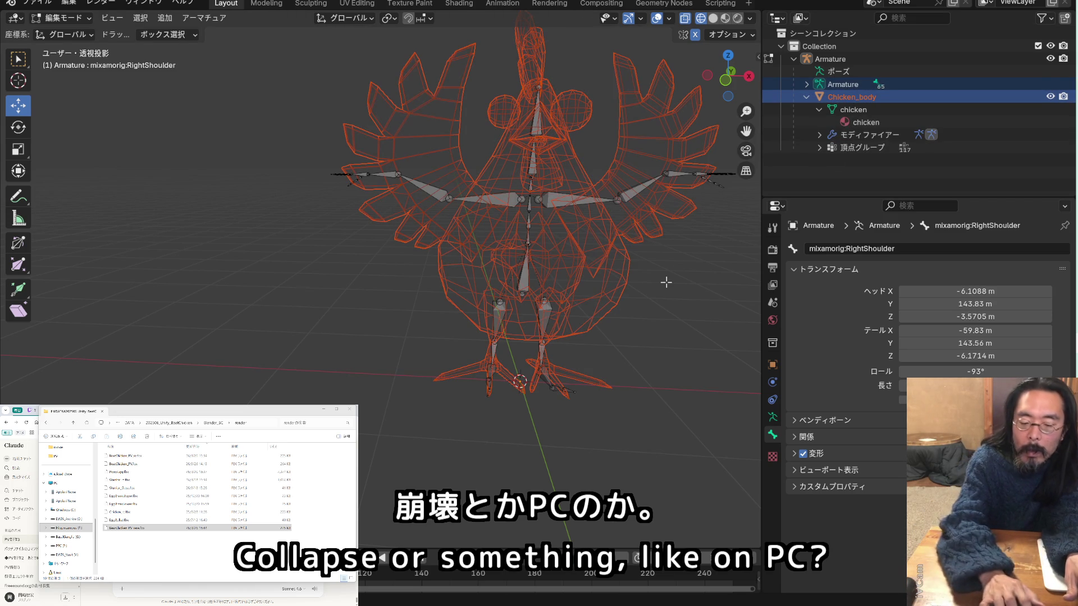
key(ctrl+p)
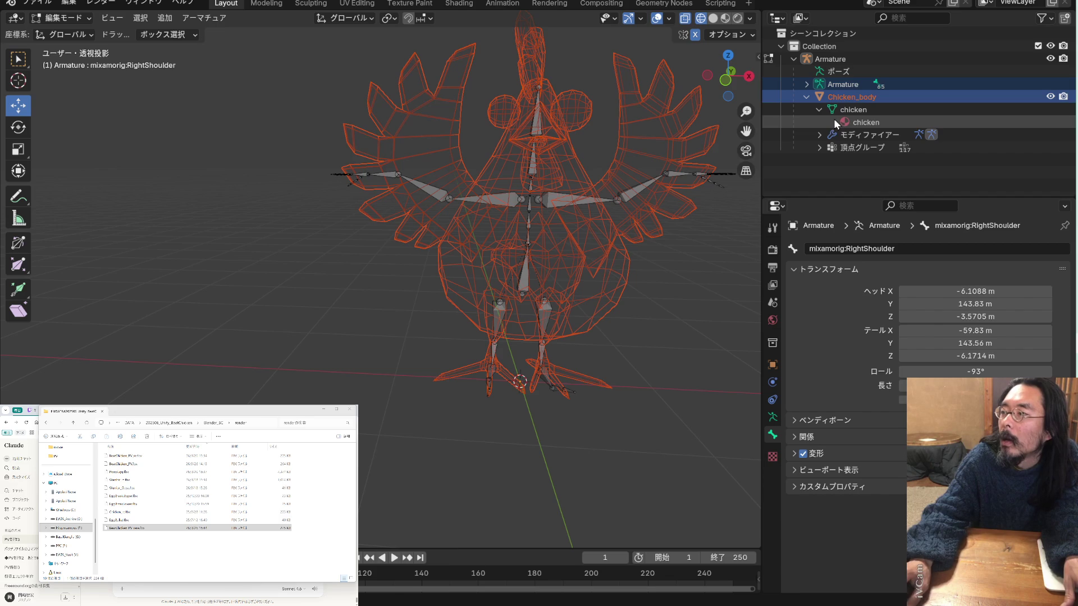
click(849, 87)
ctrl+click(847, 96)
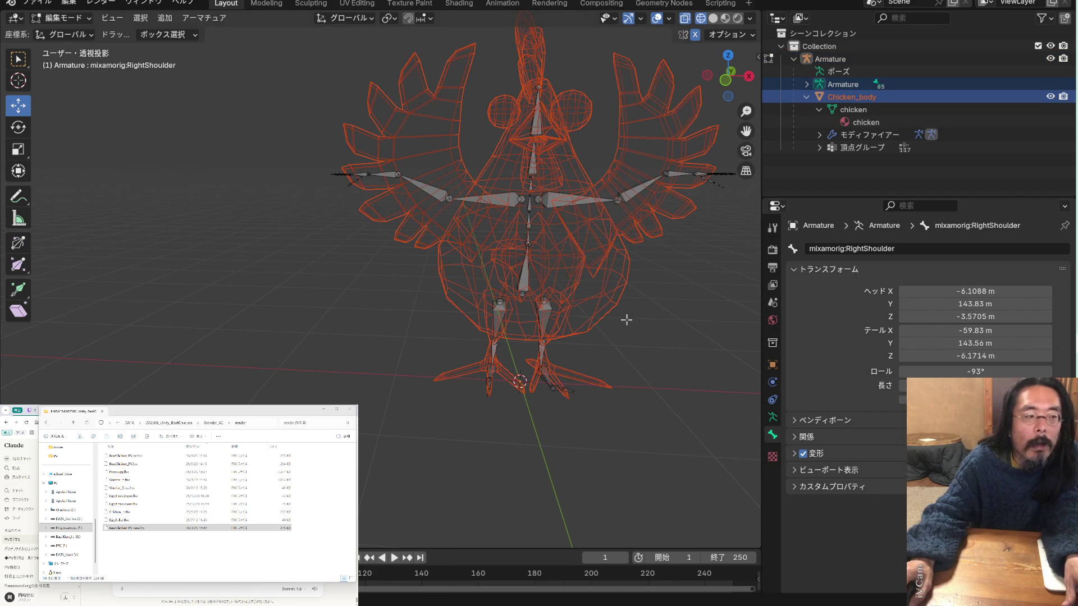
Switch the armature into Pose Mode
click(91, 19)
click(86, 60)
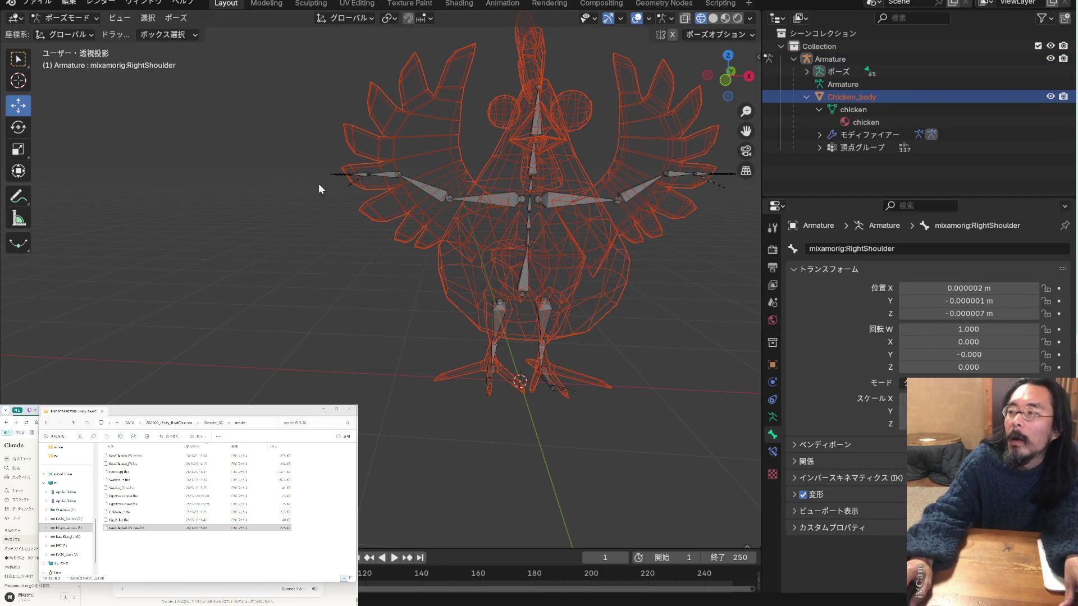
click(865, 108)
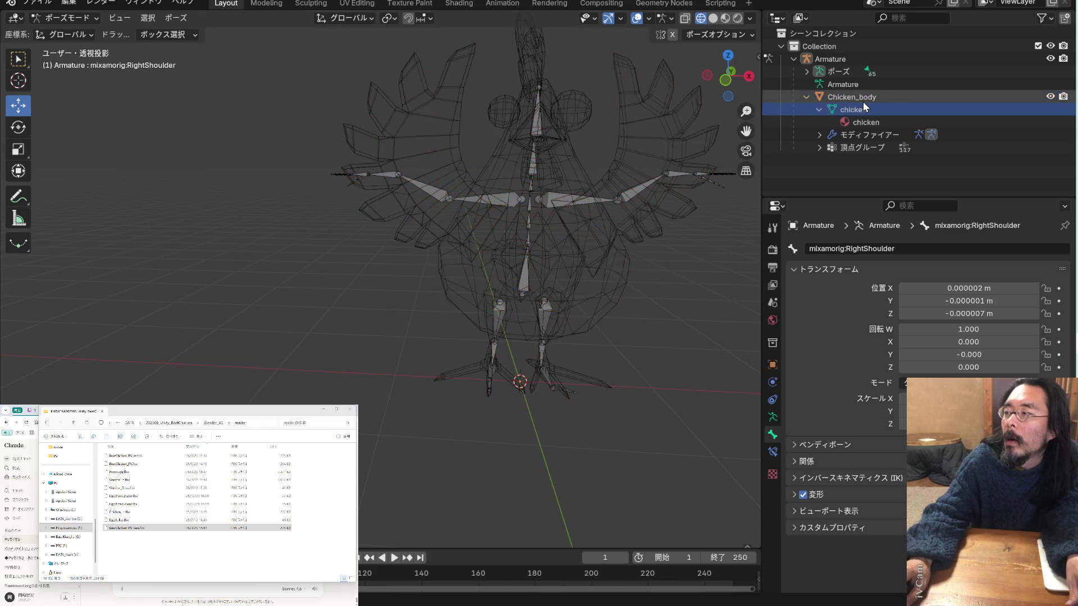
Parent Chicken_body to the Armature with Automatic Weights
click(863, 102)
ctrl+click(857, 85)
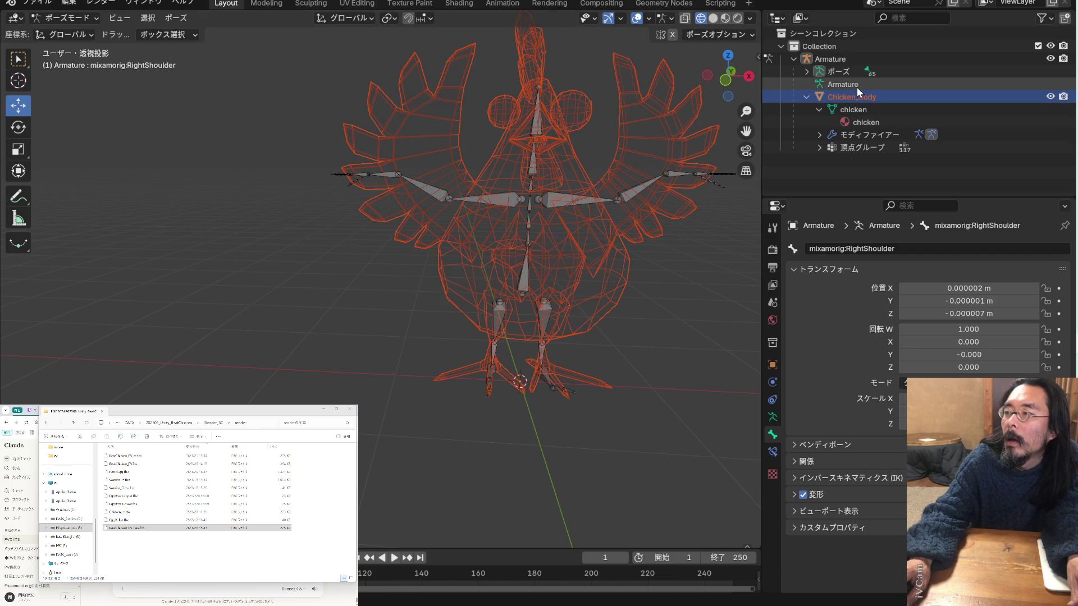
key(ctrl+p)
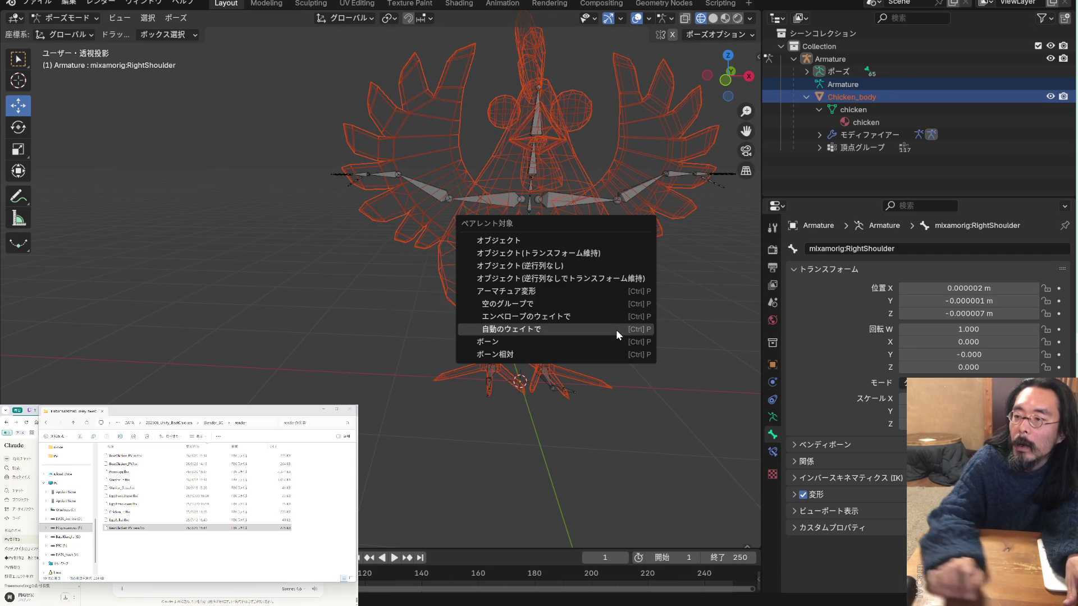
click(615, 331)
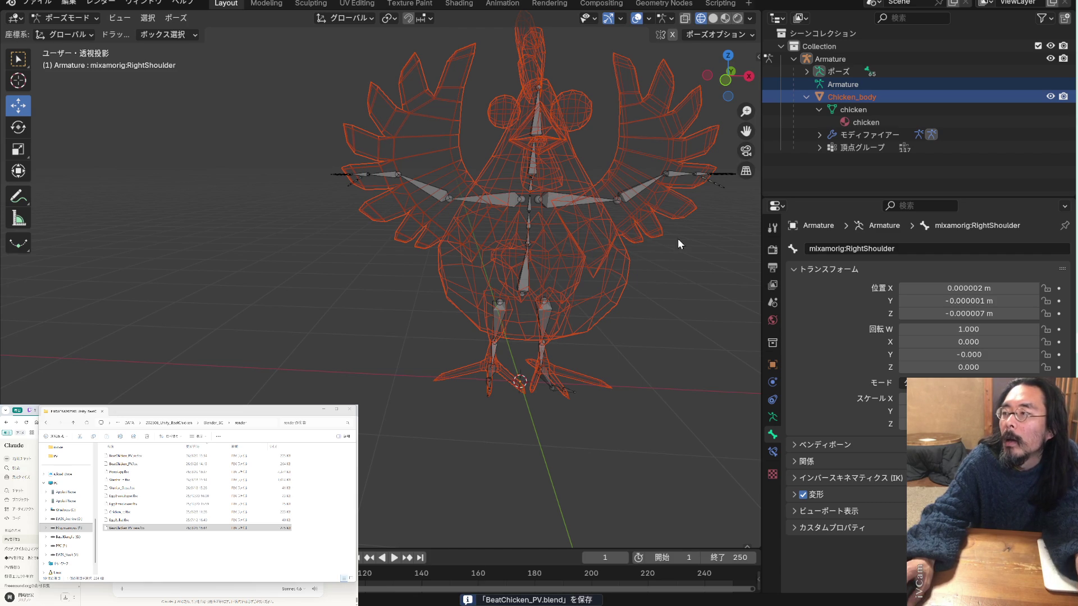
Test-move the left wing-tip bone to check deformation, then cancel the move
click(847, 73)
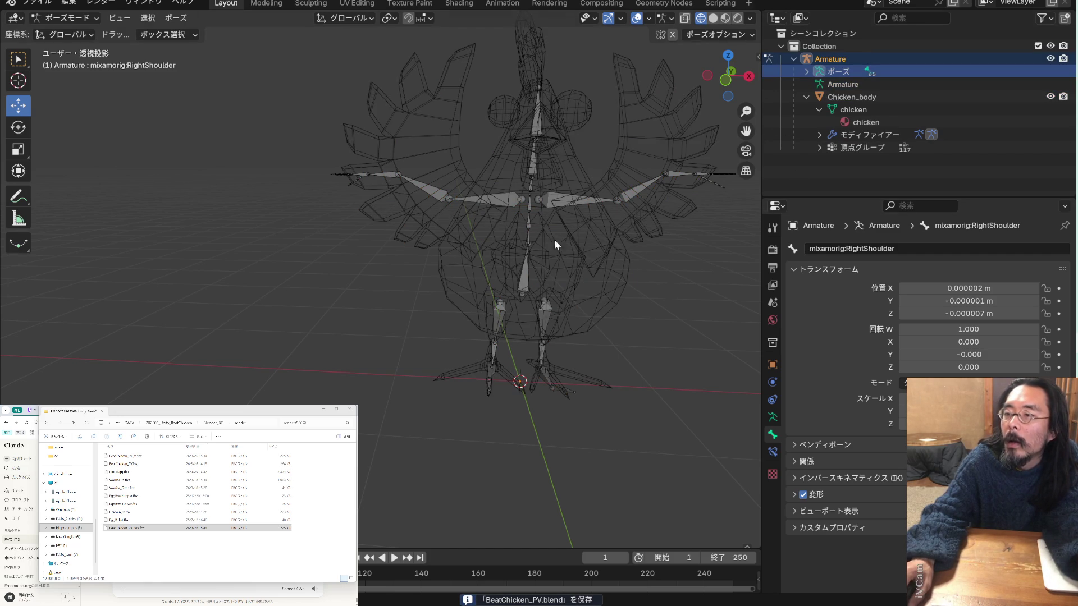
mouse_move(566, 233)
middle_down()
mouse_move(633, 238)
mouse_move(612, 261)
mouse_move(626, 189)
middle_up()
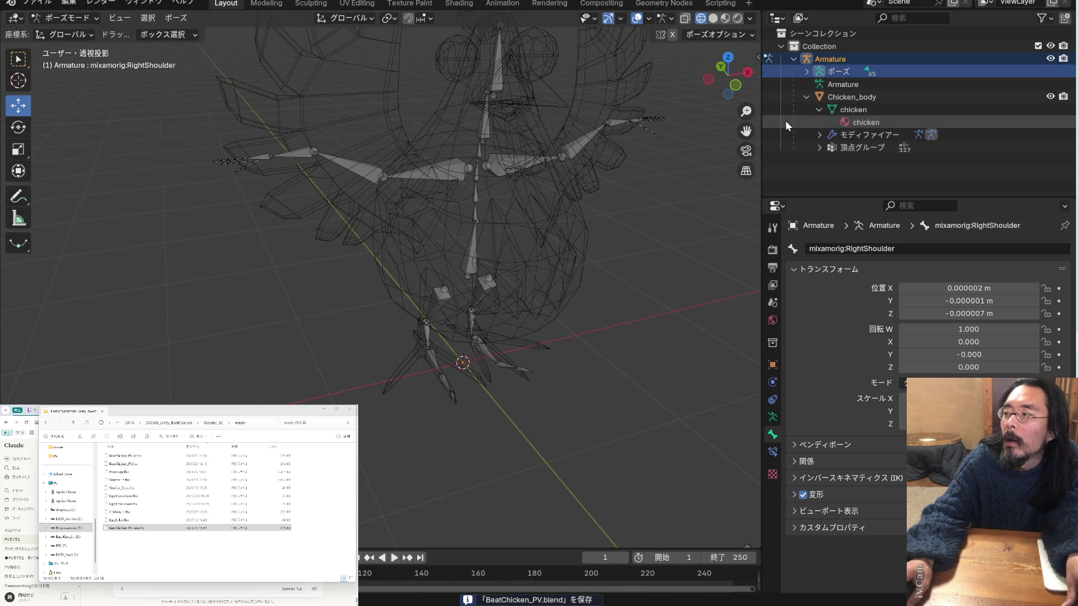
click(831, 85)
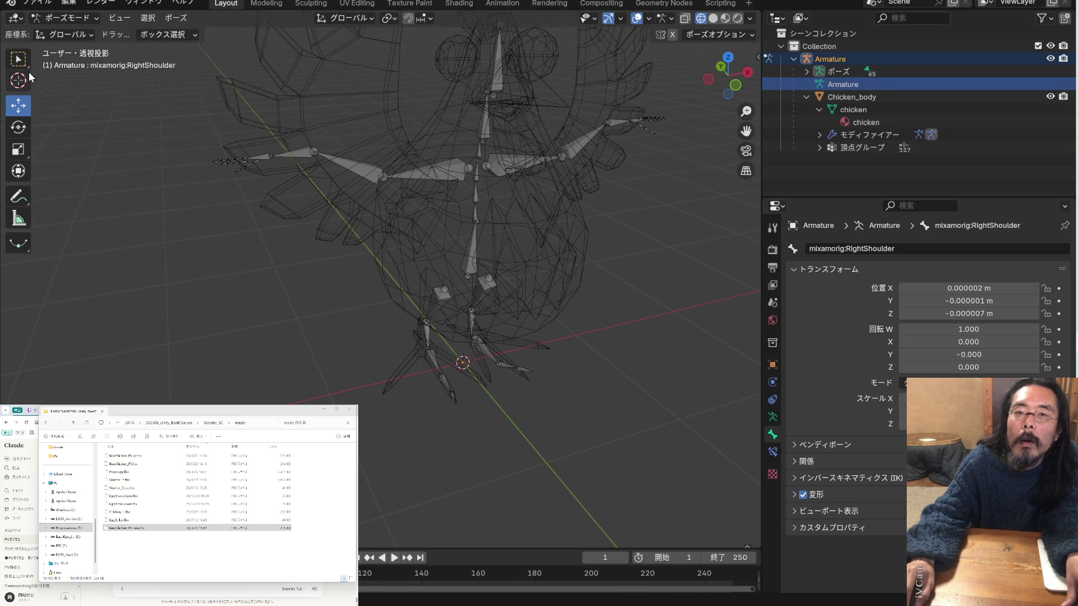
click(230, 162)
drag(233, 126, 235, 100)
click(263, 174)
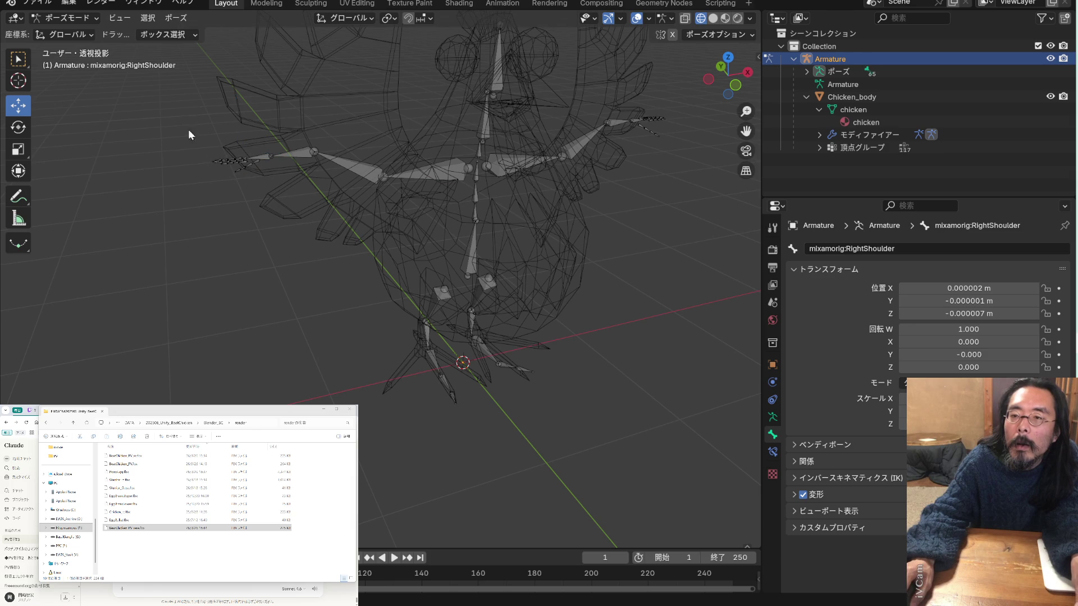
Save the scene as BeatChicken_PV.blend
mouse_move(286, 194)
middle_down()
mouse_move(326, 221)
mouse_move(387, 218)
mouse_move(251, 180)
middle_up()
scroll(252, 180, down, 1)
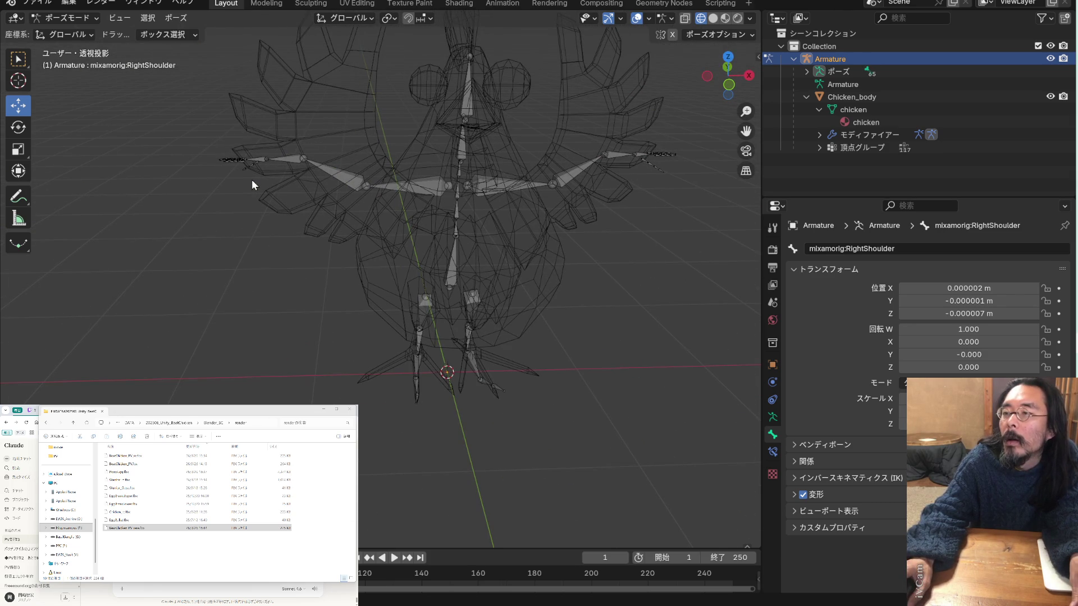
key(ctrl+s)
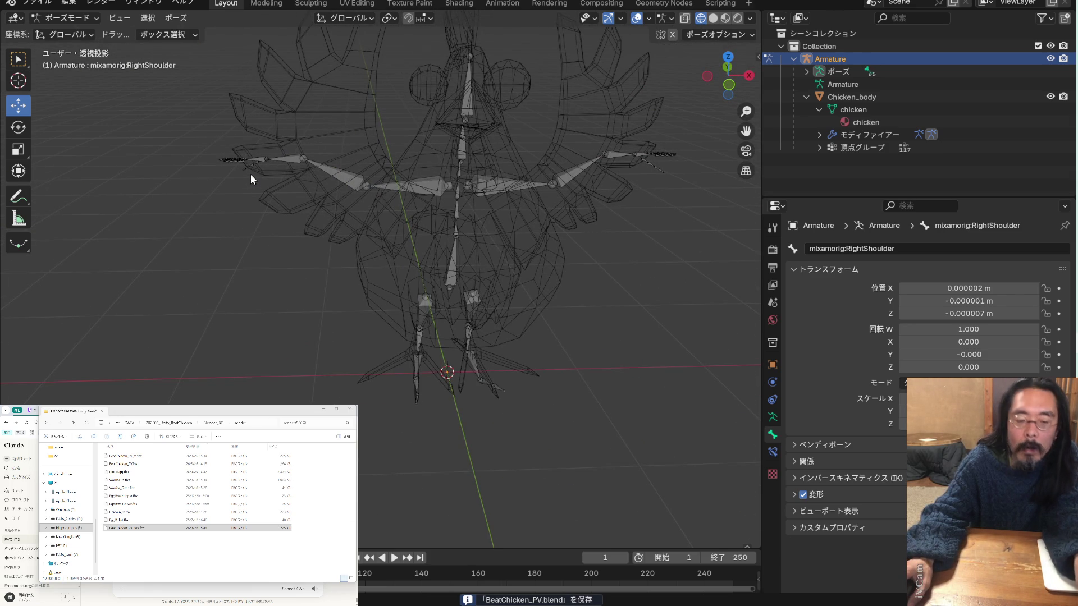
click(37, 2)
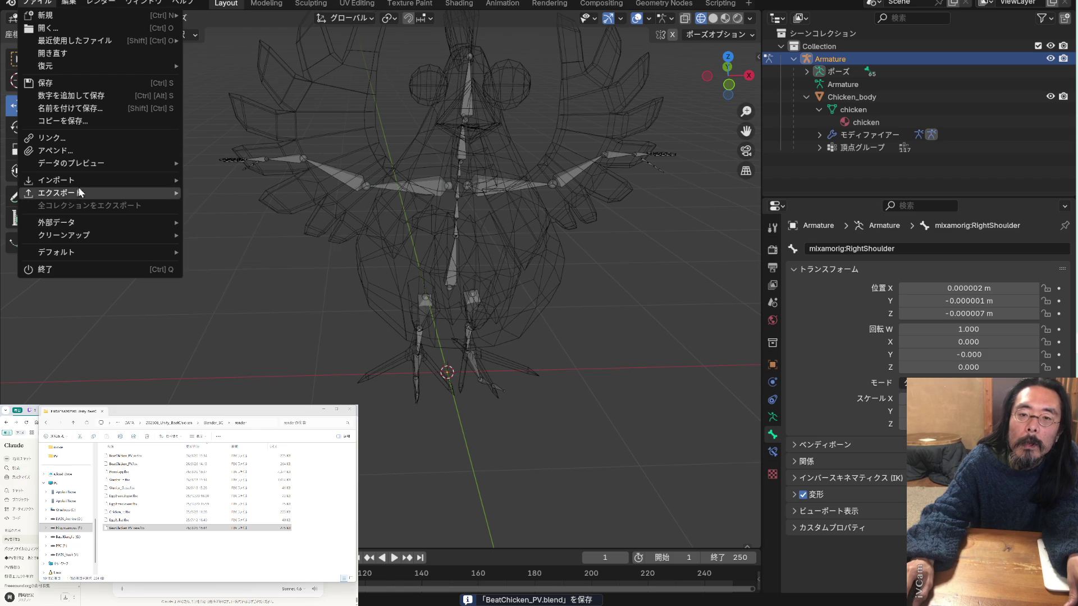
Export the rigged chicken as FBX, overwriting BeatChicken_PV_rere.fbx
mouse_move(80, 195)
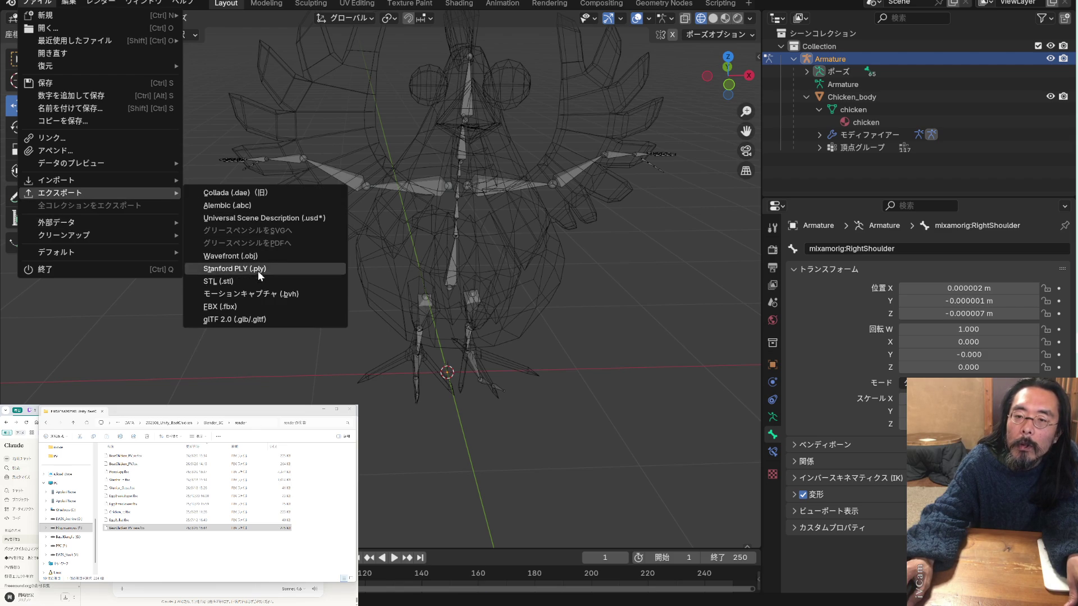
click(255, 306)
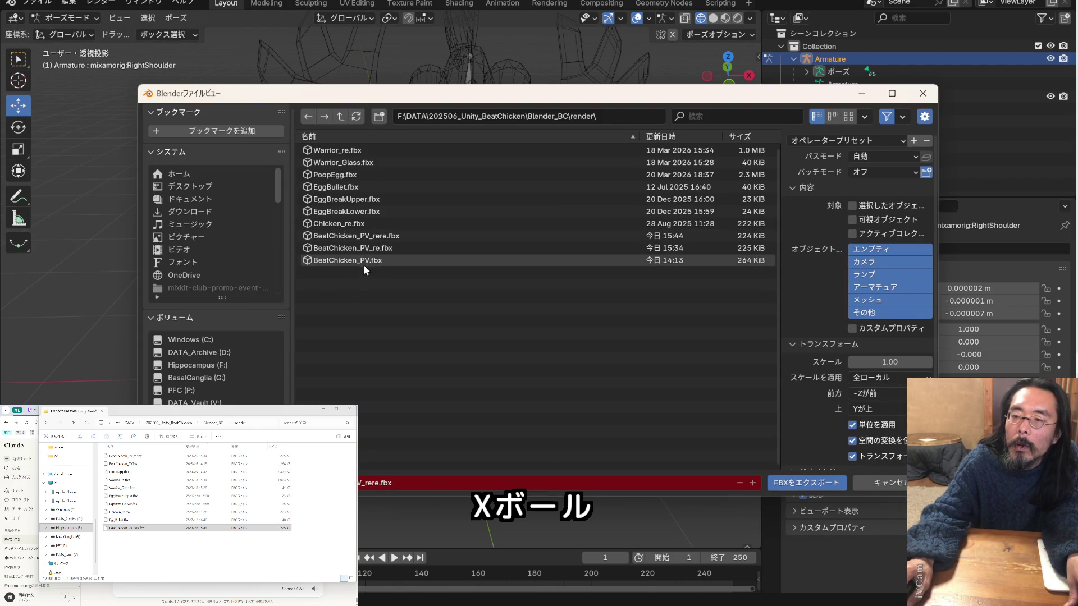
click(383, 236)
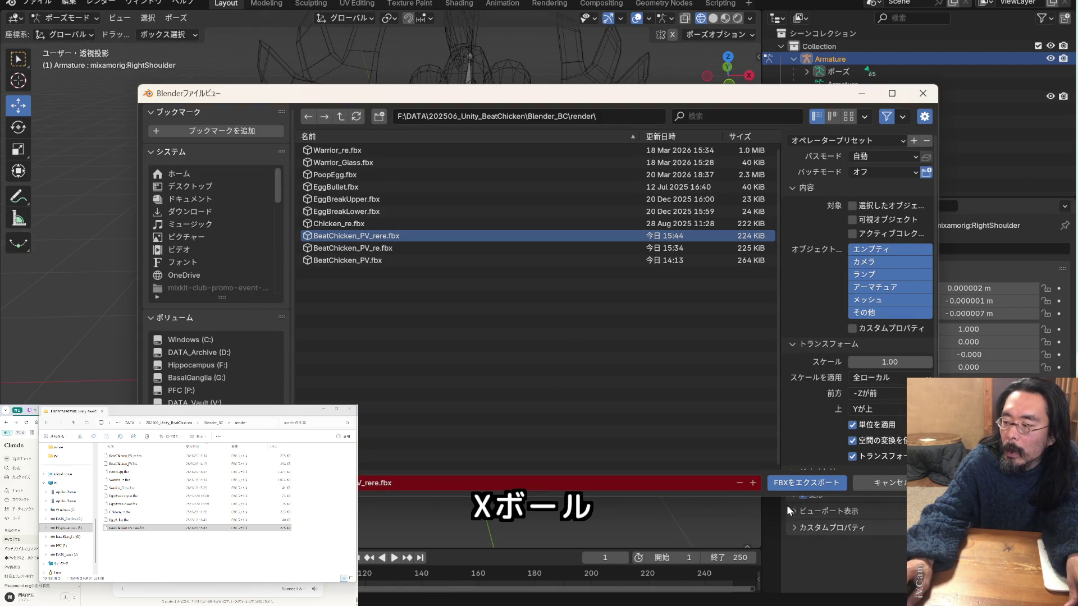
click(813, 485)
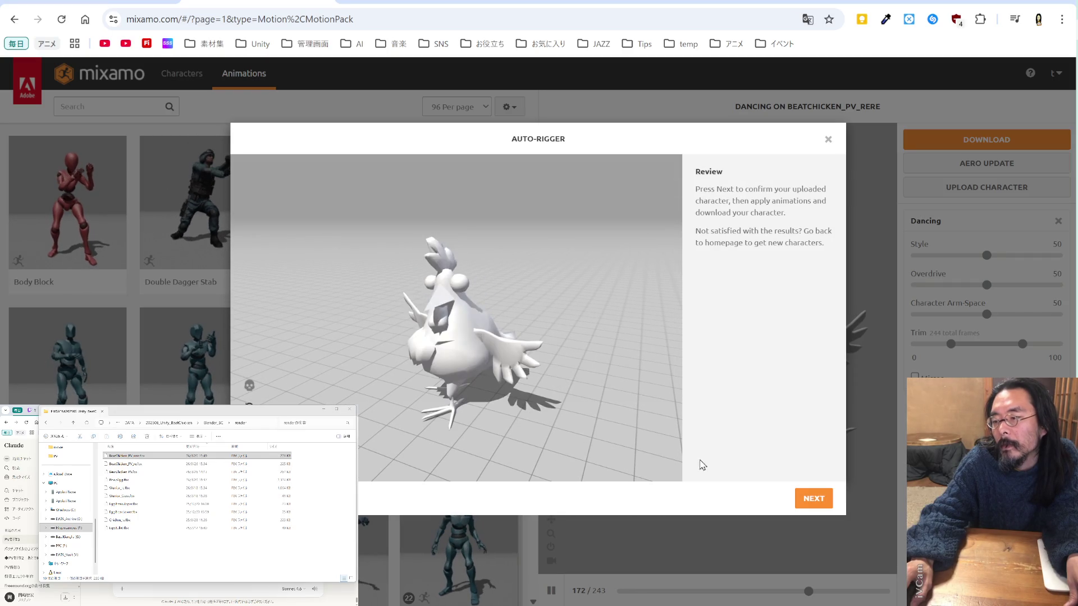
Confirm the re-uploaded chicken as the Mixamo character, pause its dance and inspect the preview
click(801, 499)
click(799, 500)
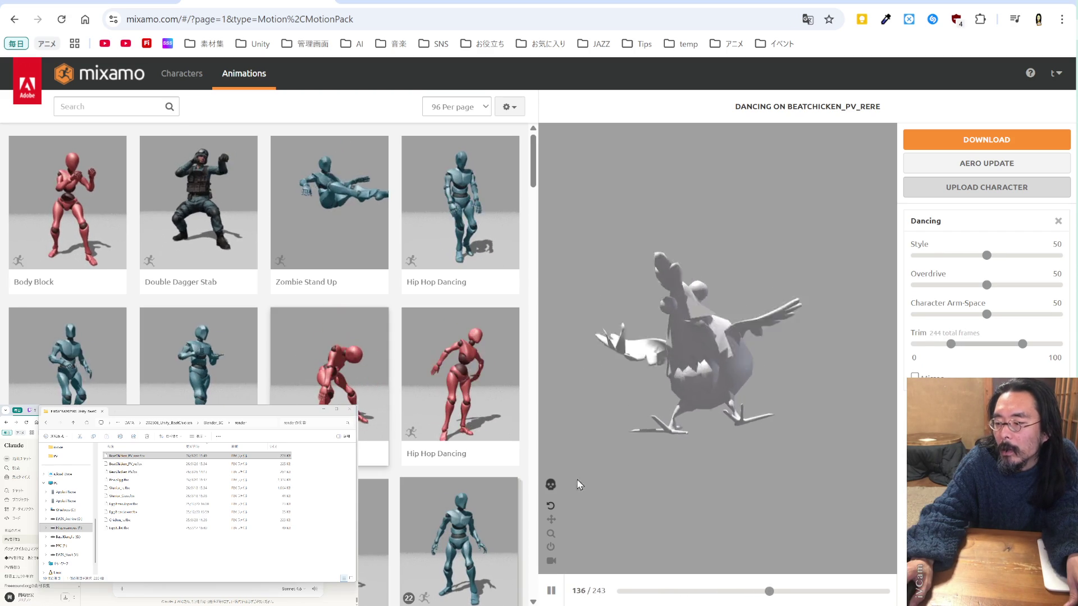
click(552, 592)
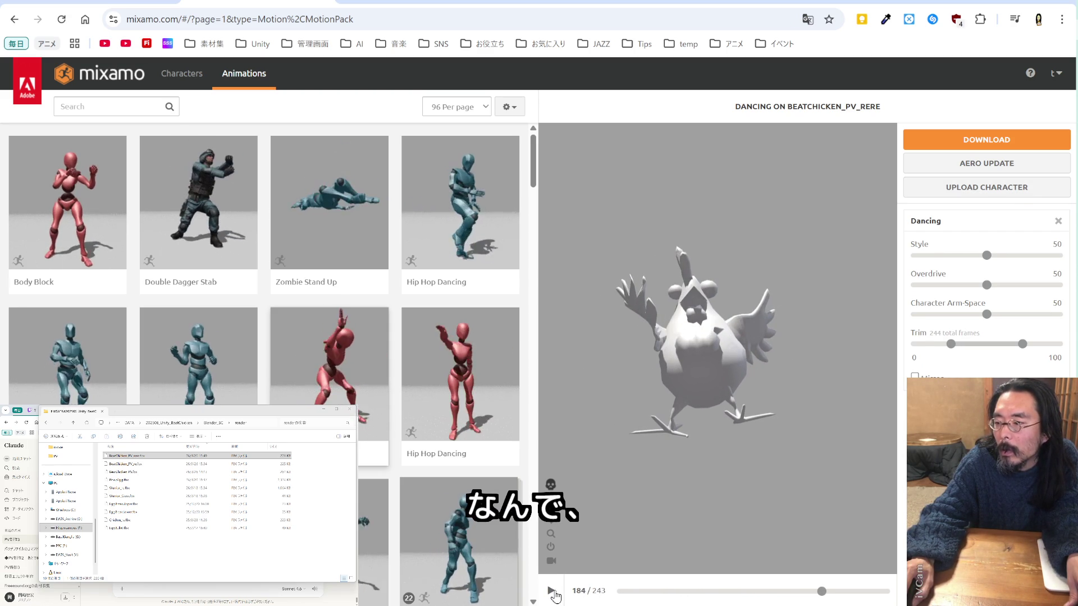
mouse_move(646, 365)
mouse_down()
mouse_move(709, 358)
mouse_move(646, 378)
mouse_move(708, 328)
mouse_move(688, 337)
mouse_move(751, 369)
mouse_move(632, 324)
mouse_move(713, 366)
mouse_move(715, 332)
mouse_move(700, 320)
mouse_move(664, 368)
mouse_move(669, 338)
mouse_move(713, 366)
mouse_move(730, 353)
mouse_up()
scroll(657, 371, up, 3)
scroll(696, 321, down, 3)
scroll(664, 370, down, 2)
scroll(667, 353, up, 3)
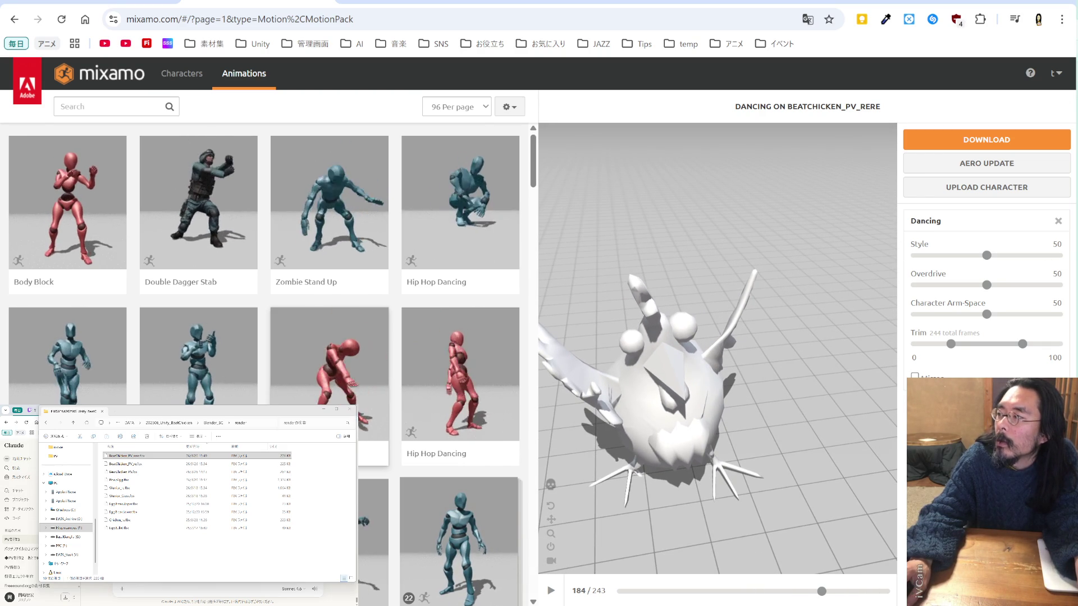
Preview Hip Hop Dancing on the chicken, pause it, and view it from below
click(491, 233)
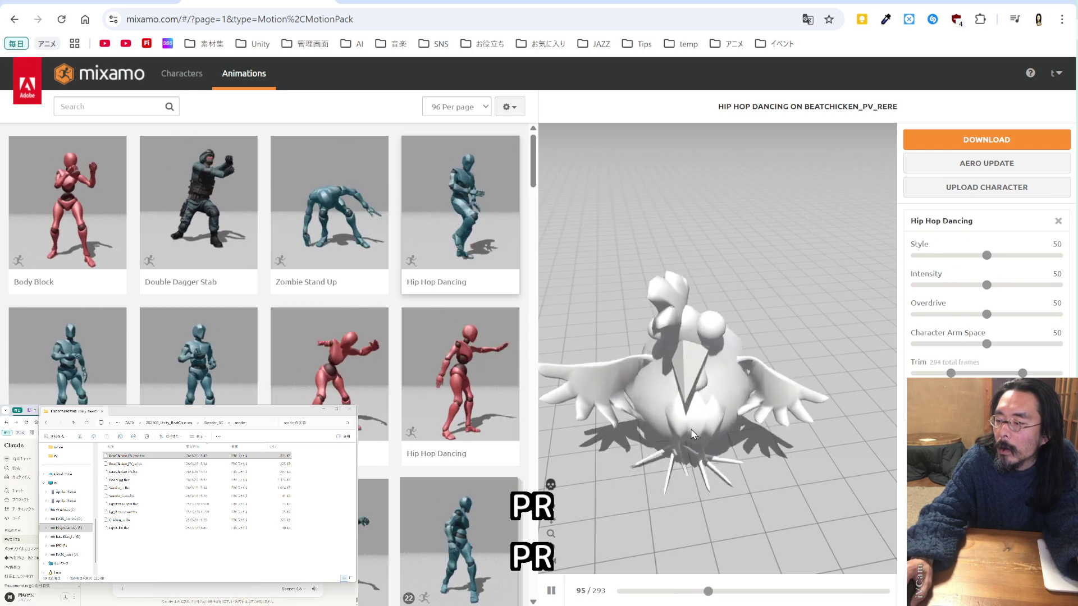
click(551, 590)
mouse_move(660, 444)
mouse_down()
mouse_move(700, 327)
mouse_move(623, 343)
mouse_move(766, 351)
mouse_move(669, 348)
mouse_move(662, 338)
mouse_move(686, 360)
mouse_move(808, 337)
mouse_move(776, 355)
mouse_move(645, 356)
mouse_move(647, 395)
mouse_move(589, 359)
mouse_move(537, 359)
mouse_move(546, 400)
mouse_move(729, 281)
mouse_move(663, 264)
mouse_move(686, 236)
mouse_move(730, 224)
mouse_up()
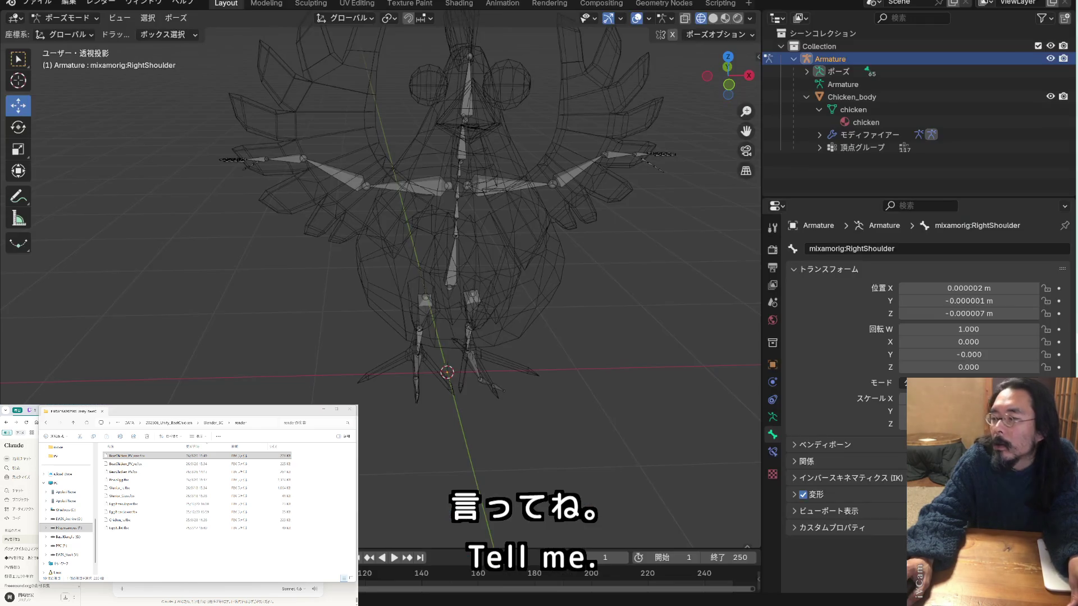
middle_drag(366, 228, 400, 263)
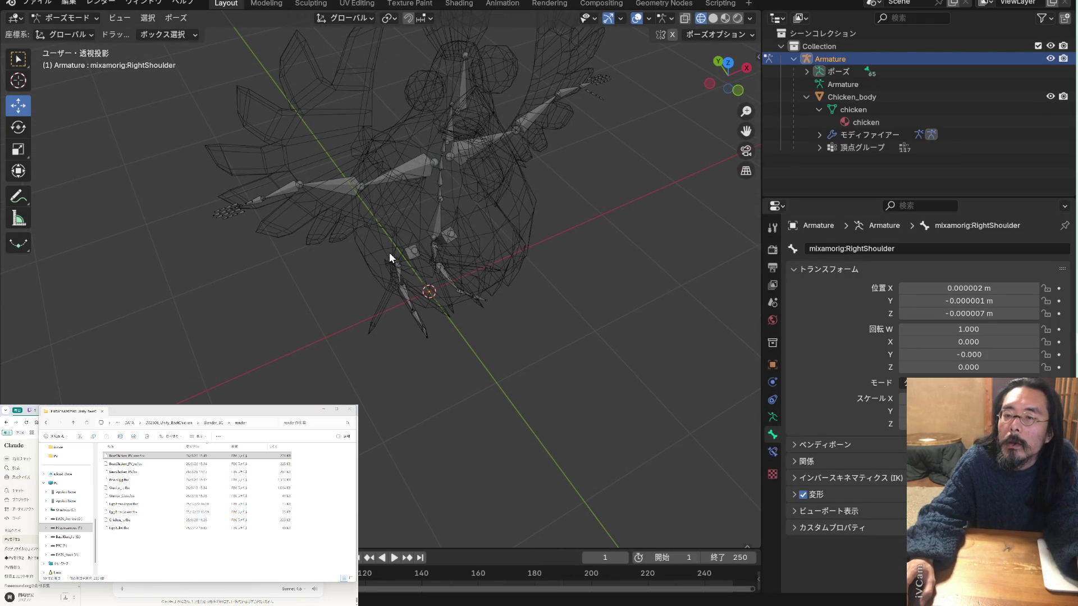
mouse_move(389, 258)
middle_down()
mouse_move(510, 221)
mouse_move(471, 204)
mouse_move(497, 195)
mouse_move(708, 202)
mouse_move(73, 267)
mouse_move(328, 254)
mouse_move(299, 244)
mouse_move(359, 226)
mouse_move(531, 274)
mouse_move(474, 267)
mouse_move(482, 274)
mouse_move(840, 162)
middle_up()
drag(747, 131, 635, 139)
scroll(747, 265, up, 3)
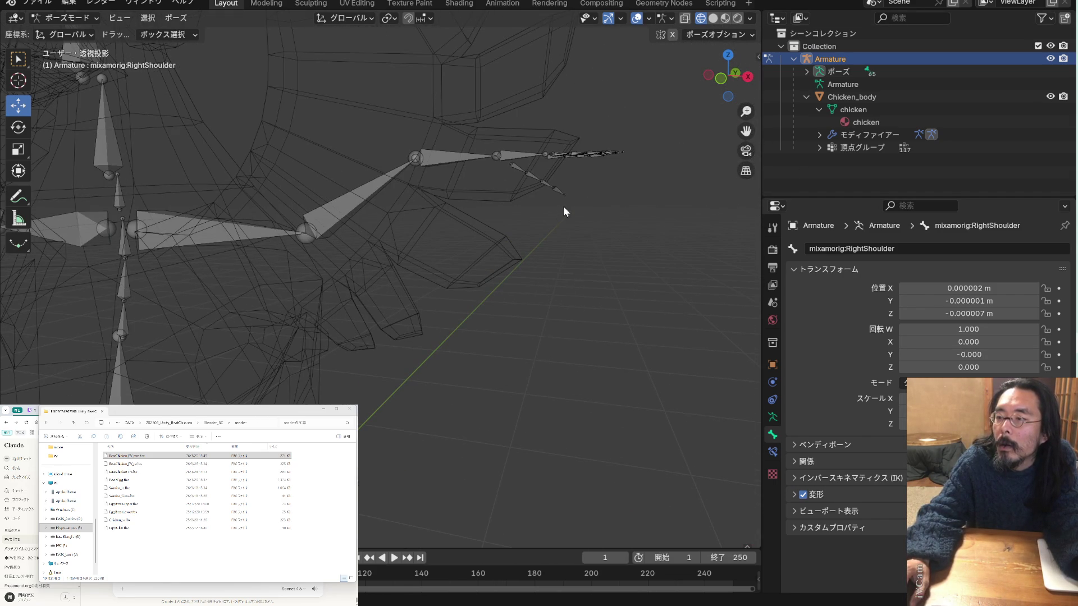
mouse_move(522, 219)
middle_down()
mouse_move(541, 219)
mouse_move(418, 223)
mouse_move(417, 199)
mouse_move(403, 213)
mouse_move(436, 194)
mouse_move(612, 190)
mouse_move(413, 198)
mouse_move(500, 189)
mouse_move(474, 191)
mouse_move(464, 209)
mouse_move(468, 289)
mouse_move(447, 280)
mouse_move(446, 301)
mouse_move(492, 272)
mouse_move(669, 306)
mouse_move(666, 320)
mouse_move(382, 287)
mouse_move(448, 318)
middle_up()
scroll(467, 286, down, 5)
scroll(493, 272, up, 5)
scroll(453, 308, down, 4)
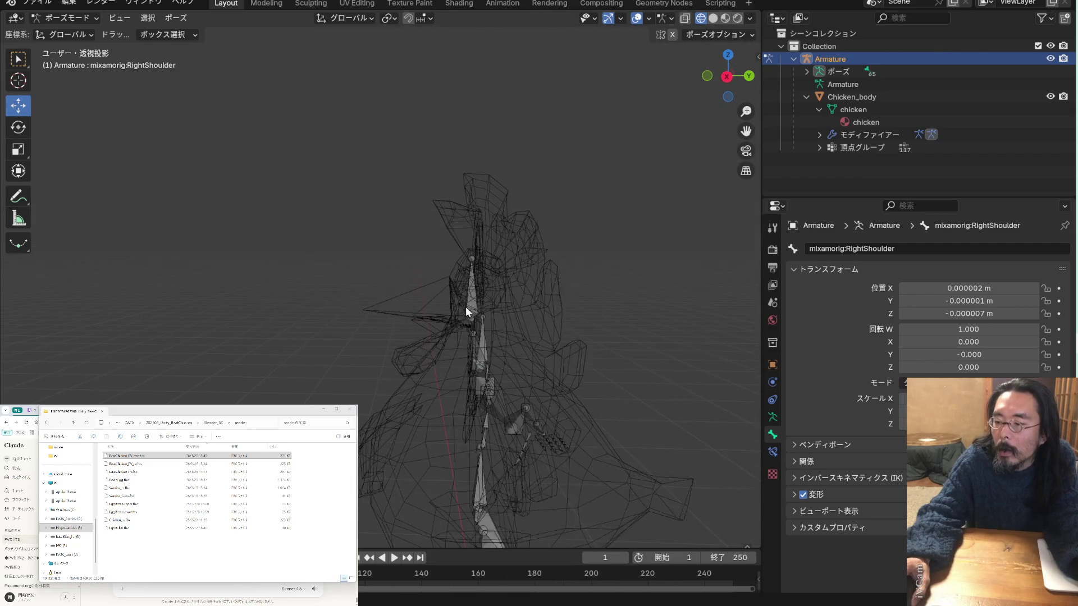
scroll(472, 327, up, 3)
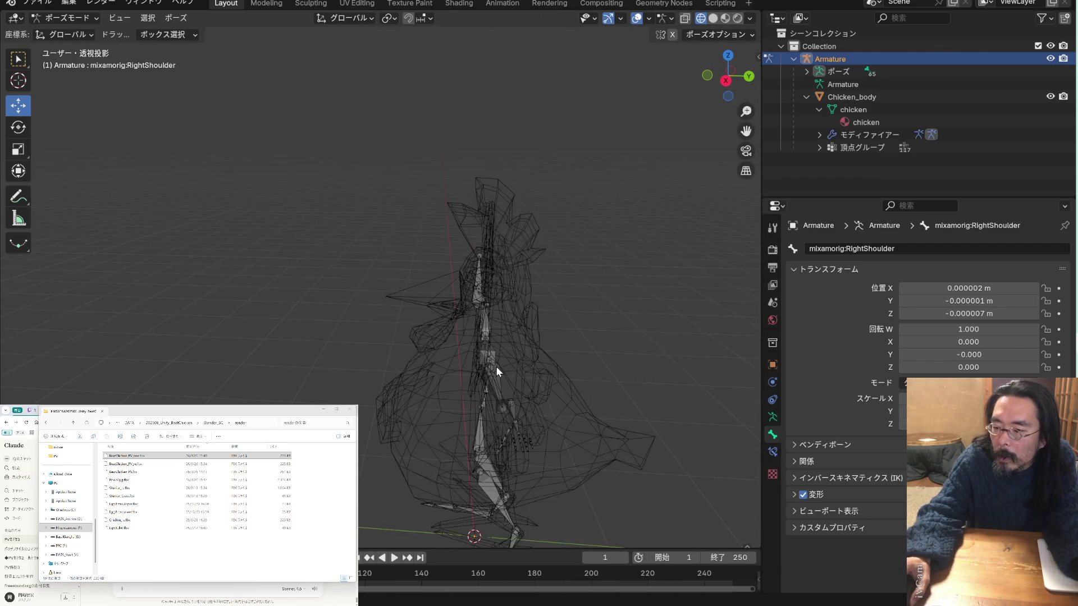
mouse_move(496, 367)
middle_down()
mouse_move(499, 383)
mouse_move(502, 317)
mouse_move(479, 339)
mouse_move(483, 366)
mouse_move(551, 361)
mouse_move(503, 344)
mouse_move(552, 315)
mouse_move(579, 353)
mouse_move(561, 368)
mouse_move(522, 373)
mouse_move(504, 336)
mouse_move(525, 352)
mouse_move(527, 341)
mouse_move(505, 334)
middle_up()
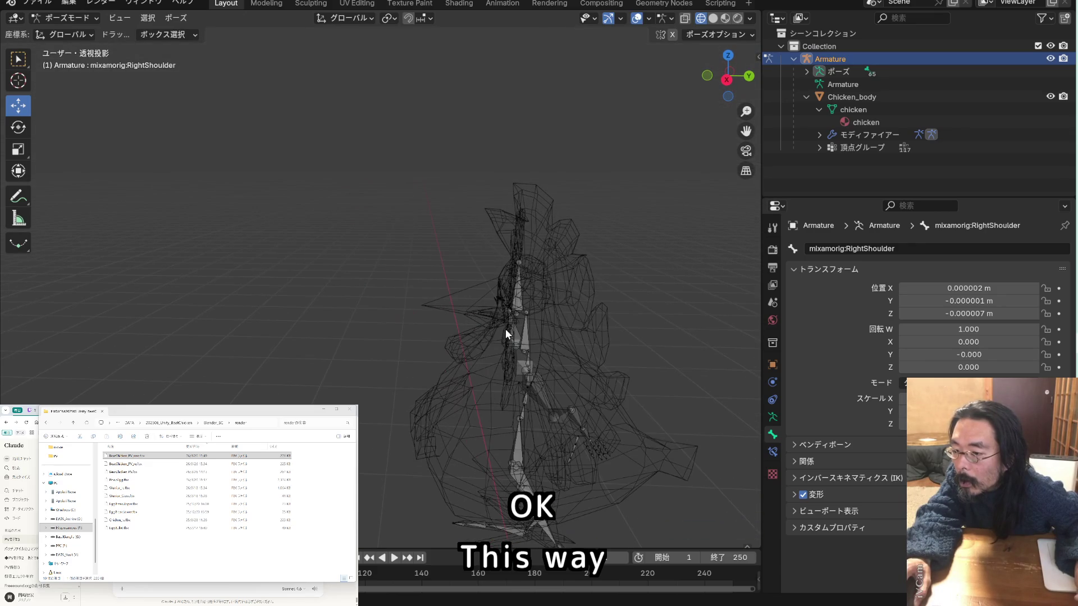
scroll(602, 438, up, 5)
scroll(599, 440, up, 2)
mouse_move(600, 440)
middle_down()
mouse_move(616, 416)
mouse_move(676, 403)
mouse_move(683, 386)
mouse_move(609, 432)
mouse_move(595, 415)
mouse_move(597, 383)
mouse_move(608, 400)
mouse_move(671, 411)
mouse_move(564, 432)
mouse_move(567, 449)
mouse_move(601, 441)
mouse_move(575, 413)
mouse_move(574, 448)
middle_up()
click(603, 443)
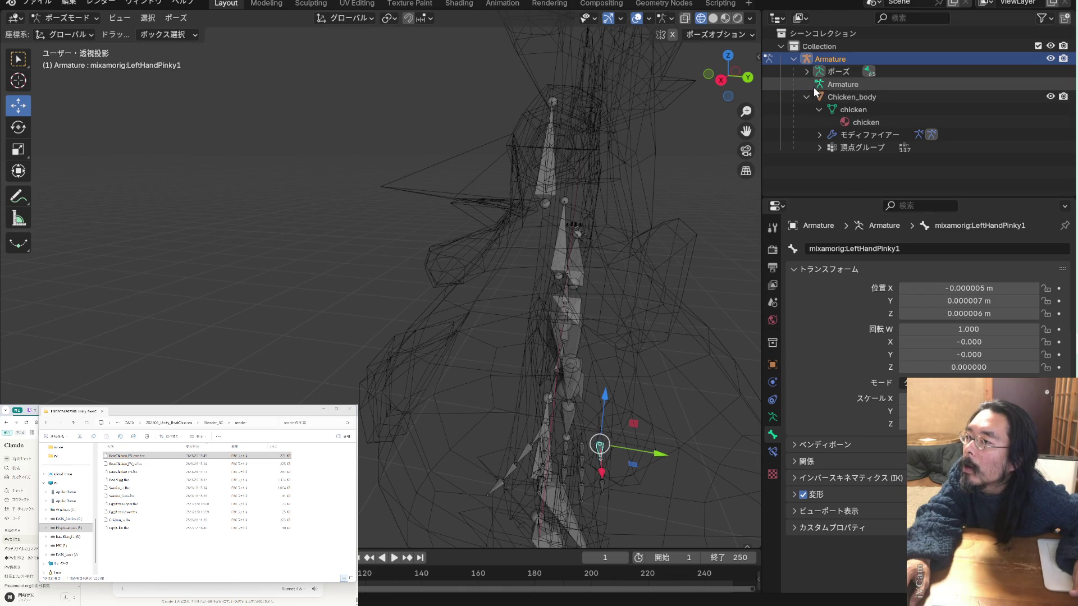
click(88, 23)
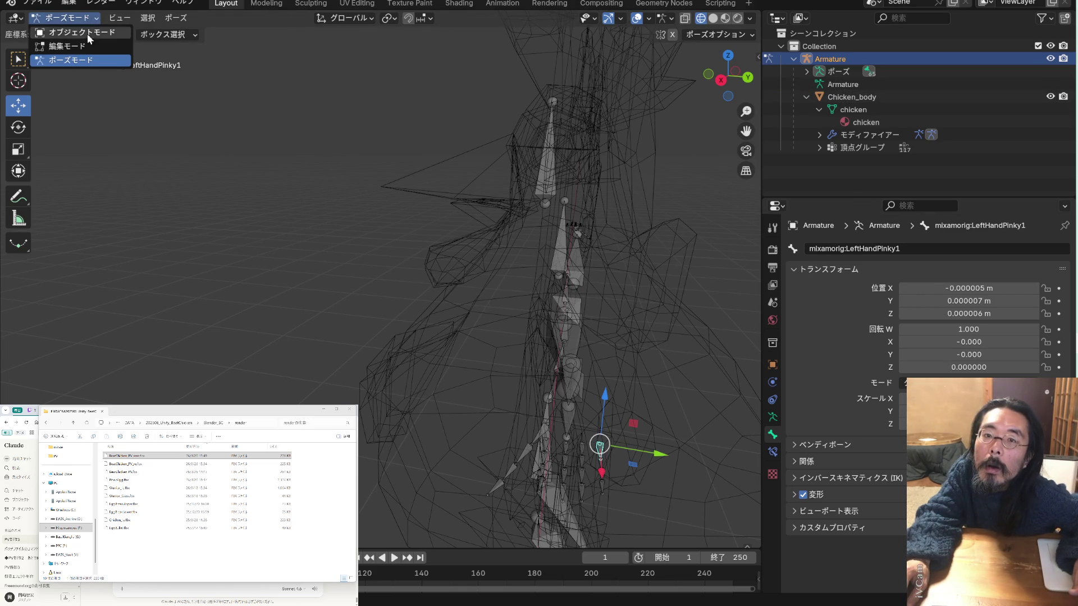
click(62, 49)
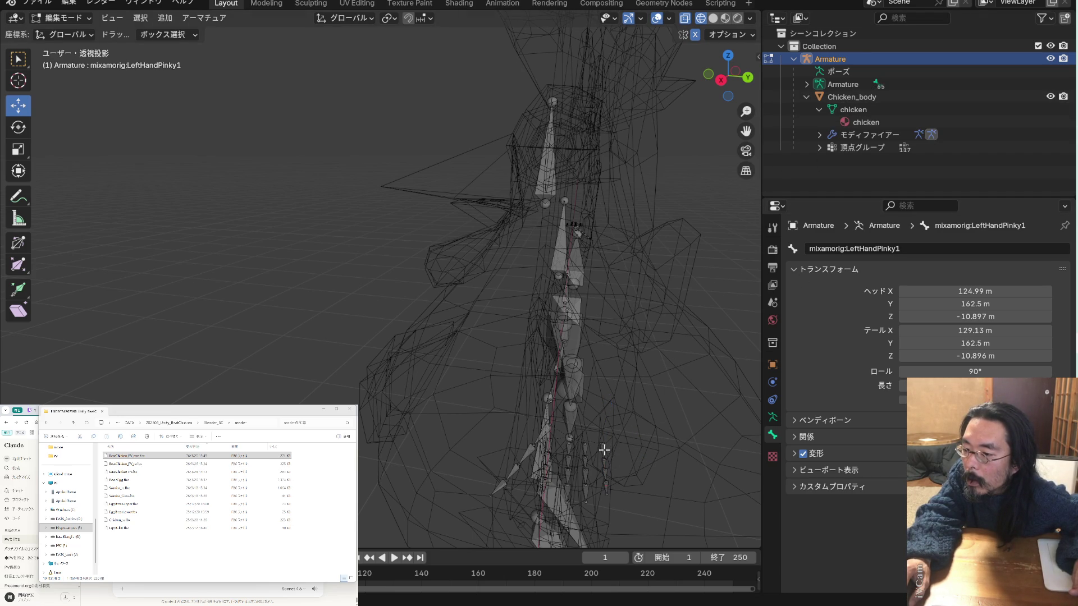
click(807, 85)
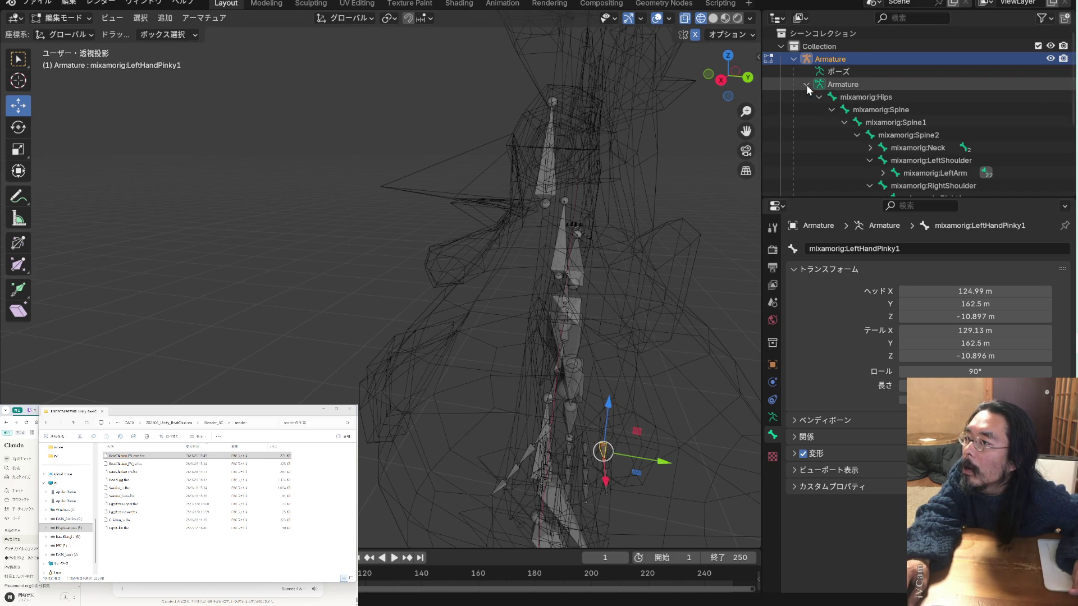
scroll(857, 170, down, 5)
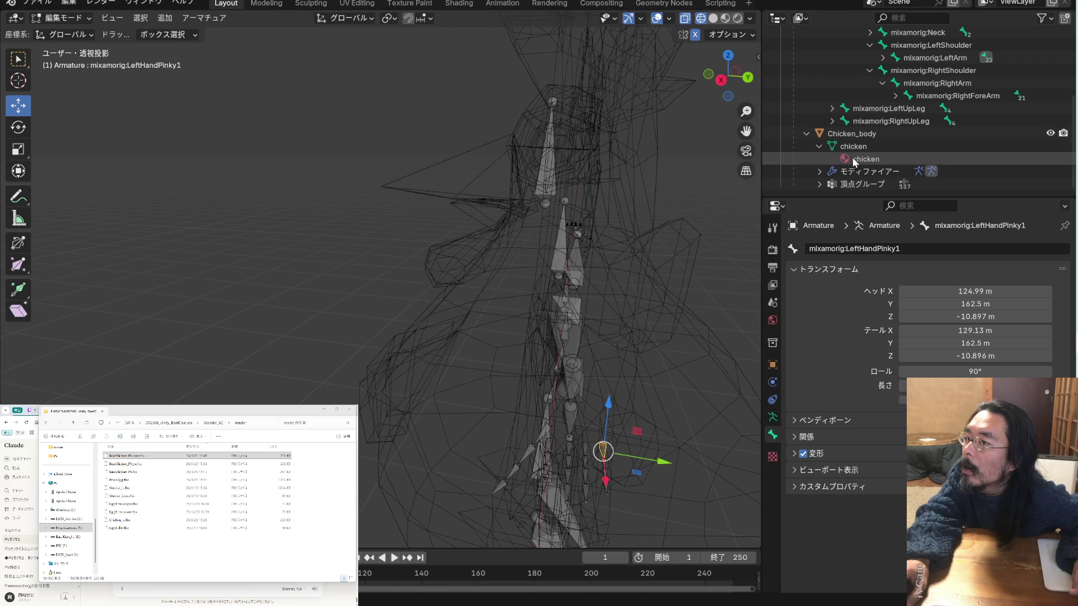
click(896, 97)
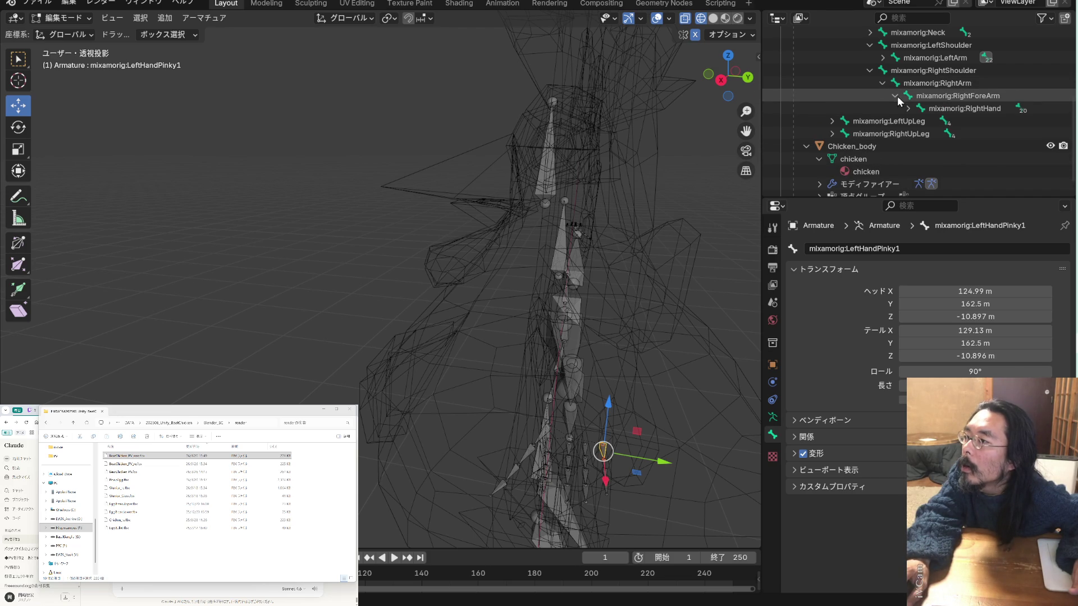
click(907, 109)
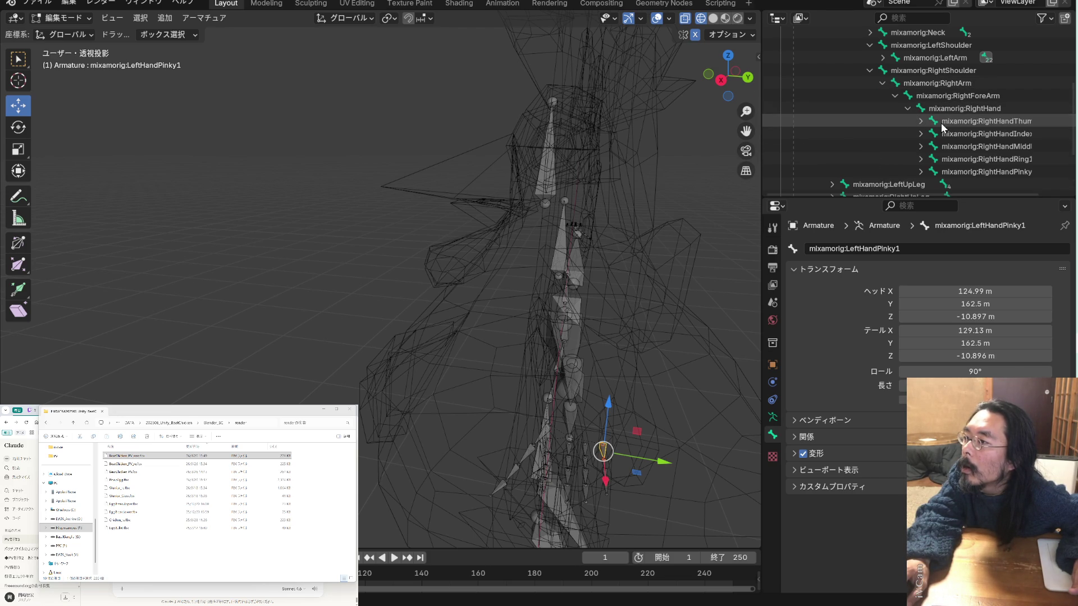
click(974, 137)
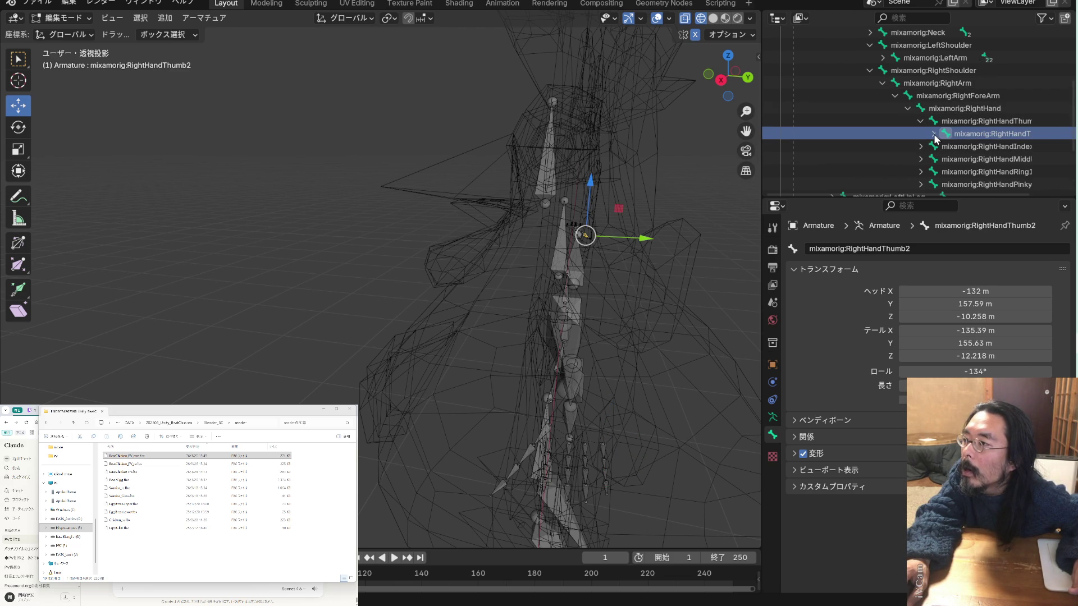
click(934, 134)
click(978, 145)
scroll(557, 211, up, 3)
scroll(556, 211, down, 8)
mouse_move(607, 323)
middle_down()
mouse_move(603, 312)
mouse_move(578, 318)
mouse_move(612, 305)
middle_up()
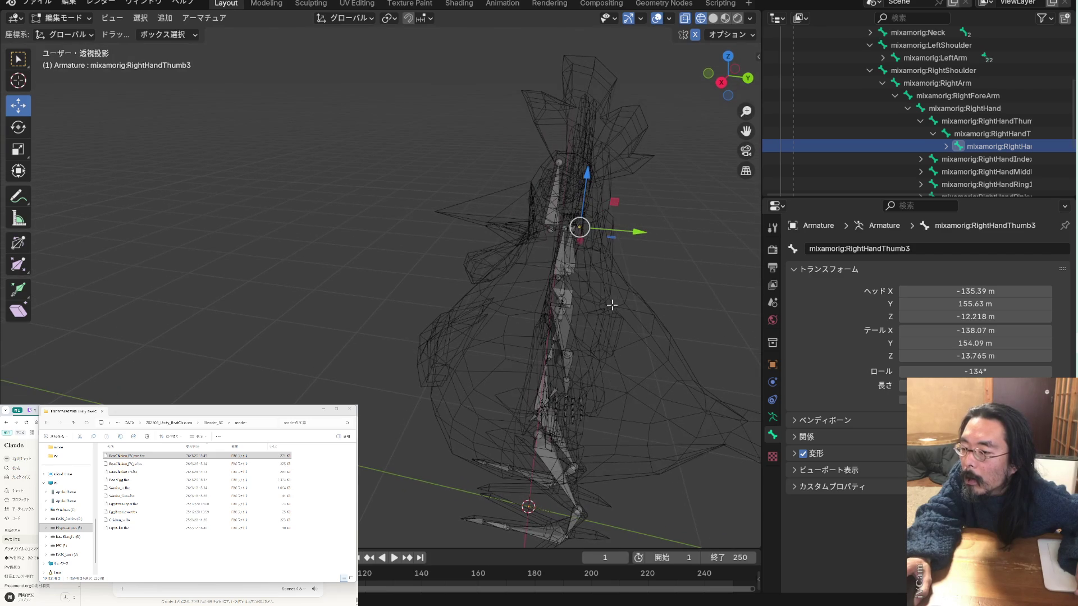
click(584, 400)
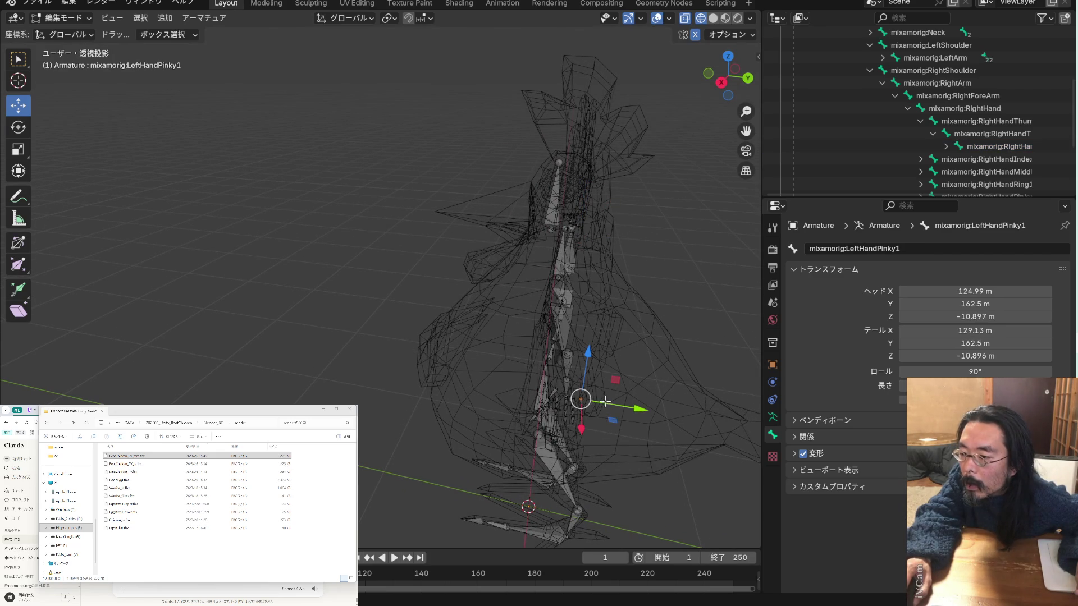
scroll(905, 160, down, 3)
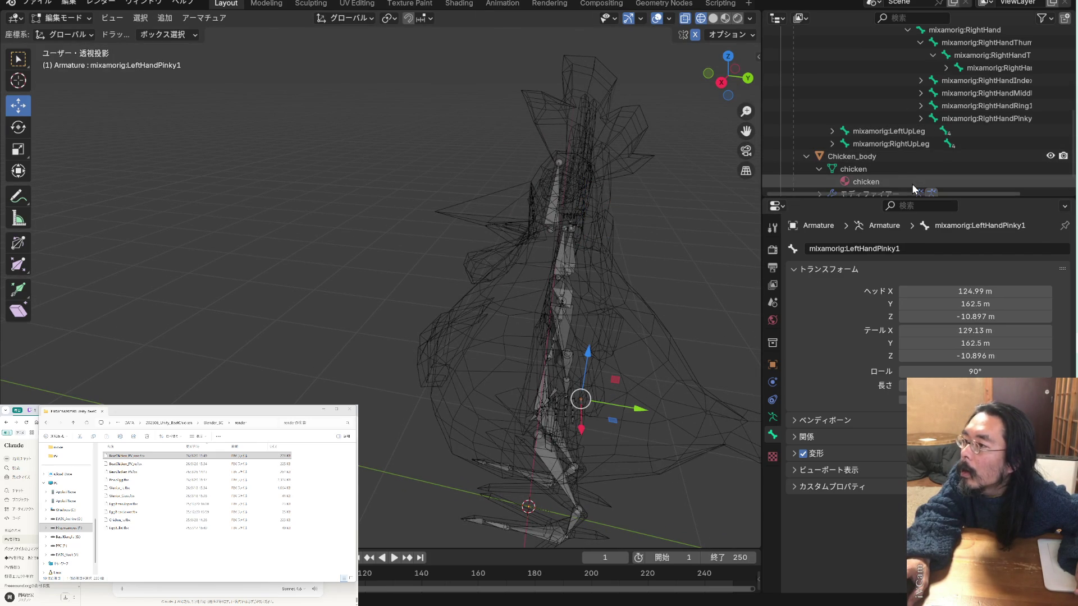
scroll(643, 377, up, 2)
scroll(643, 377, up, 2)
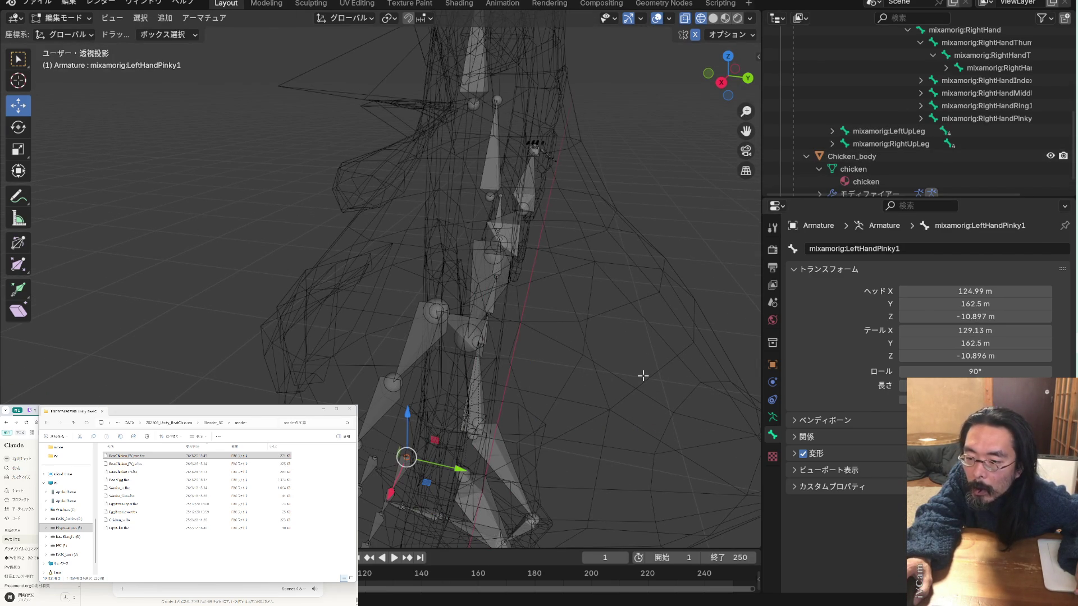
scroll(954, 135, up, 10)
scroll(954, 134, down, 11)
scroll(954, 135, down, 1)
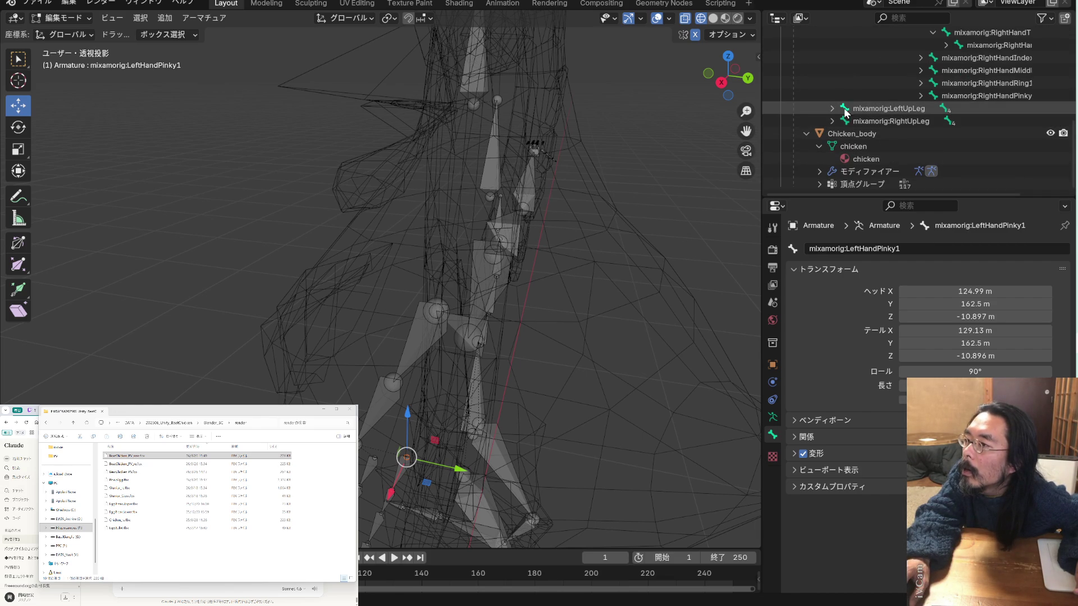
scroll(843, 112, up, 6)
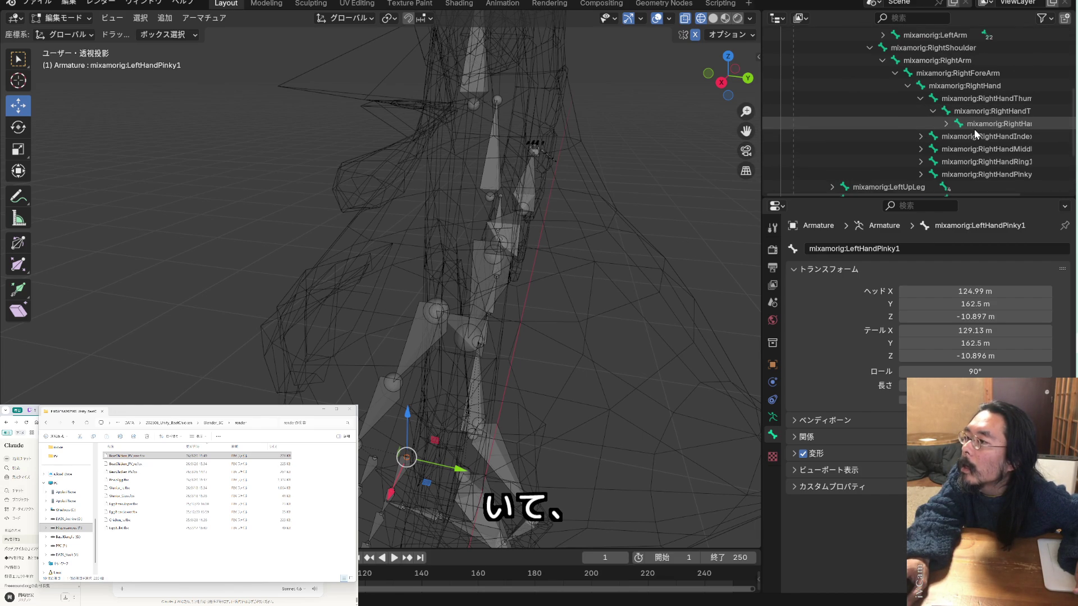
click(945, 116)
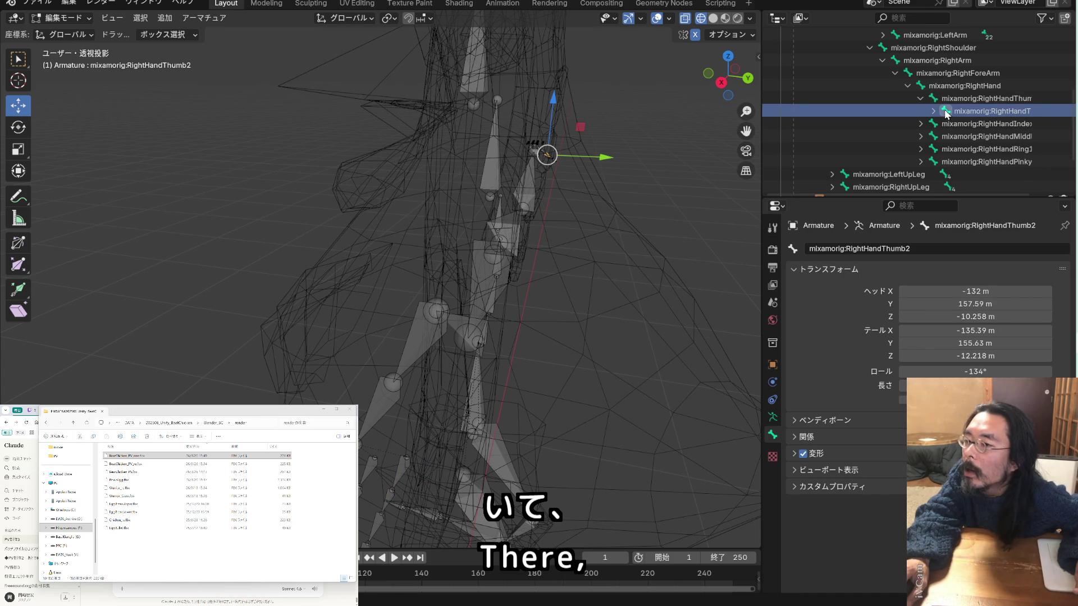
scroll(620, 151, down, 2)
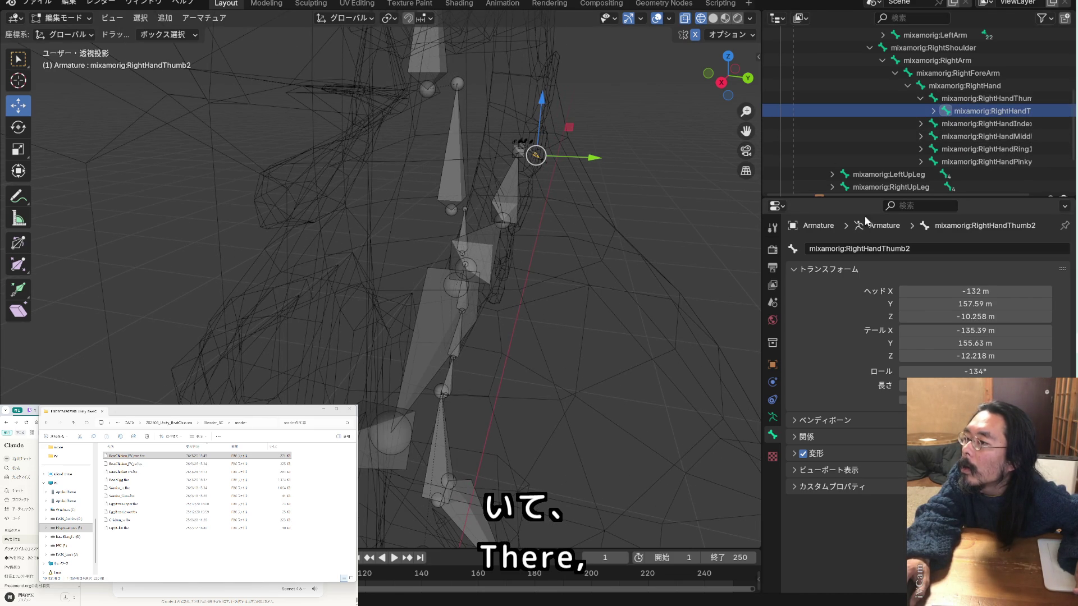
drag(863, 195, 863, 433)
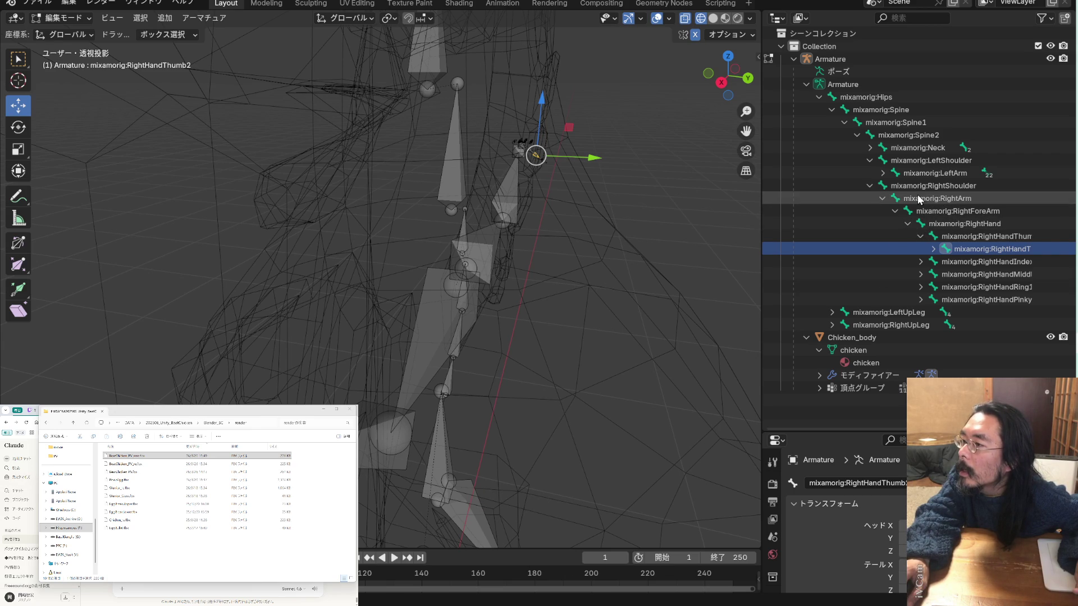
click(883, 173)
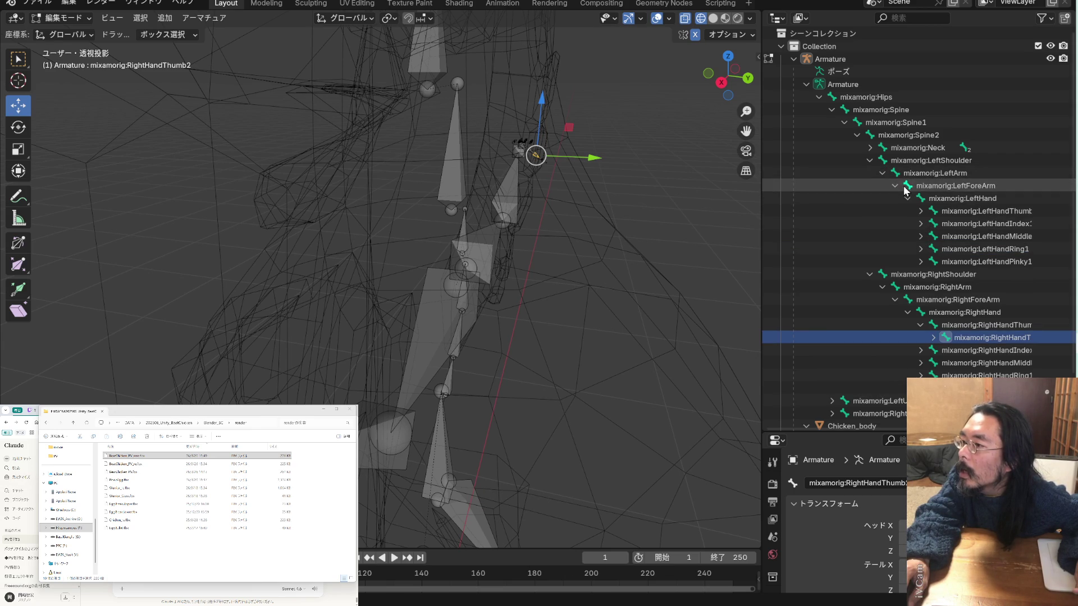
click(948, 210)
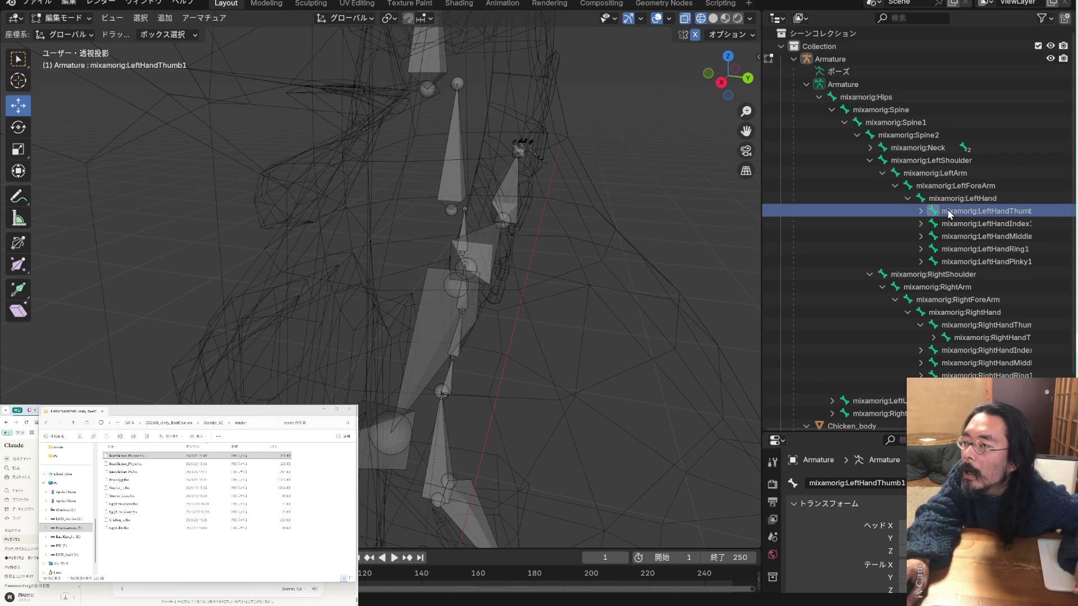
key(KP_Decimal)
mouse_move(608, 297)
middle_down()
mouse_move(630, 308)
mouse_move(631, 325)
middle_up()
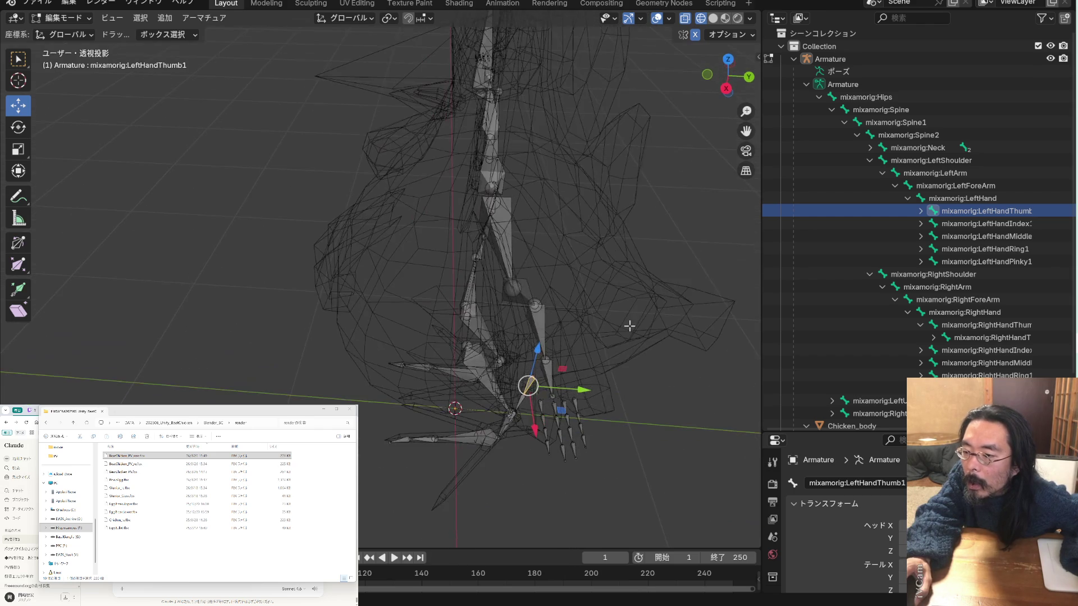
click(936, 224)
click(937, 237)
click(938, 250)
click(938, 261)
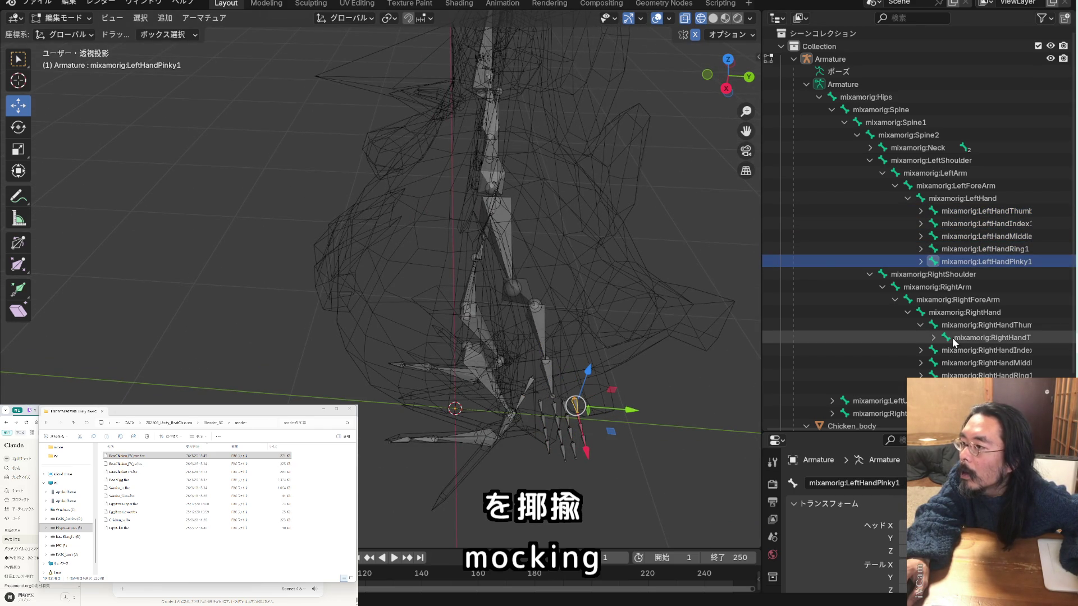
click(952, 327)
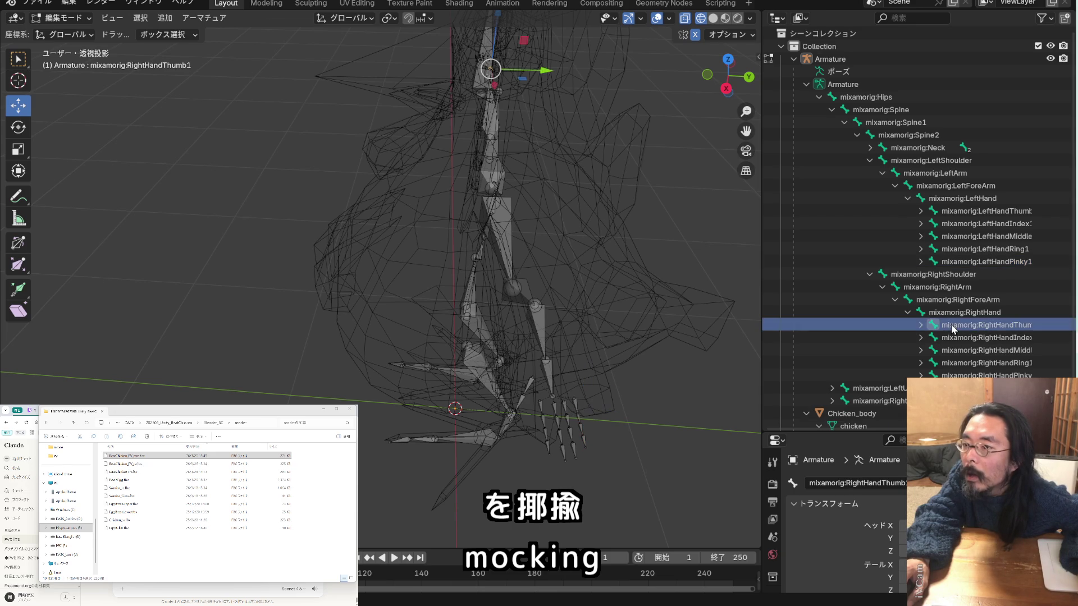
mouse_move(629, 144)
middle_down()
mouse_move(695, 175)
mouse_move(558, 134)
middle_up()
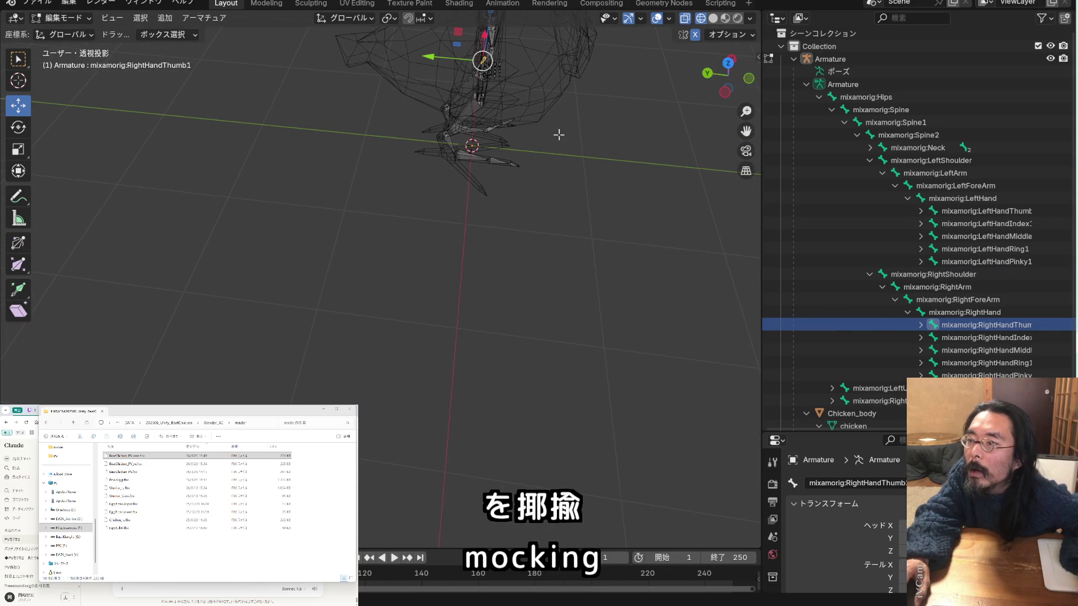
drag(746, 131, 751, 94)
scroll(371, 229, up, 4)
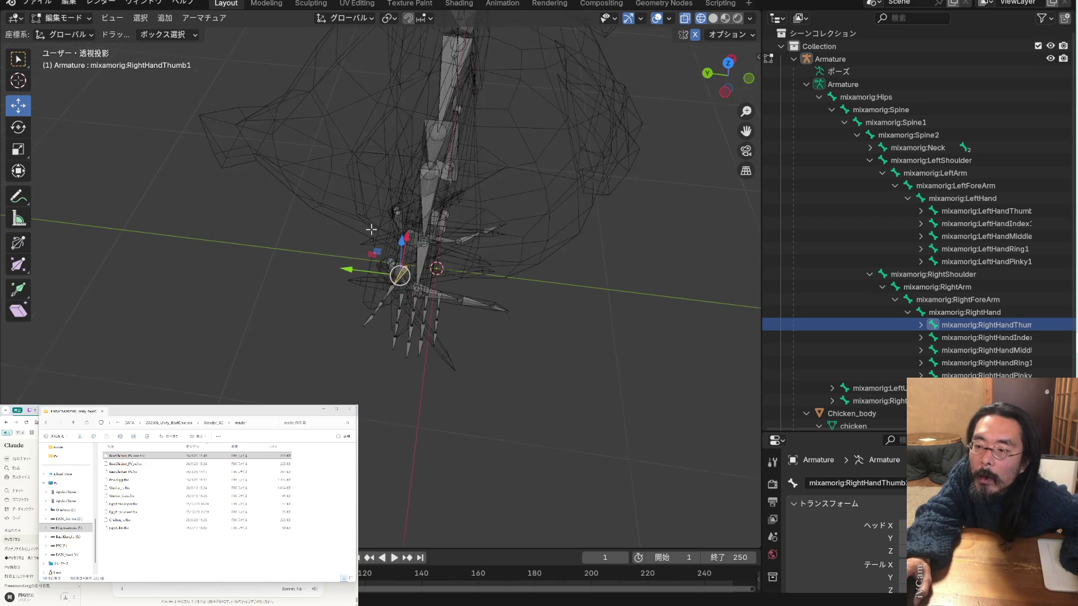
click(938, 337)
click(937, 351)
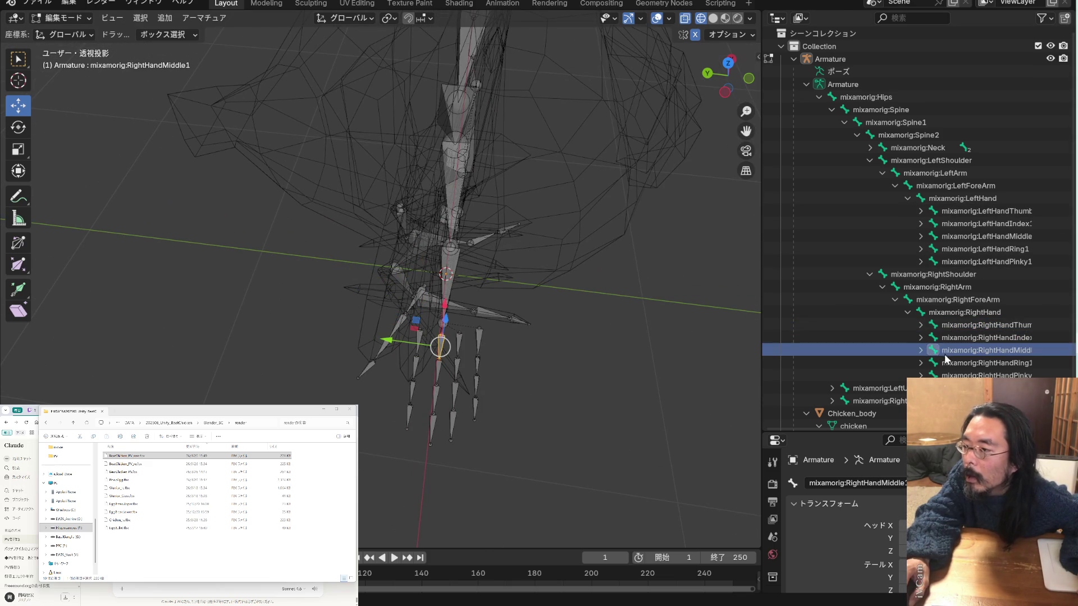
click(945, 363)
click(944, 375)
mouse_move(459, 211)
middle_down()
mouse_move(556, 205)
mouse_move(505, 219)
mouse_move(455, 203)
mouse_move(494, 221)
mouse_move(601, 236)
mouse_move(556, 241)
mouse_move(575, 239)
mouse_move(585, 197)
mouse_move(589, 236)
mouse_move(594, 224)
mouse_move(608, 250)
mouse_move(494, 232)
middle_up()
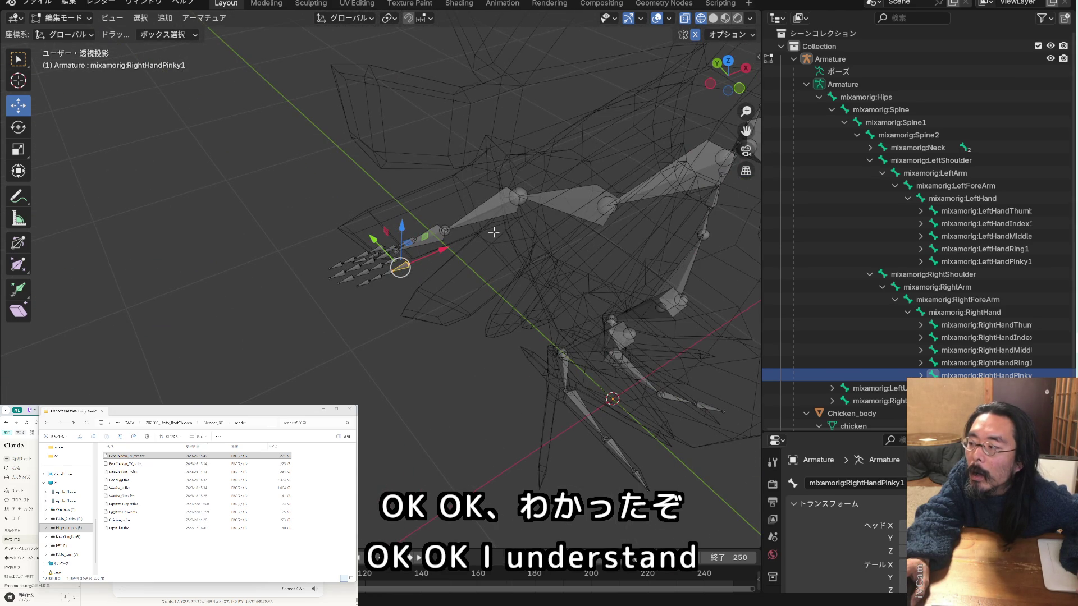
Box-select all the right-hand finger bones of the chicken armature
mouse_move(494, 232)
middle_down()
mouse_move(570, 233)
mouse_move(480, 228)
mouse_move(549, 231)
mouse_move(472, 325)
middle_up()
click(419, 223)
mouse_move(482, 331)
mouse_down()
mouse_move(371, 252)
mouse_move(365, 236)
mouse_up()
middle_drag(478, 293, 562, 321)
drag(535, 303, 492, 218)
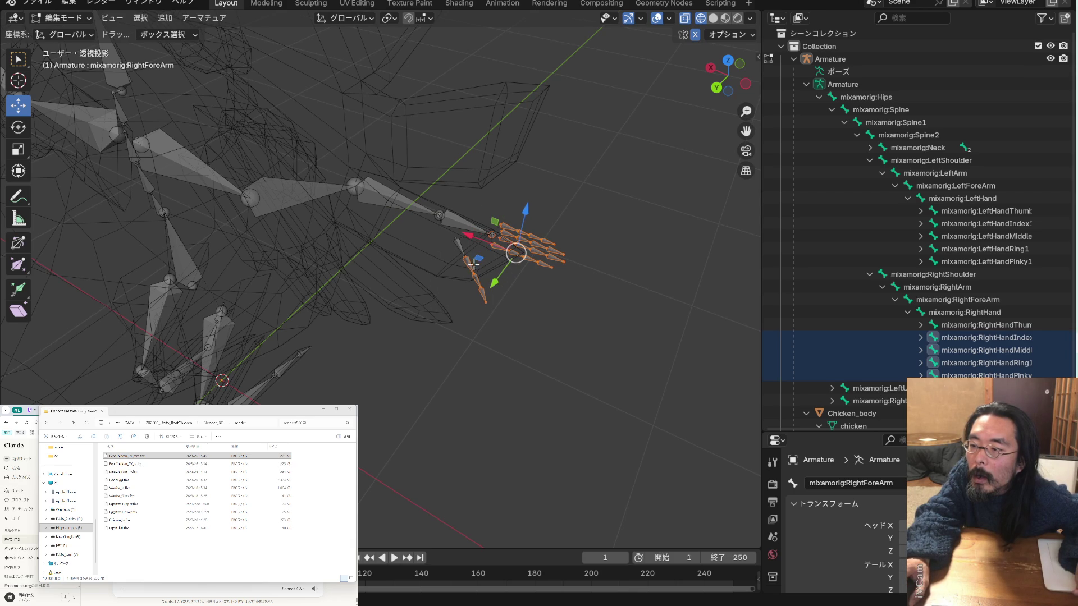
mouse_move(476, 266)
middle_down()
mouse_move(588, 291)
mouse_move(438, 293)
mouse_move(447, 308)
middle_up()
mouse_move(514, 278)
middle_down()
mouse_move(519, 227)
mouse_move(510, 263)
middle_up()
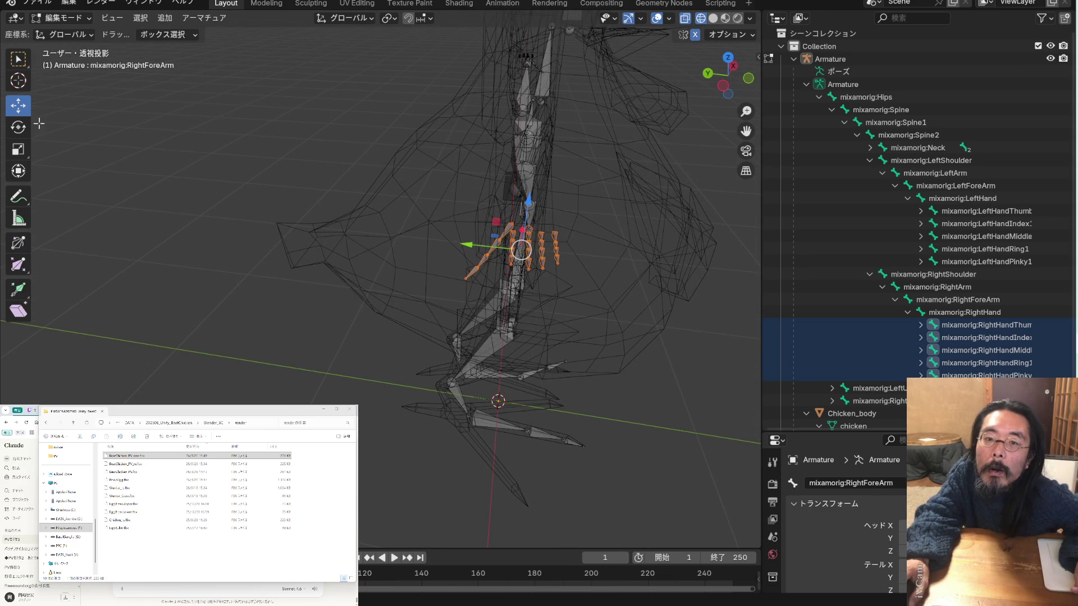
Rotate the finger bones about the X axis with the Rotate tool, then undo it
click(20, 130)
drag(548, 210, 297, 192)
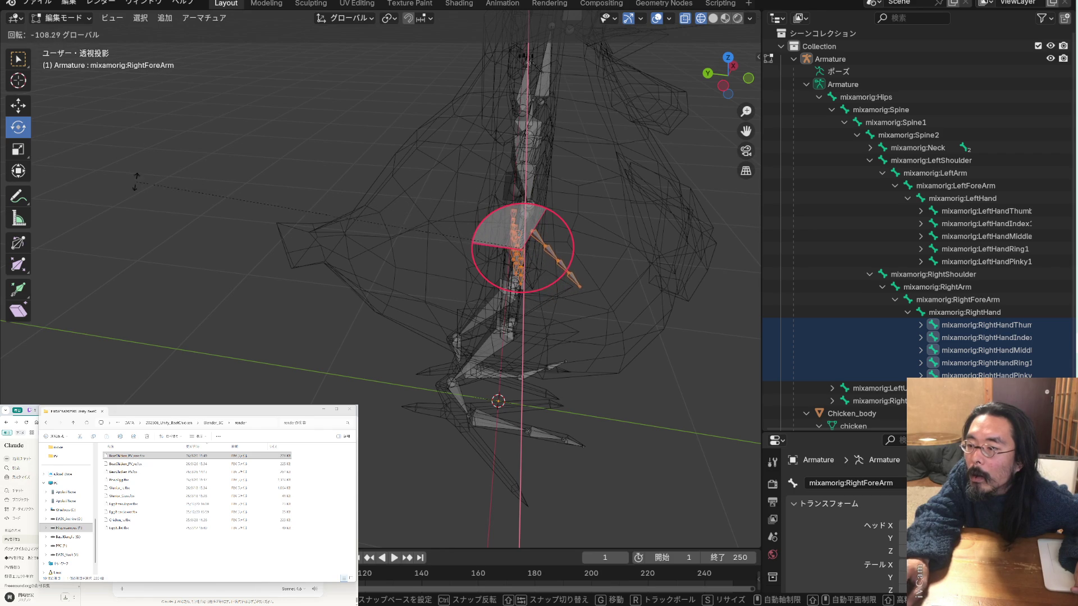
drag(385, 165, 46, 151)
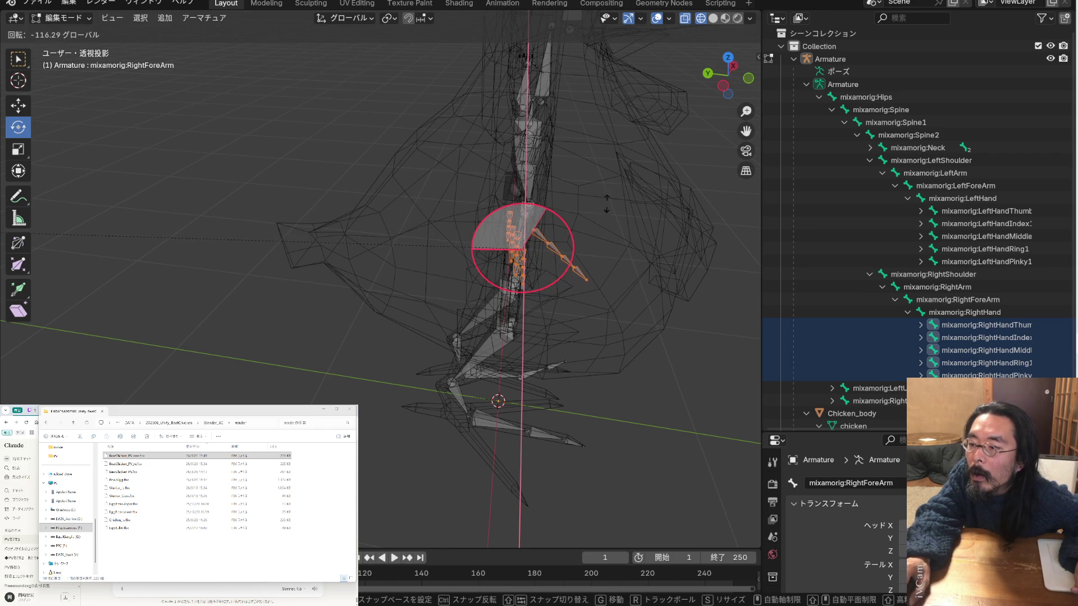
drag(217, 247, 145, 234)
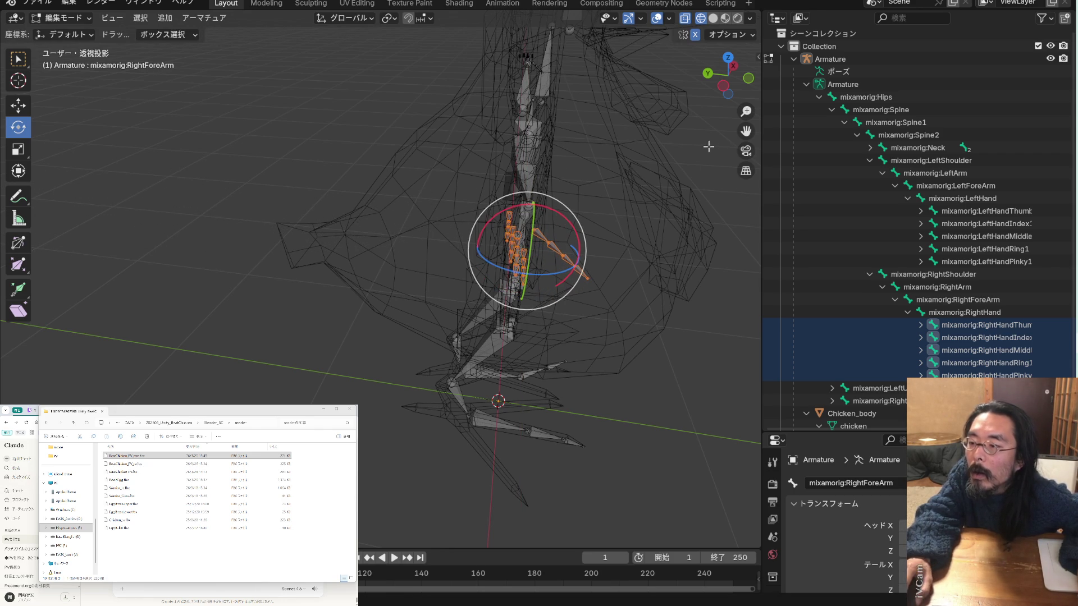
key(ctrl+z)
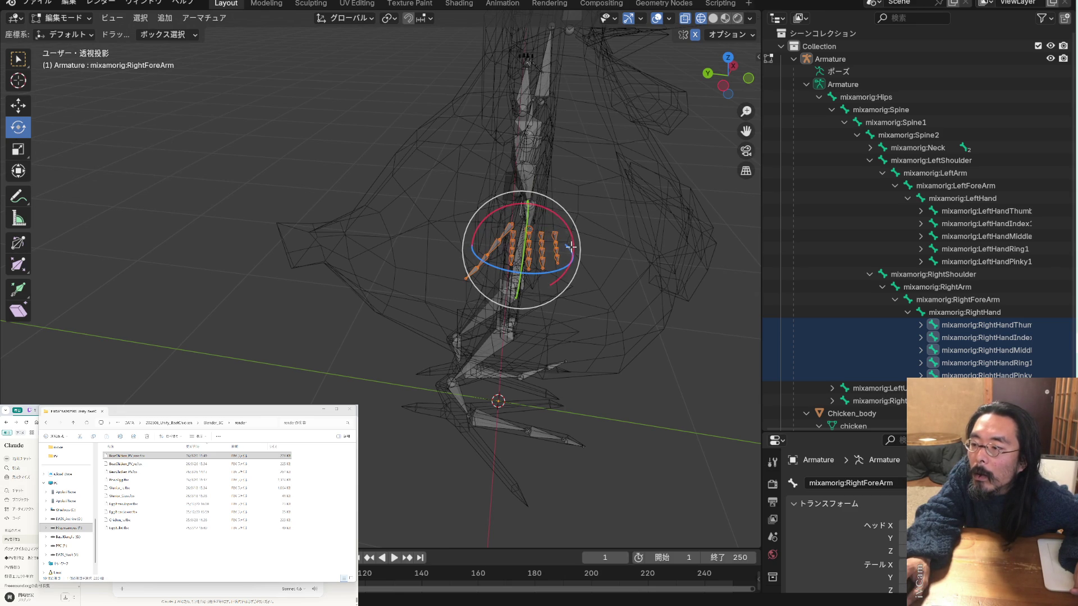
Rotate the finger bones about X again, roughly half a turn, and confirm
mouse_move(575, 231)
middle_down()
mouse_move(584, 236)
mouse_move(567, 239)
mouse_move(574, 245)
middle_up()
mouse_move(573, 254)
mouse_down()
mouse_move(556, 219)
mouse_move(443, 208)
mouse_up()
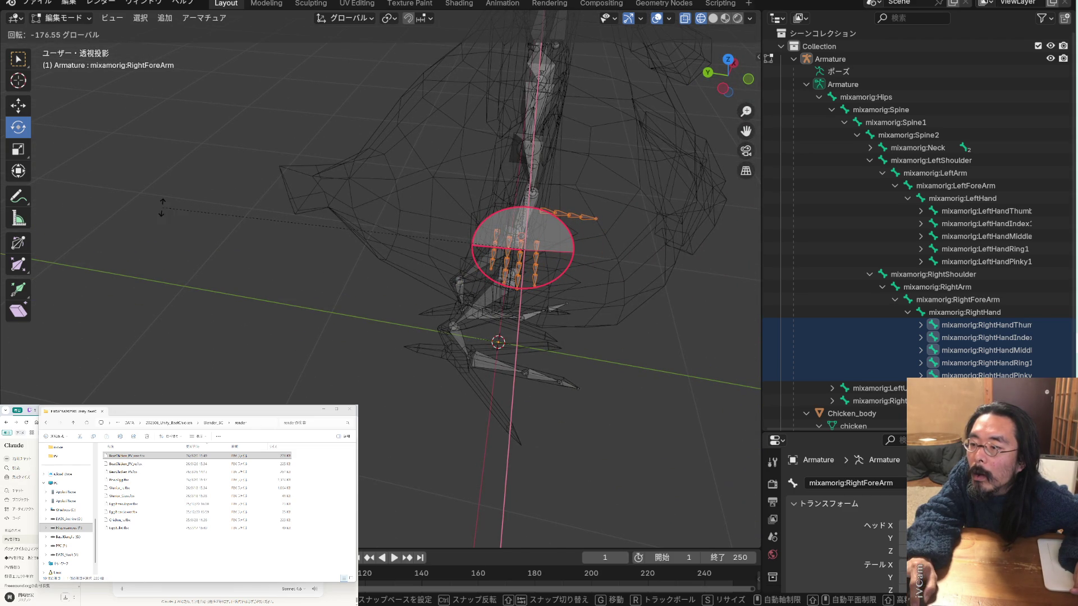
drag(141, 207, 141, 209)
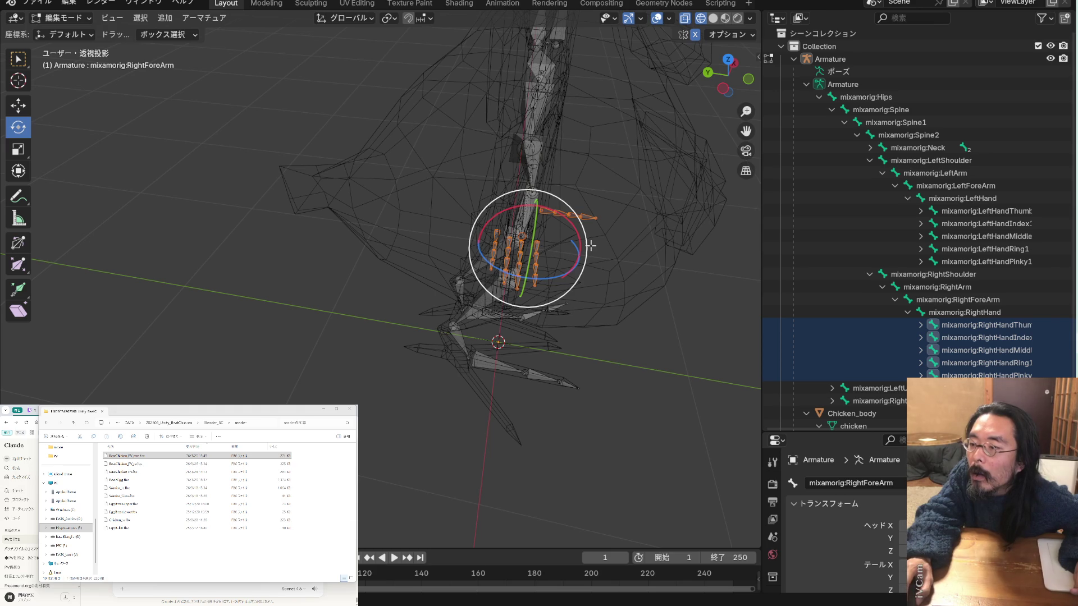
drag(583, 252, 636, 276)
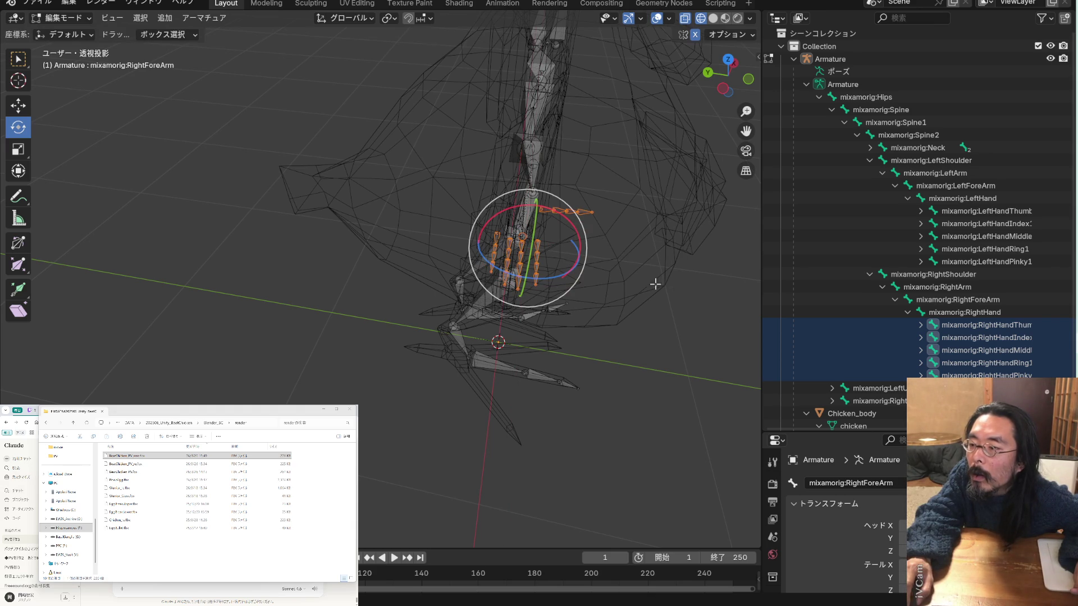
click(972, 315)
click(979, 324)
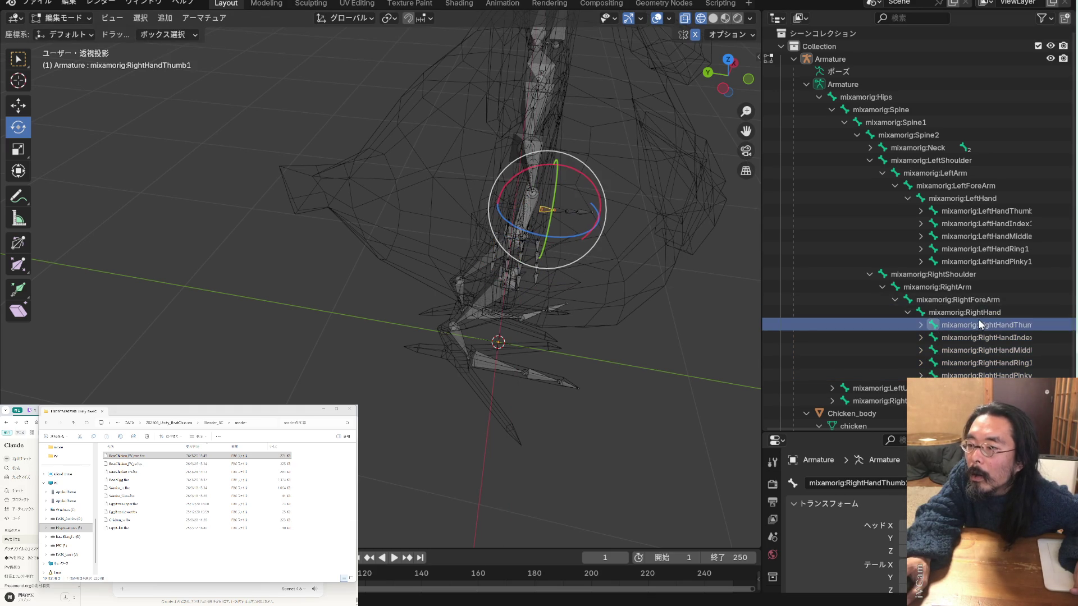
scroll(525, 299, up, 4)
middle_drag(534, 296, 635, 291)
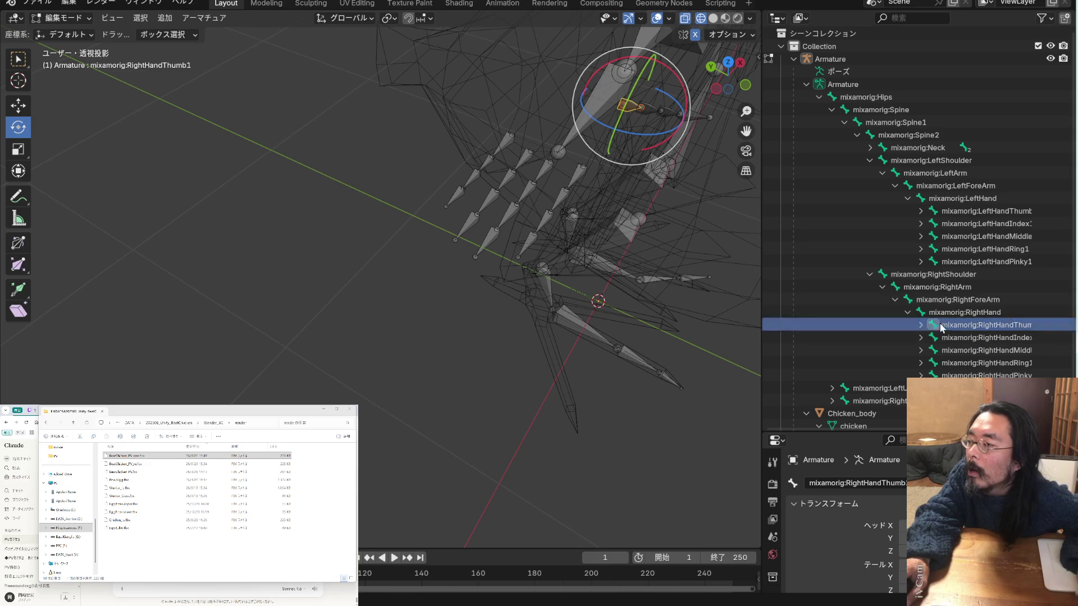
click(955, 336)
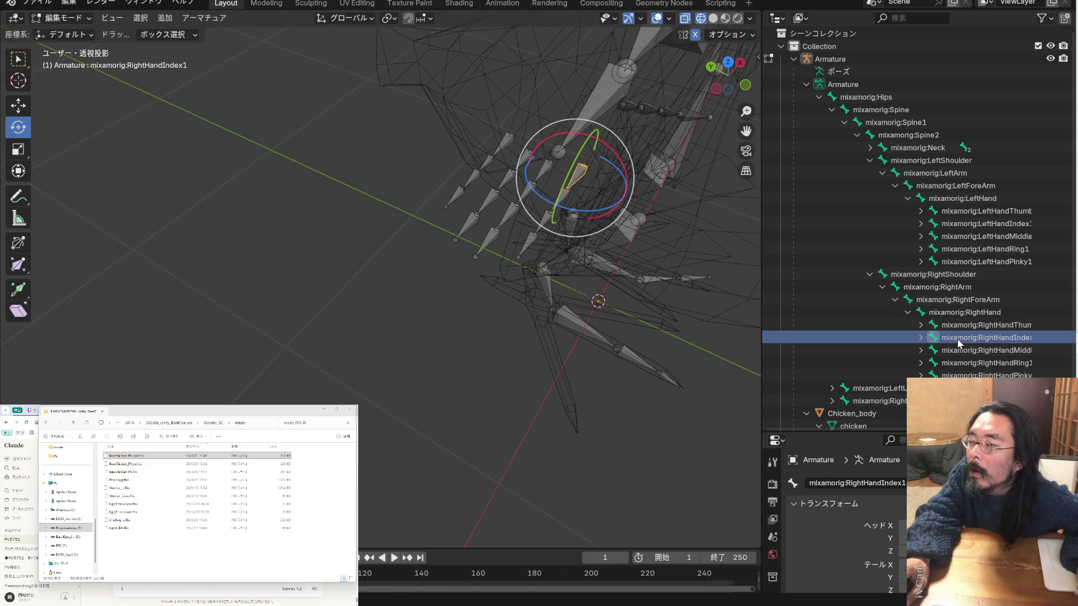
click(961, 348)
click(964, 362)
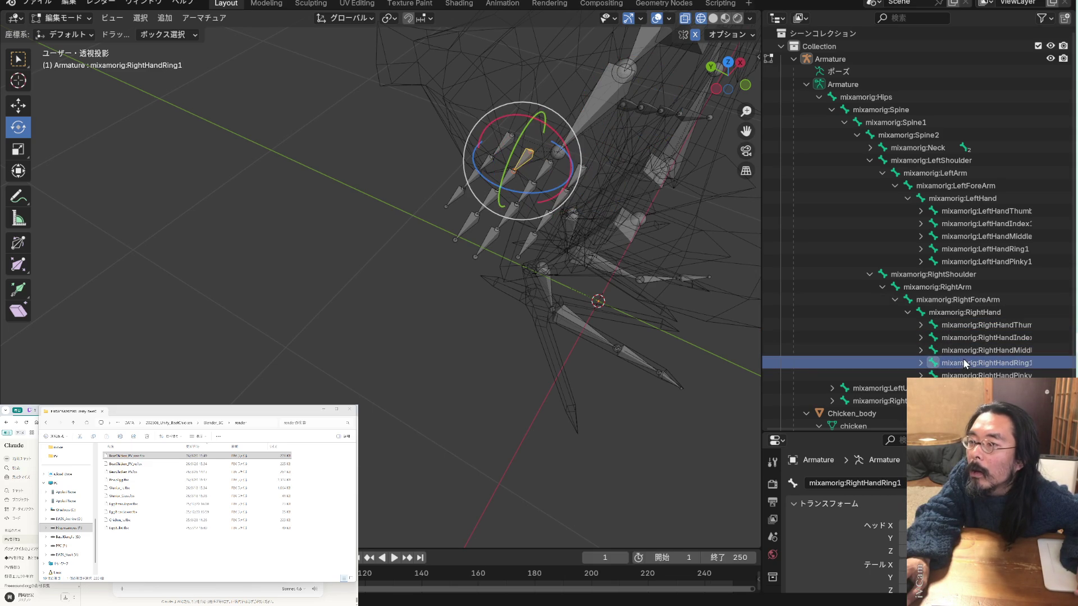
click(964, 375)
mouse_move(621, 223)
shift+middle_down()
mouse_move(634, 195)
mouse_move(584, 200)
shift+middle_up()
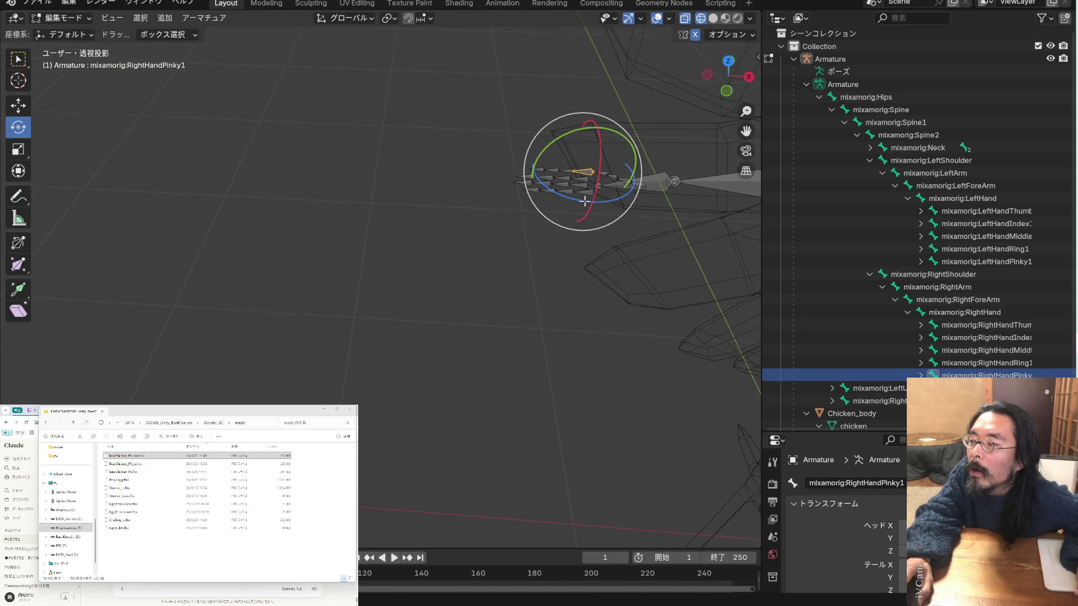
click(995, 328)
click(995, 337)
click(995, 349)
click(995, 363)
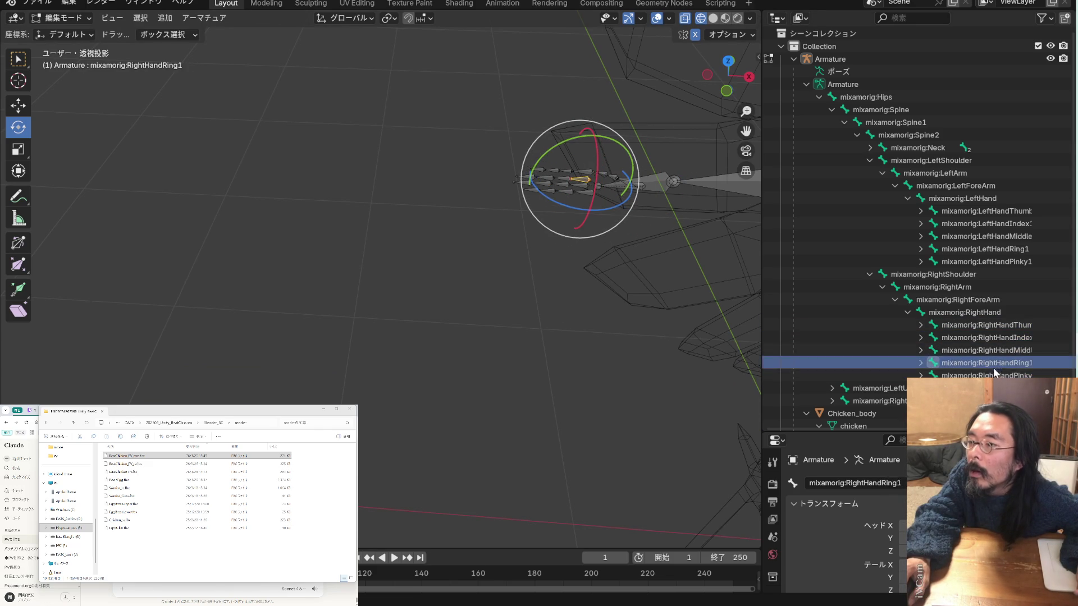
click(994, 375)
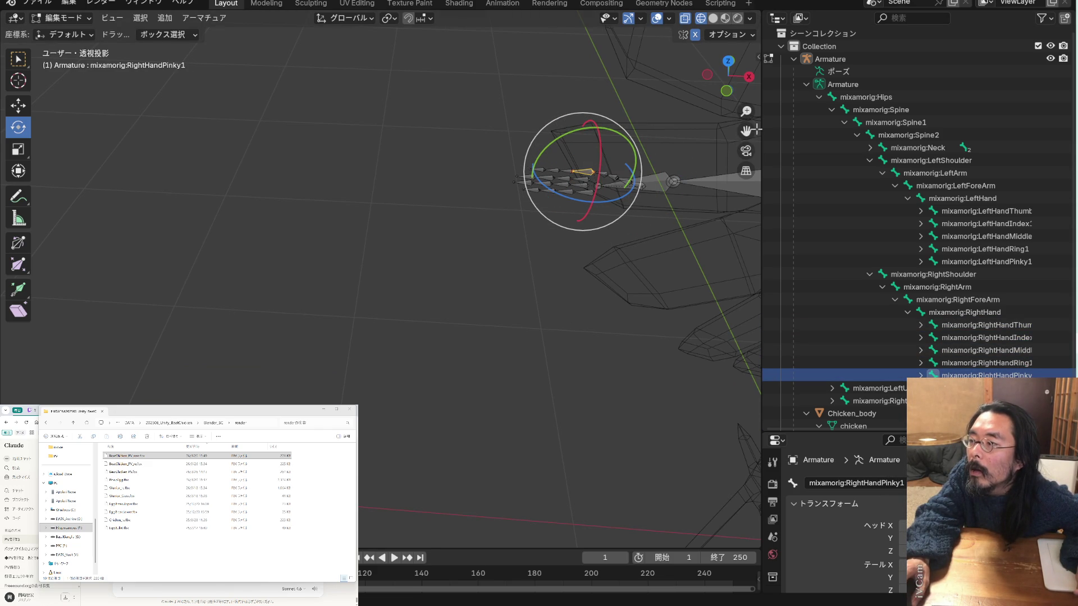
mouse_move(746, 130)
mouse_down()
mouse_move(701, 140)
mouse_move(646, 129)
mouse_up()
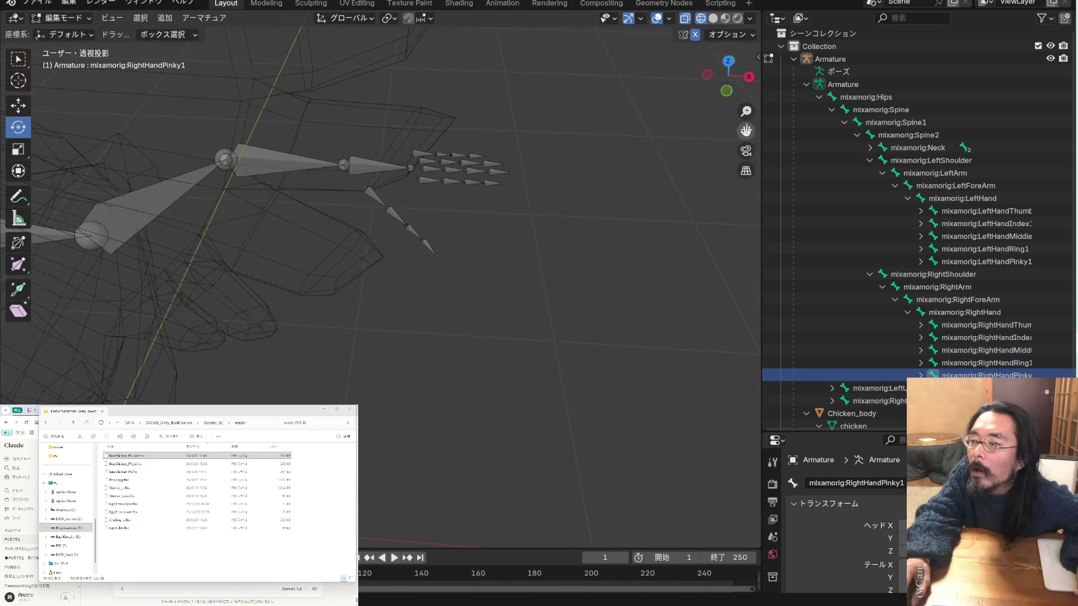
click(978, 210)
click(968, 200)
click(968, 210)
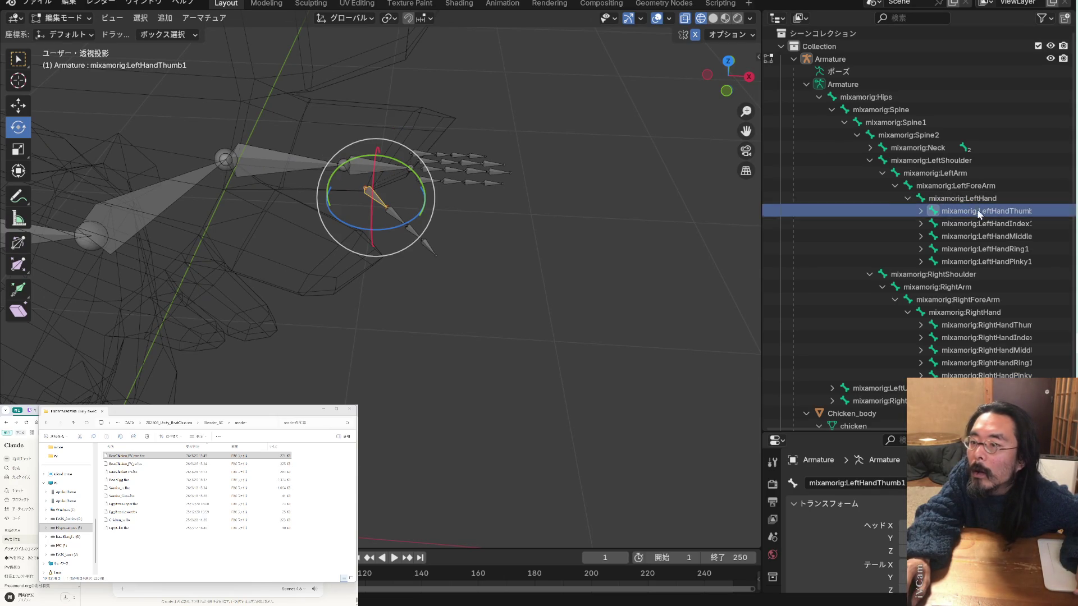
click(975, 223)
click(975, 237)
click(976, 249)
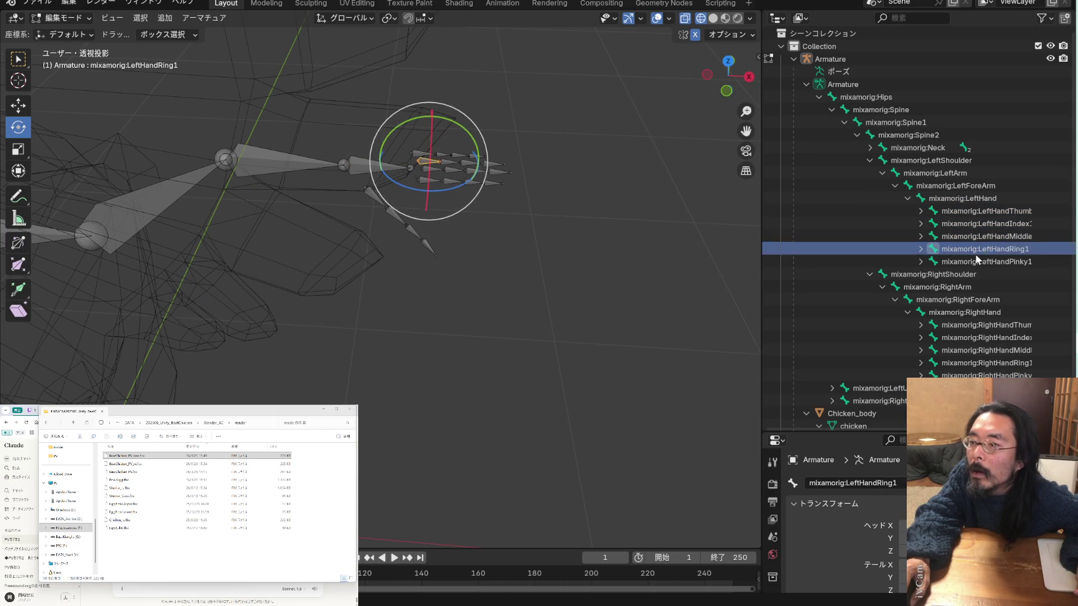
click(975, 262)
scroll(510, 214, up, 5)
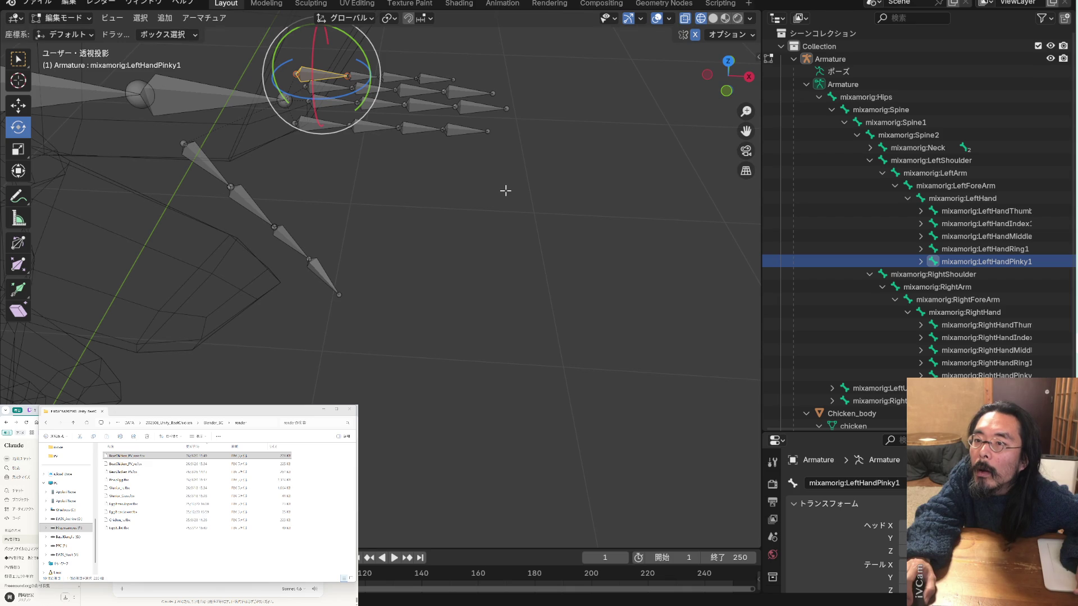
scroll(506, 191, down, 5)
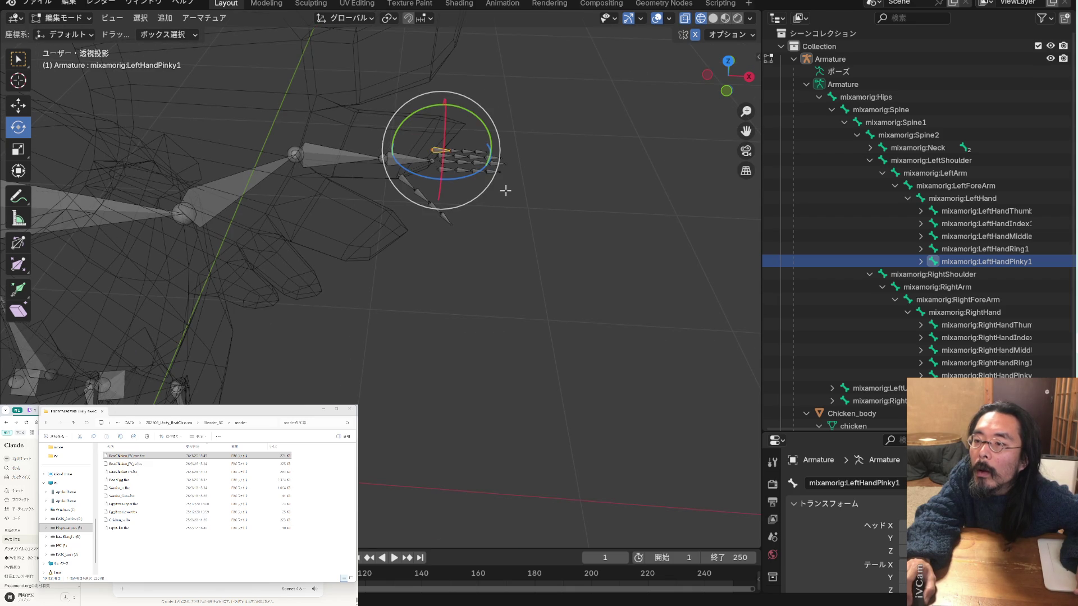
scroll(654, 226, down, 4)
scroll(588, 168, up, 4)
mouse_move(608, 188)
middle_down()
mouse_move(611, 226)
mouse_move(611, 108)
mouse_move(601, 212)
mouse_move(723, 111)
middle_up()
mouse_move(747, 132)
mouse_down()
mouse_move(881, 141)
mouse_move(342, 93)
mouse_move(352, 39)
mouse_move(337, 48)
mouse_move(352, 162)
mouse_up()
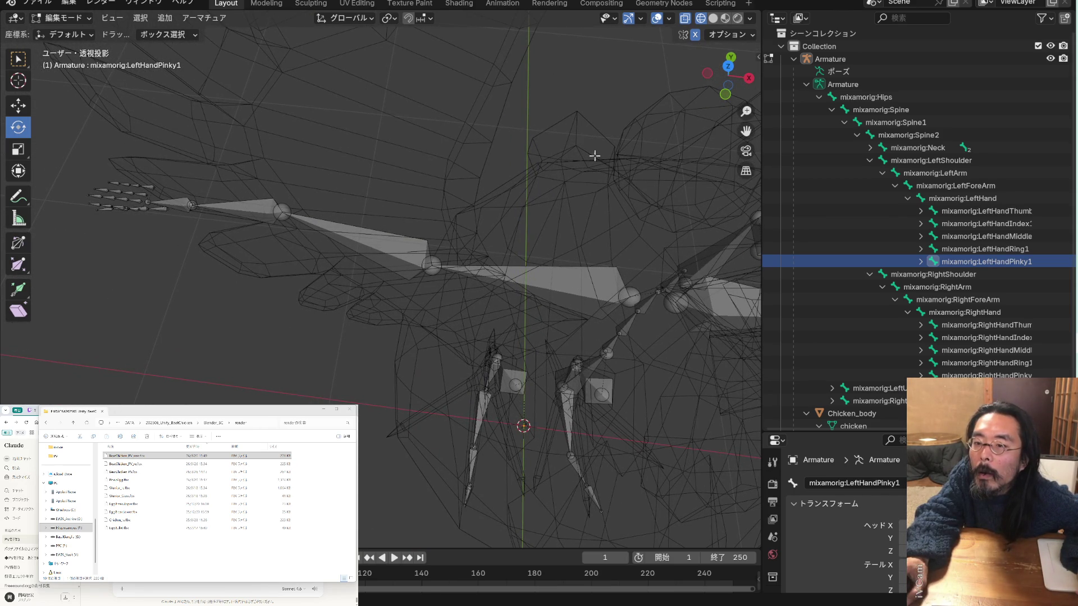
drag(745, 131, 847, 209)
drag(745, 130, 1044, 106)
drag(745, 131, 1061, 170)
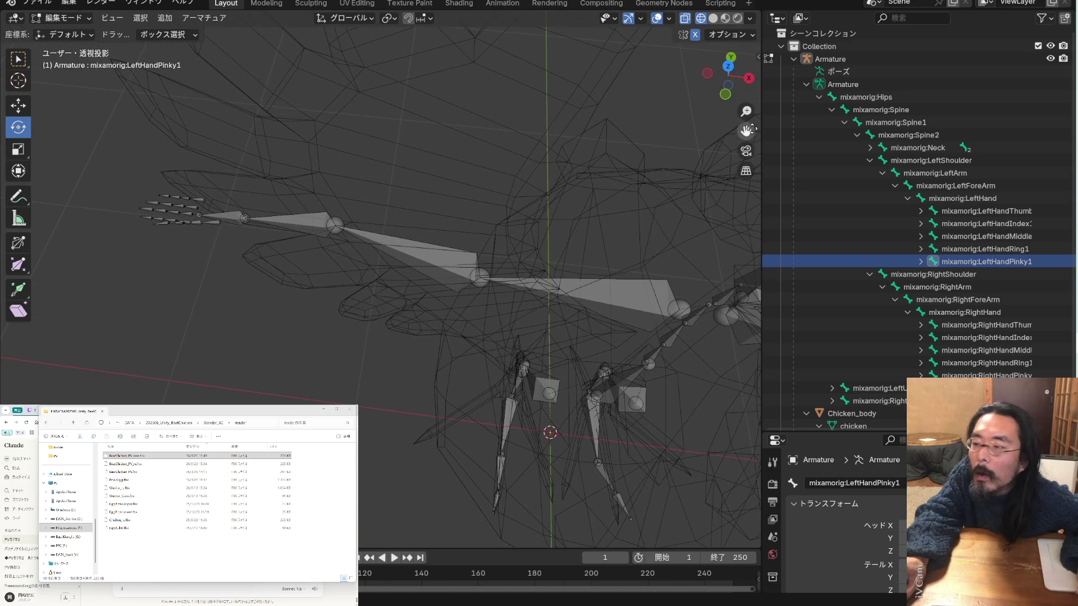
click(954, 325)
click(972, 338)
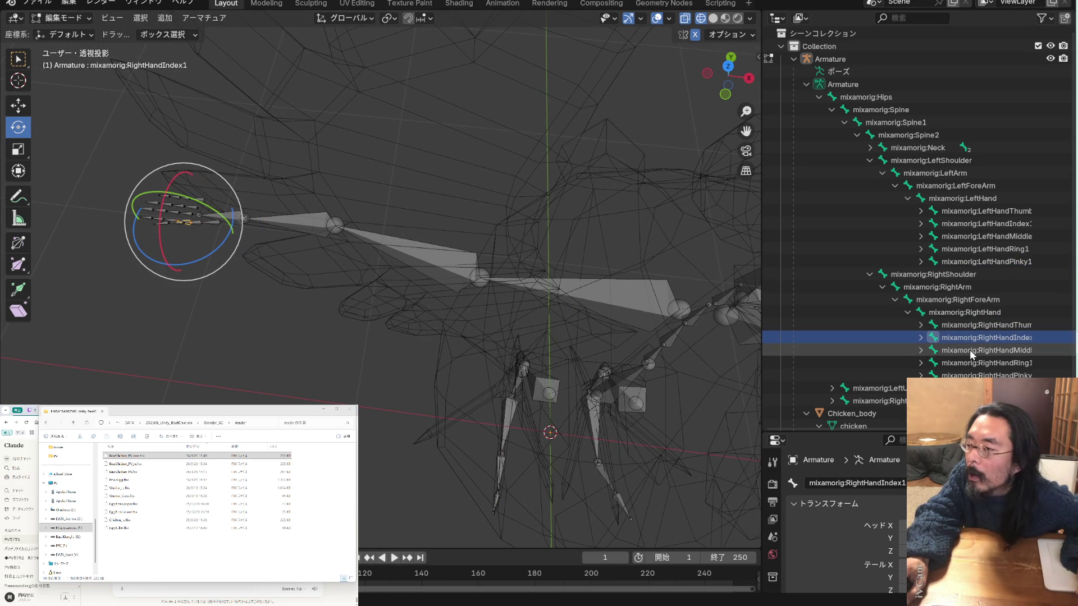
mouse_move(393, 236)
middle_down()
mouse_move(337, 233)
mouse_move(420, 224)
mouse_move(438, 240)
mouse_move(399, 183)
mouse_move(444, 165)
mouse_move(438, 200)
middle_up()
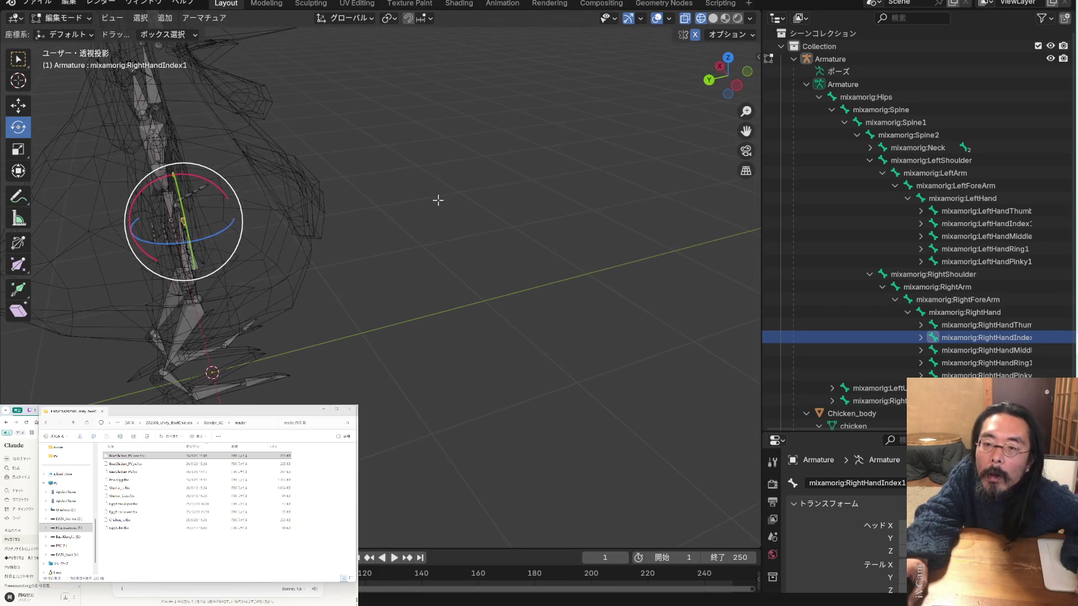
click(1010, 363)
click(1011, 375)
scroll(443, 268, up, 3)
mouse_move(443, 267)
middle_down()
mouse_move(311, 262)
mouse_move(308, 250)
mouse_move(578, 262)
middle_up()
drag(746, 130, 534, 214)
scroll(834, 260, down, 3)
Select the RightHandThumb bone in the Outliner and orbit to a near-front, top-down view
middle_drag(730, 250, 604, 231)
scroll(592, 233, up, 5)
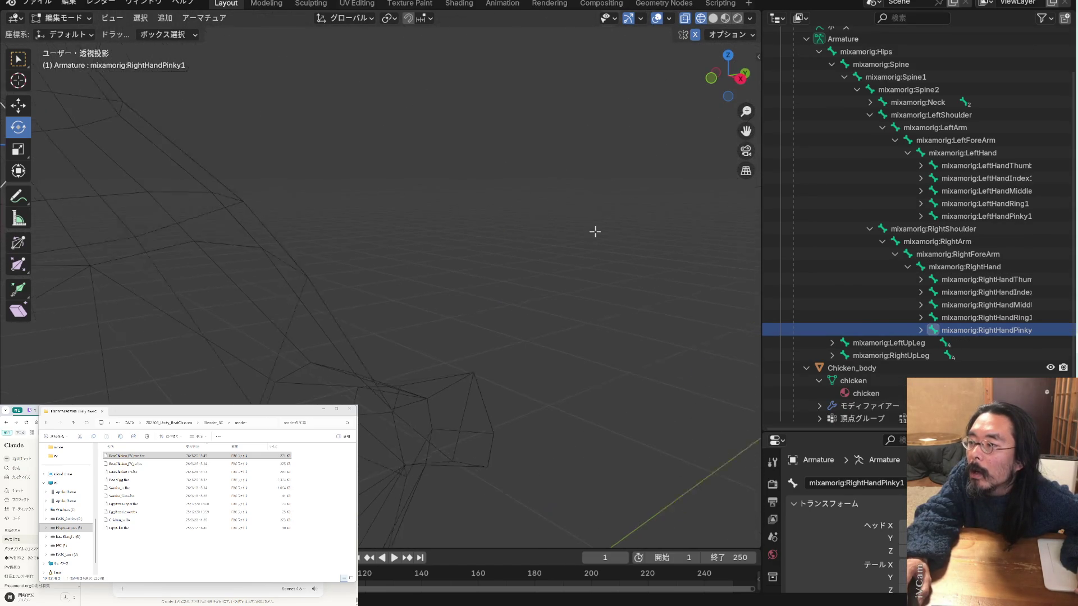
scroll(594, 235, down, 6)
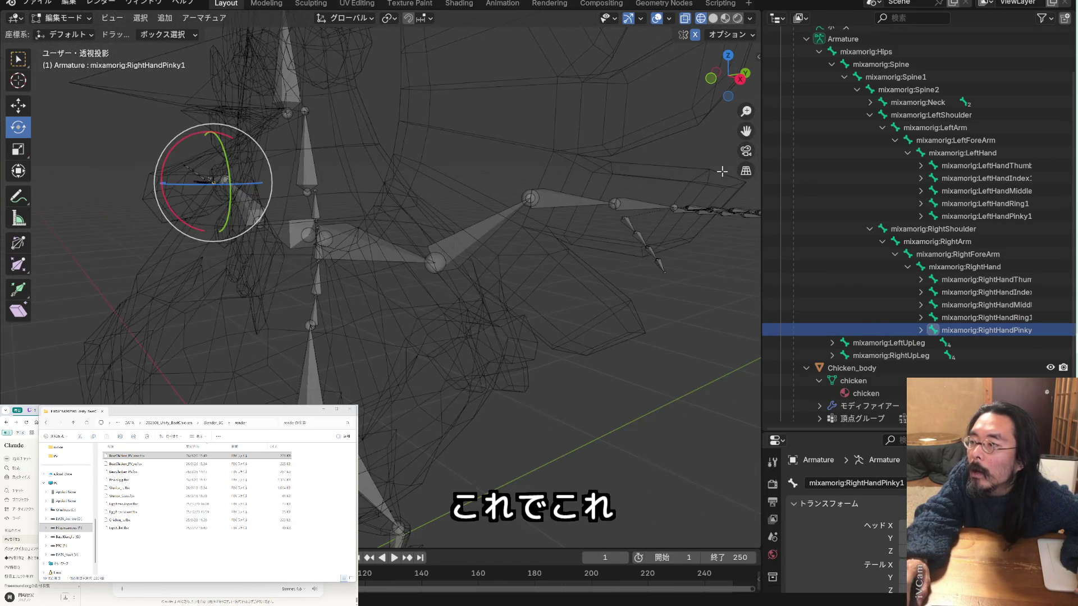
scroll(594, 235, down, 5)
mouse_move(594, 235)
middle_down()
mouse_move(585, 234)
mouse_move(606, 272)
mouse_move(590, 224)
mouse_move(561, 241)
mouse_move(612, 250)
mouse_move(622, 280)
mouse_move(654, 240)
middle_up()
mouse_move(746, 130)
middle_down()
mouse_move(679, 225)
mouse_move(698, 243)
mouse_move(686, 266)
mouse_move(681, 219)
middle_up()
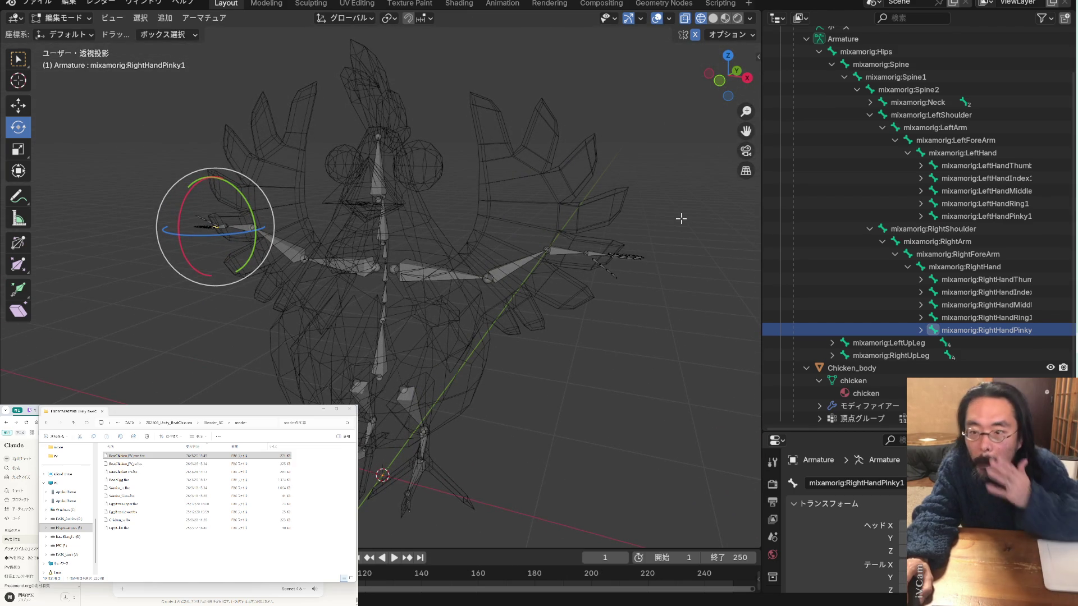
click(996, 281)
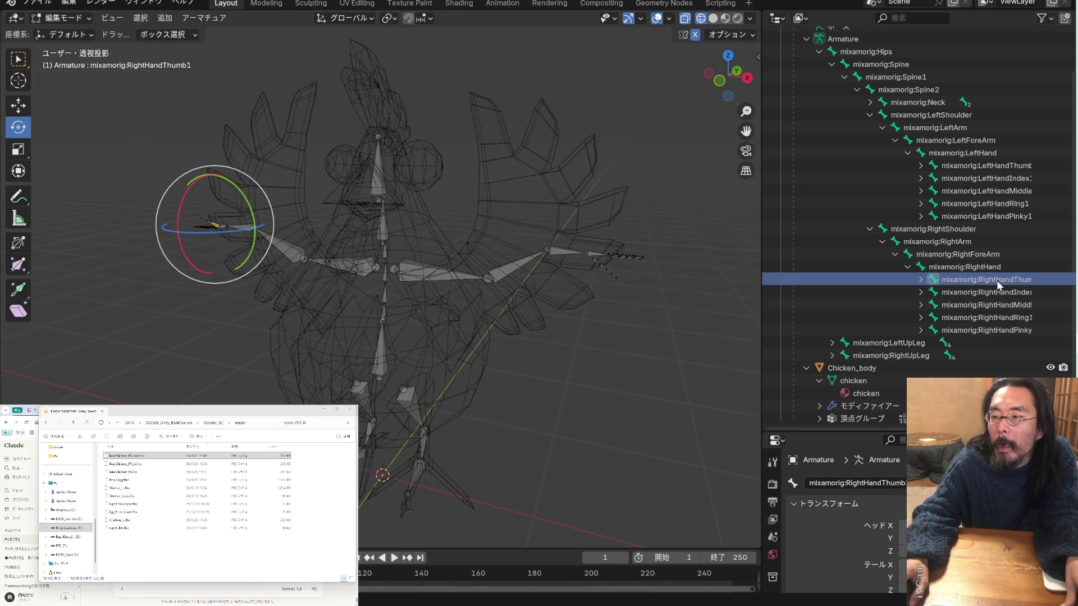
middle_drag(354, 243, 702, 289)
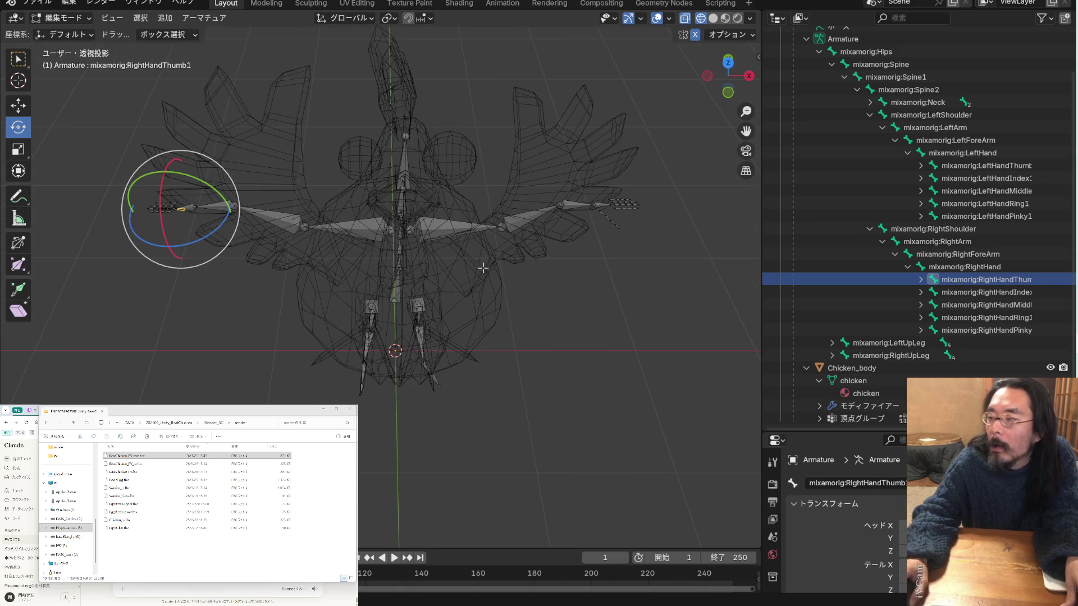
mouse_move(489, 261)
middle_down()
mouse_move(479, 216)
mouse_move(551, 238)
mouse_move(592, 231)
mouse_move(471, 222)
mouse_move(473, 194)
middle_up()
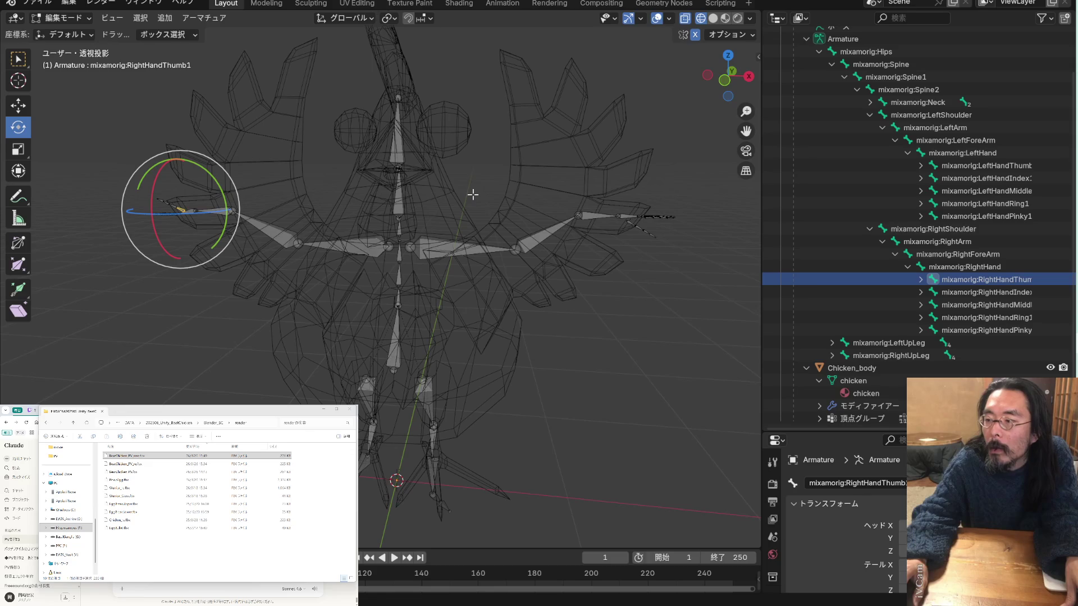
middle_drag(336, 205, 333, 206)
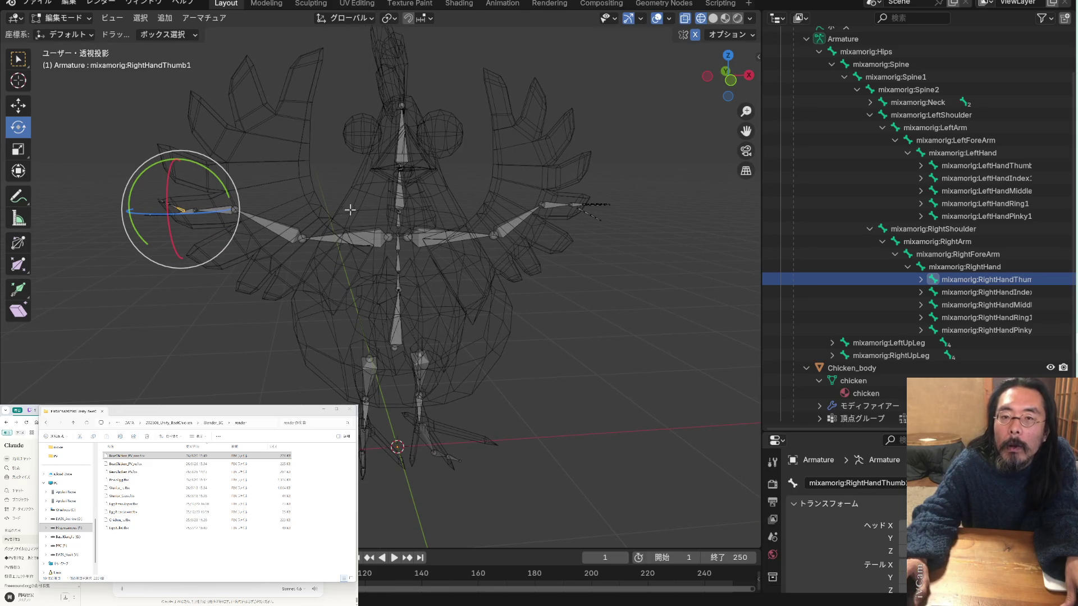
With the Move tool, box-select the right thumb bones, try lowering them on Z, then undo
click(25, 106)
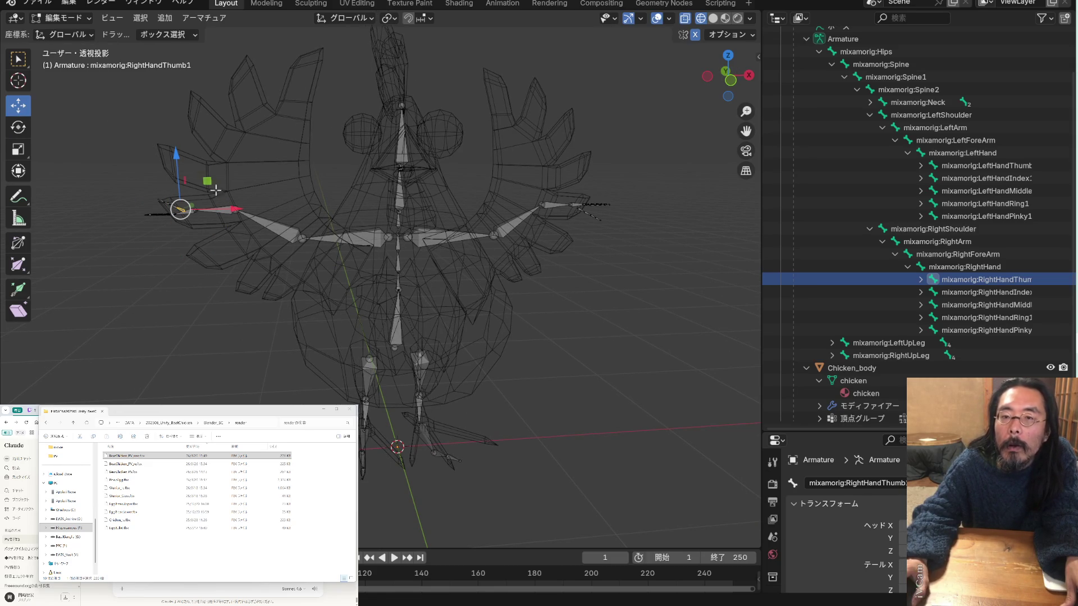
scroll(190, 204, up, 5)
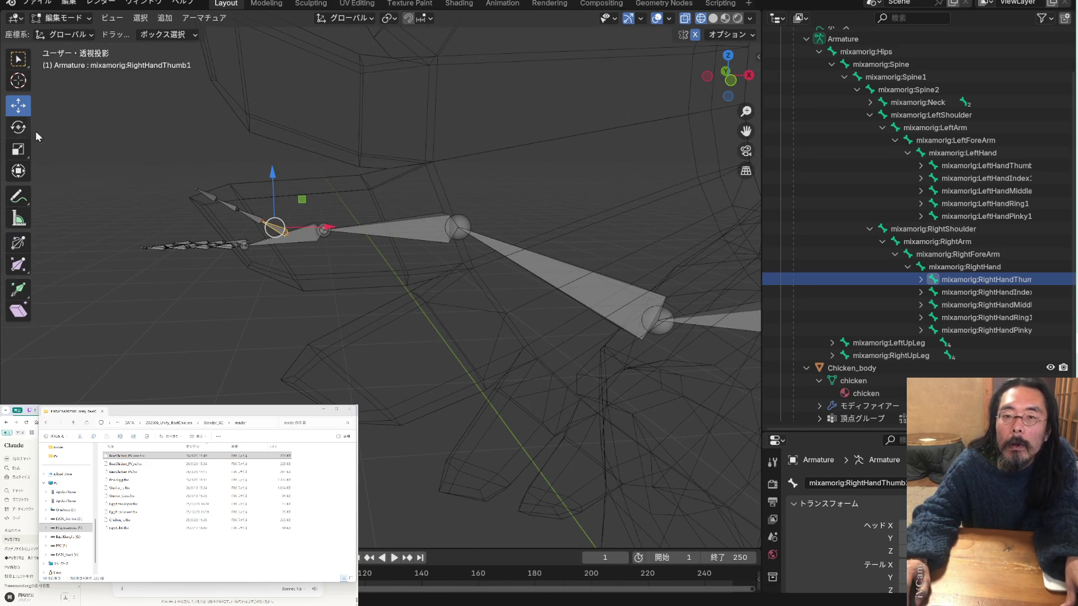
drag(183, 173, 276, 229)
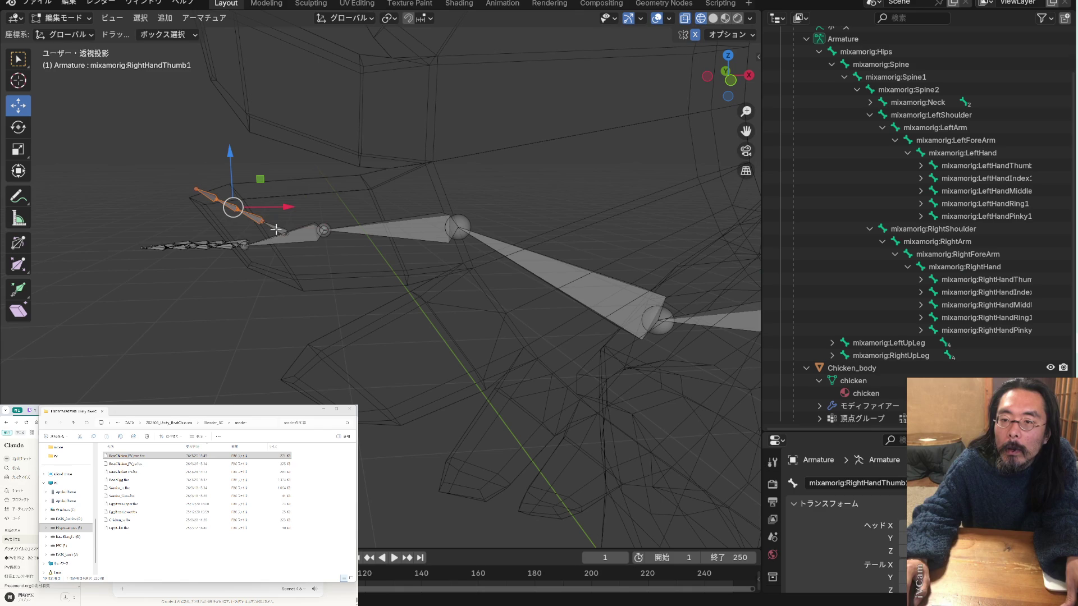
shift+click(283, 231)
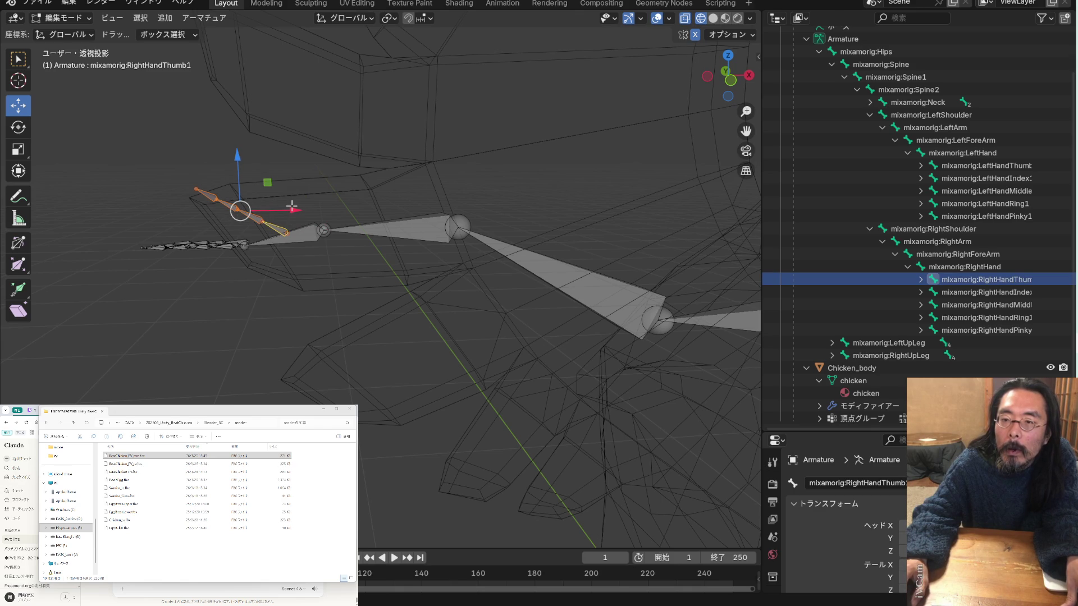
drag(237, 159, 237, 187)
key(ctrl+z)
Recentre the view on the right arm and bring up the Armature context menu
mouse_move(263, 197)
middle_down()
mouse_move(293, 265)
mouse_move(250, 241)
mouse_move(267, 211)
mouse_move(284, 301)
mouse_move(321, 311)
middle_up()
scroll(432, 257, down, 1)
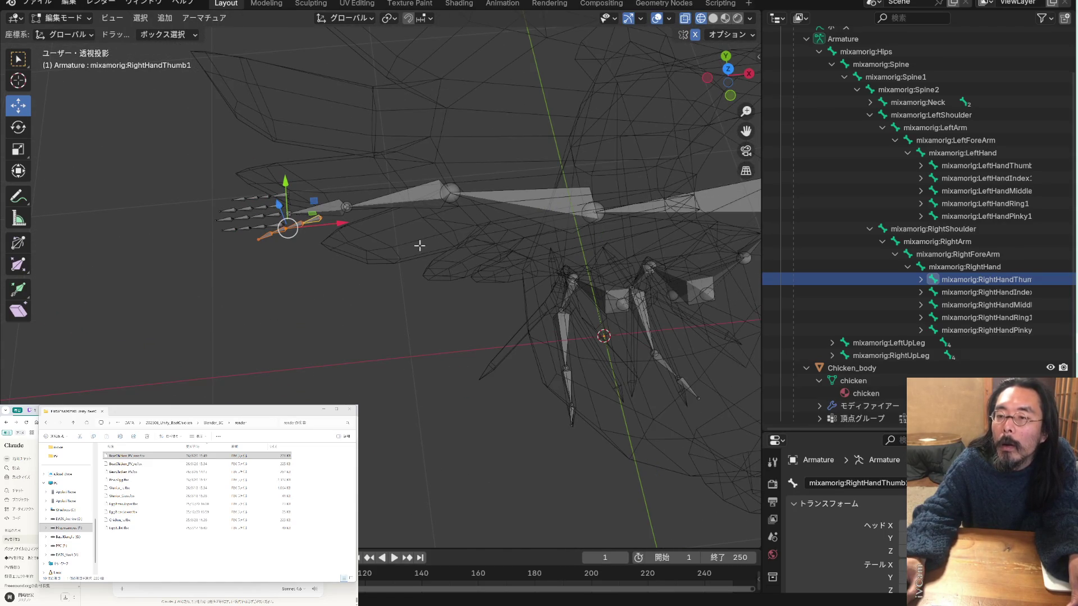
mouse_move(405, 242)
middle_down()
mouse_move(404, 99)
mouse_move(409, 212)
middle_up()
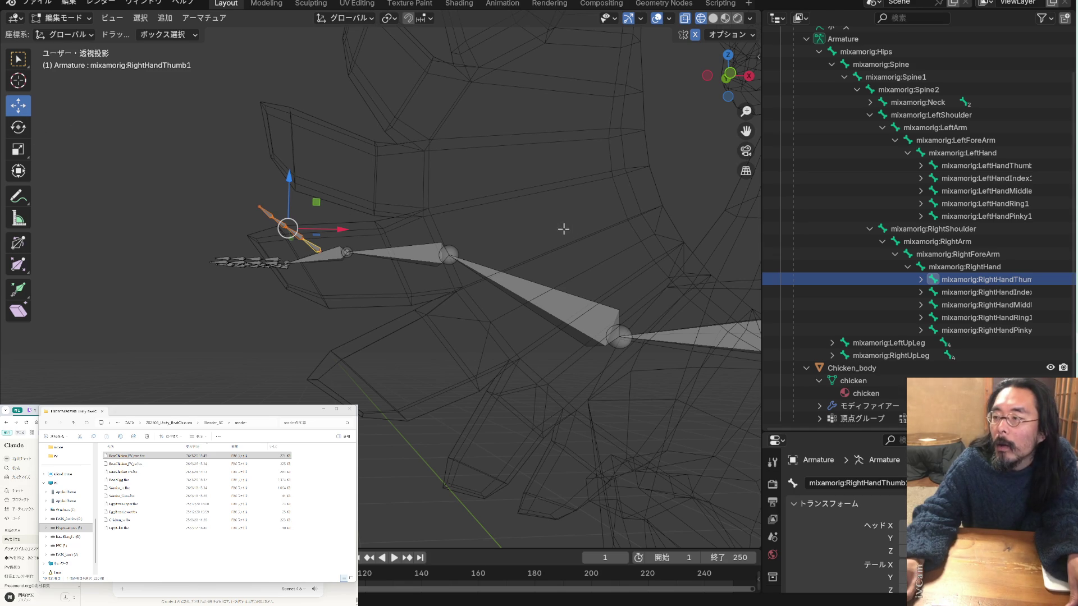
mouse_move(746, 131)
mouse_down()
mouse_move(432, 101)
mouse_move(753, 124)
mouse_up()
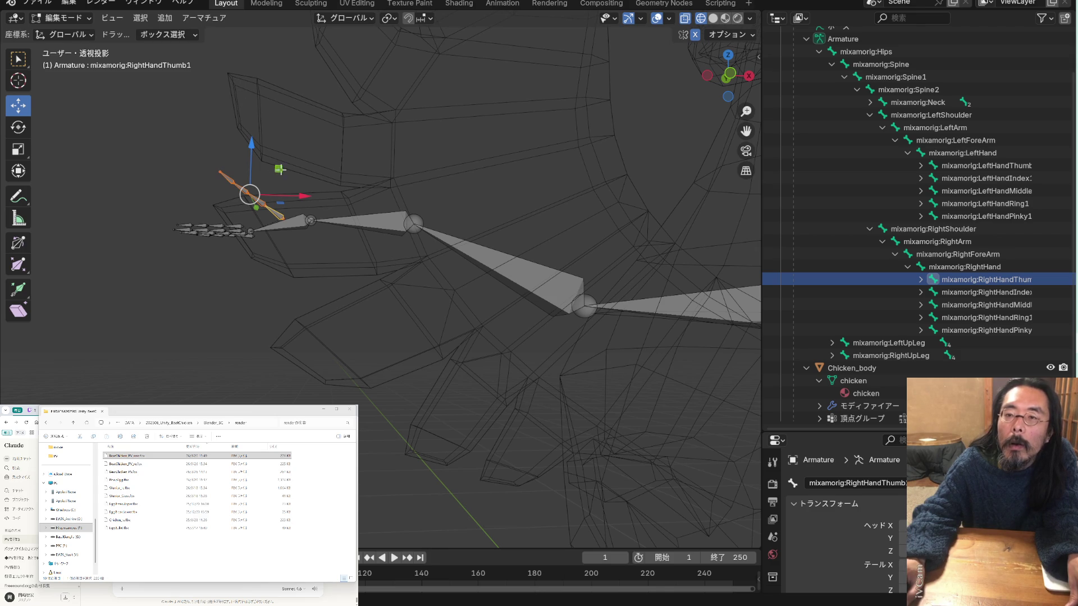
right_click(239, 151)
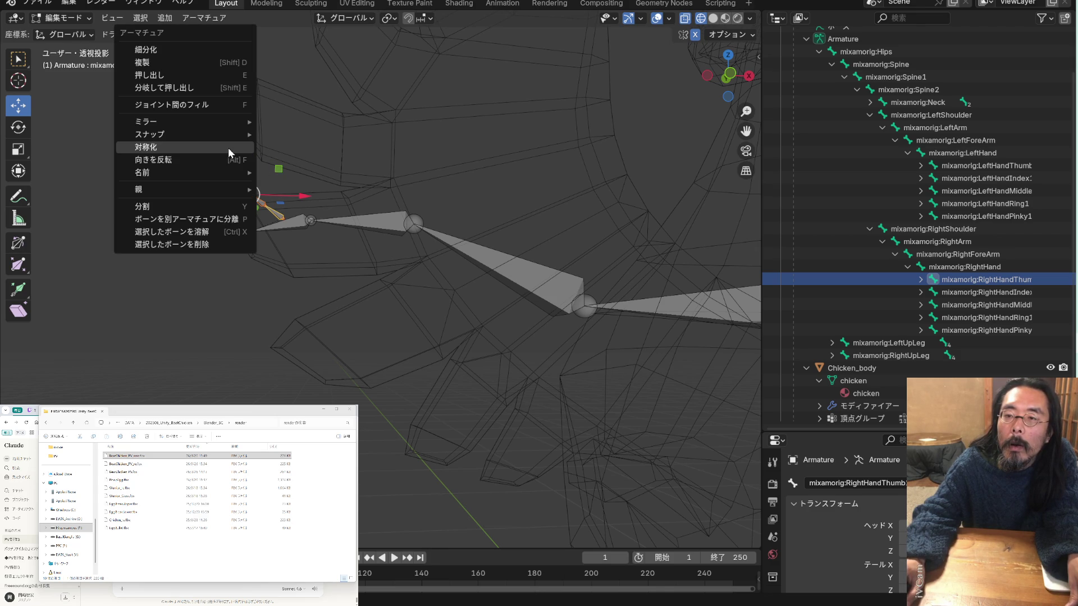
Mirror the selected right thumb bones across global Y, repeating the mirror several times
mouse_move(224, 122)
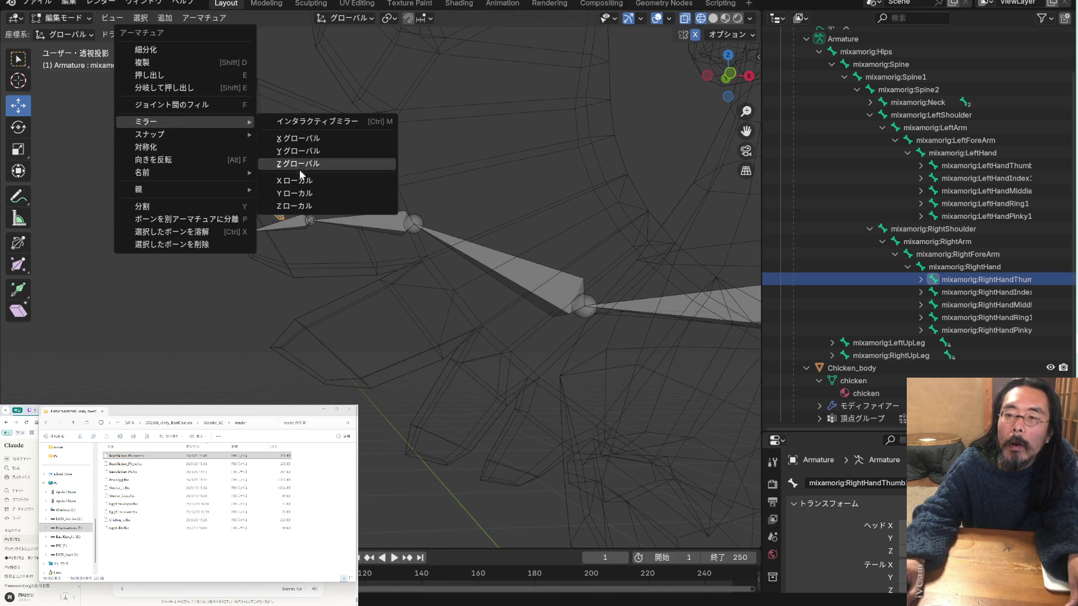
click(303, 146)
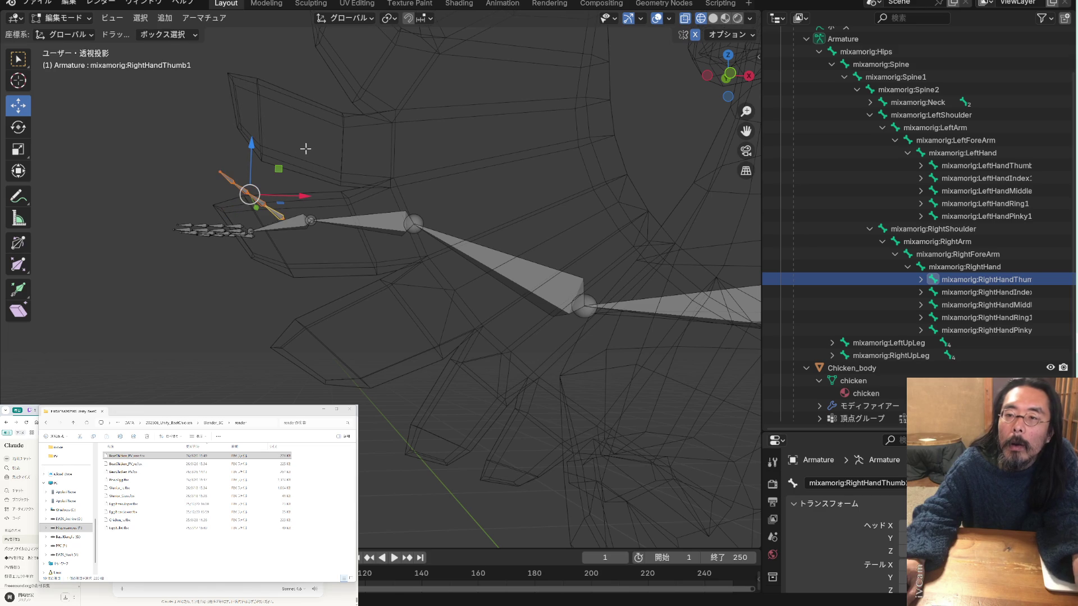
right_click(510, 196)
mouse_move(499, 200)
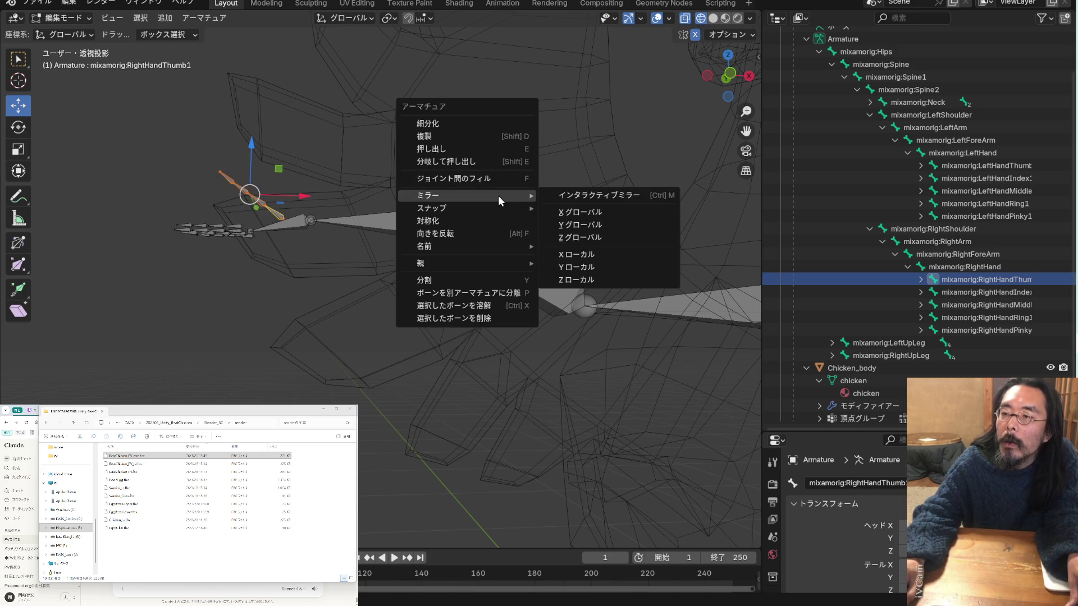
click(610, 257)
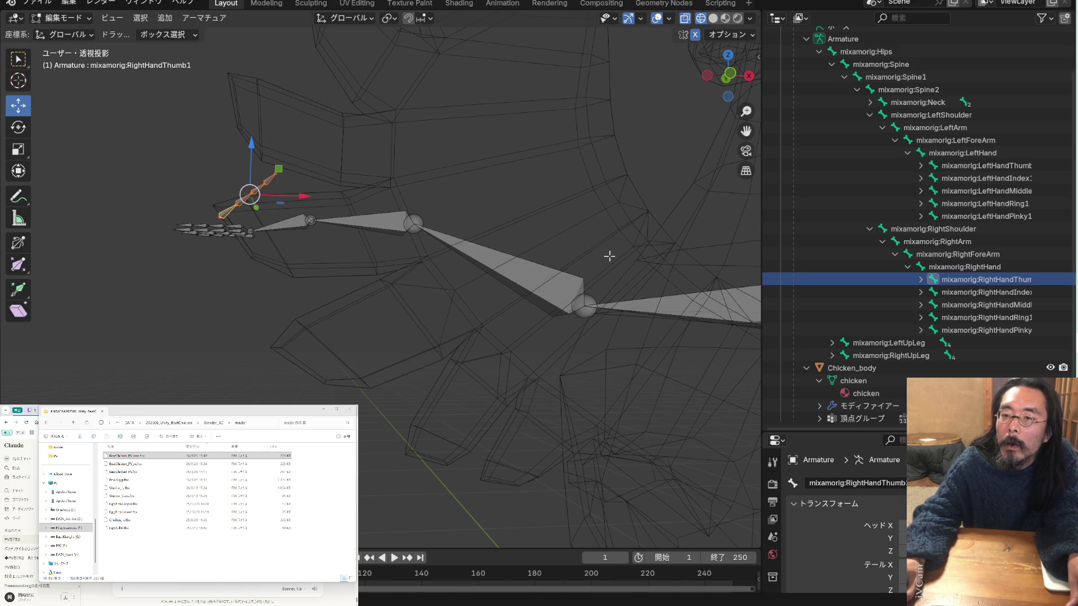
right_click(585, 192)
mouse_move(585, 191)
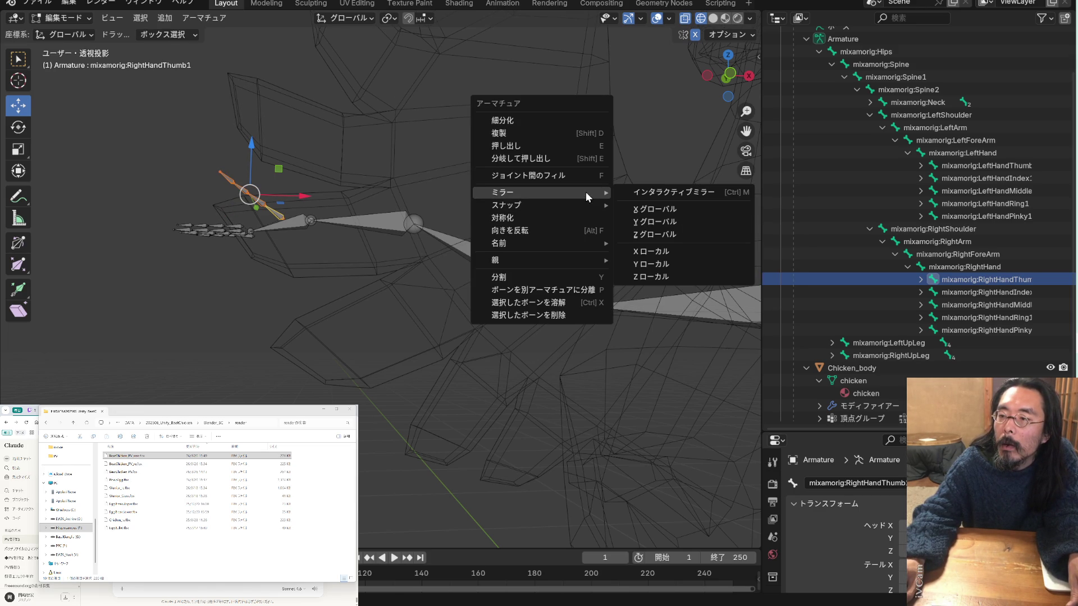
click(651, 223)
Mirror the thumb bones along their local X axis and inspect the result
mouse_move(408, 190)
middle_down()
mouse_move(436, 258)
mouse_move(421, 241)
middle_up()
right_click(348, 248)
mouse_move(358, 247)
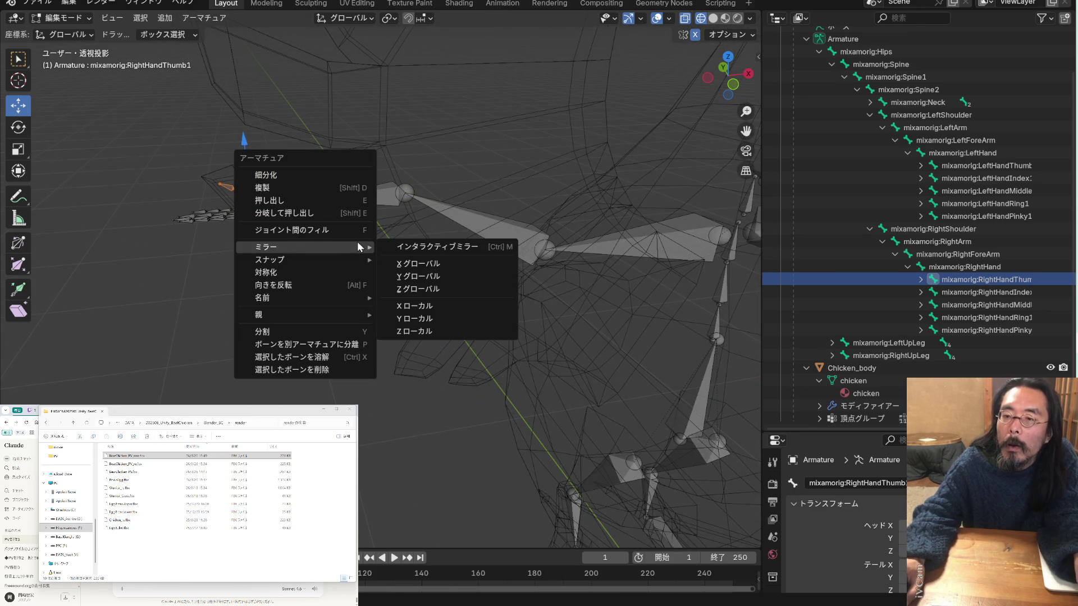
click(435, 305)
mouse_move(431, 293)
middle_down()
mouse_move(404, 304)
mouse_move(315, 272)
mouse_move(365, 245)
mouse_move(337, 264)
mouse_move(281, 240)
mouse_move(246, 163)
middle_up()
scroll(281, 223, up, 2)
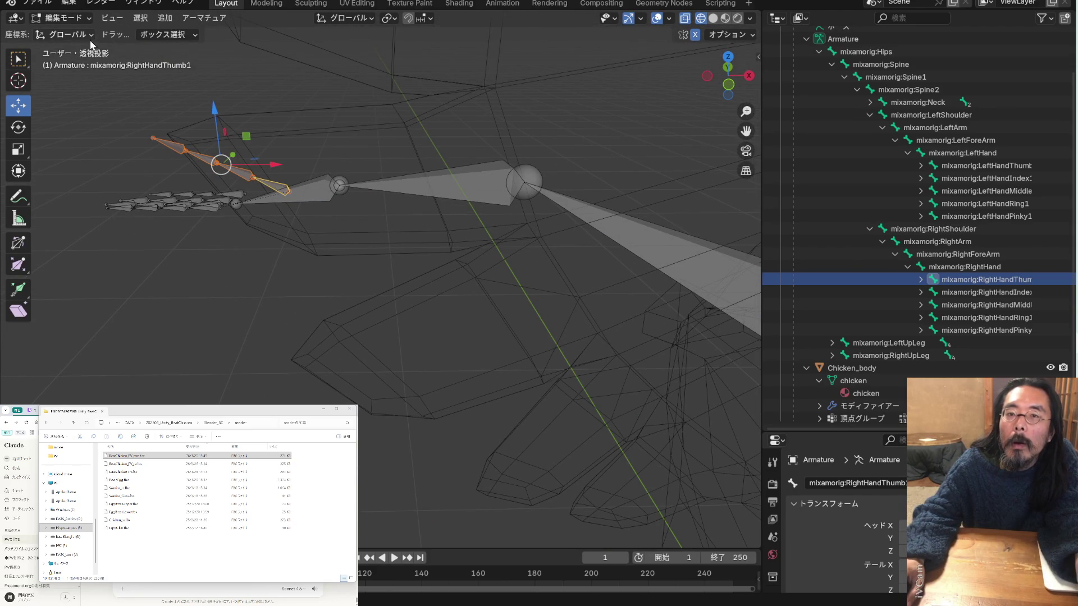
click(24, 85)
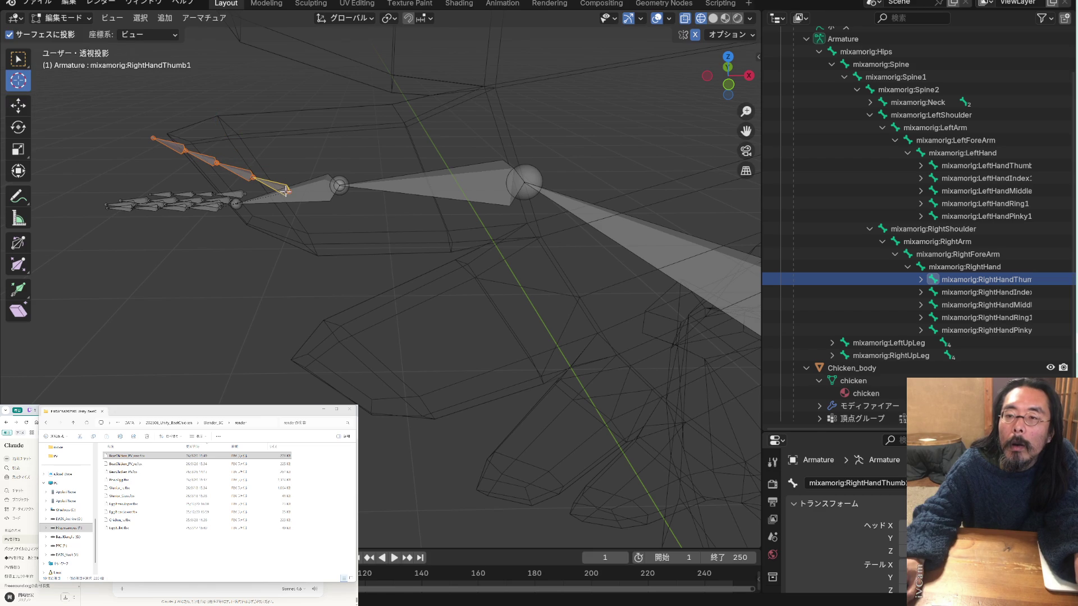
Place the 3D cursor at the tip of the right thumb bone
middle_drag(299, 208, 232, 216)
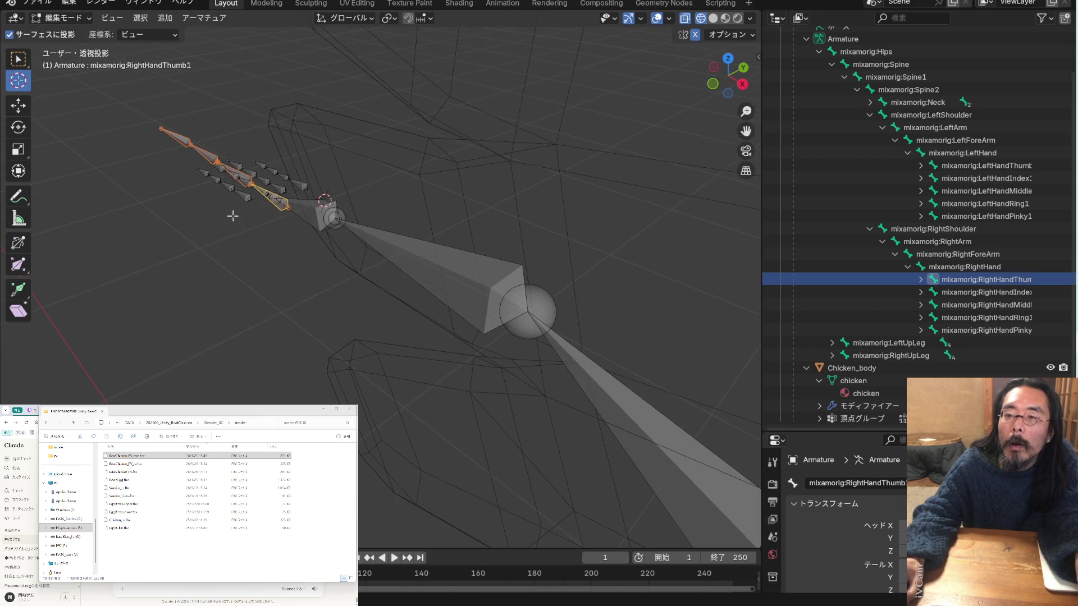
click(269, 211)
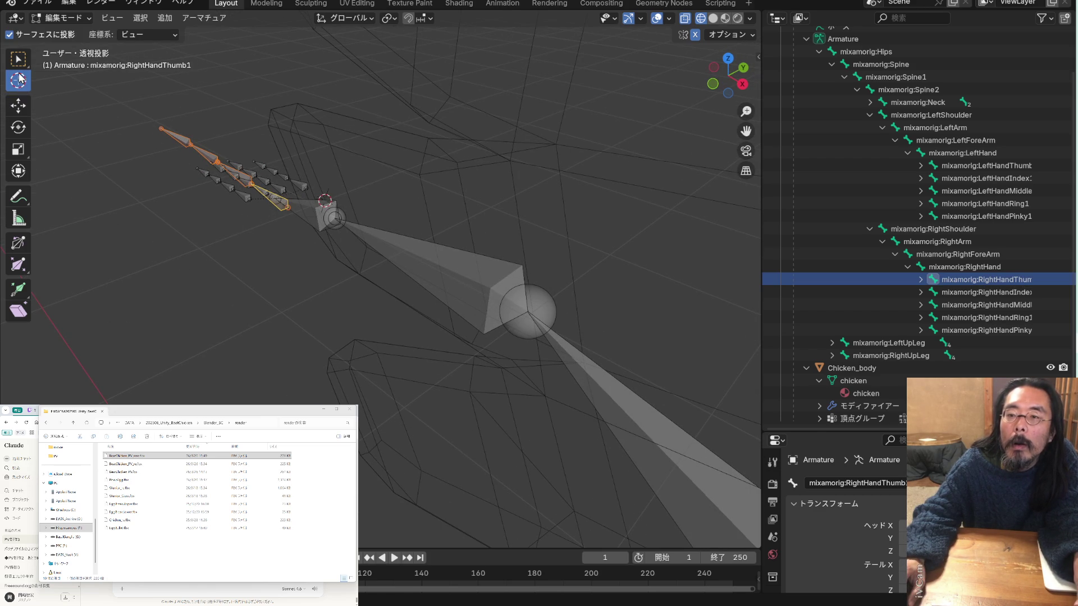
mouse_move(327, 201)
mouse_down()
mouse_move(286, 204)
mouse_move(273, 222)
mouse_move(283, 209)
mouse_up()
mouse_move(344, 233)
middle_down()
mouse_move(295, 272)
mouse_move(295, 241)
middle_up()
drag(287, 220, 275, 234)
mouse_move(276, 234)
middle_down()
mouse_move(379, 189)
mouse_move(510, 228)
mouse_move(421, 190)
mouse_move(421, 168)
middle_up()
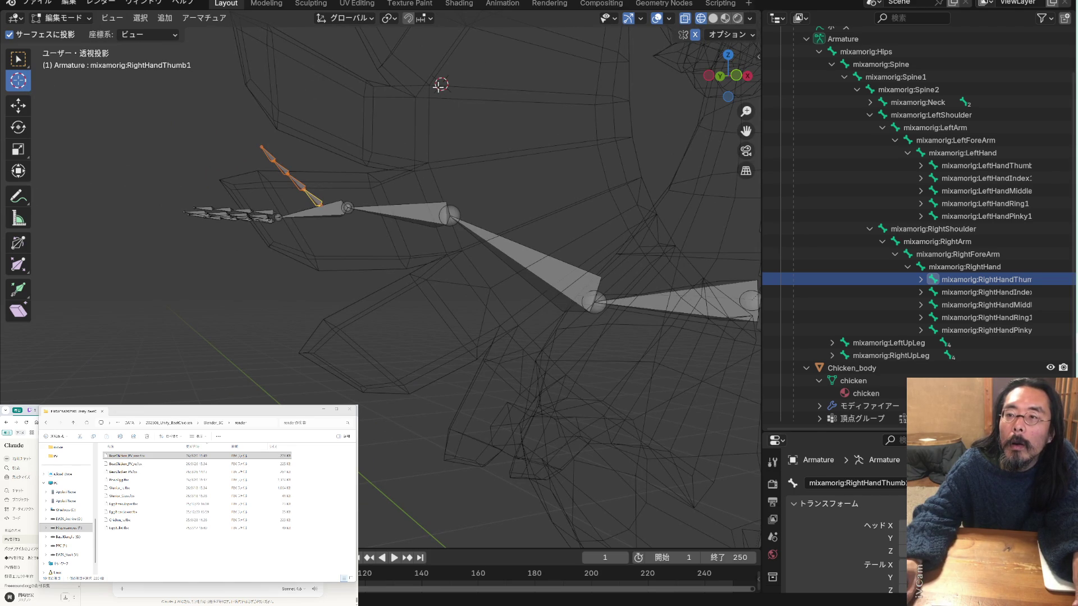
mouse_move(440, 84)
mouse_down()
mouse_move(328, 180)
mouse_move(318, 202)
mouse_up()
Undo the last thumb change and box-select the thumb bones with the Move tool
click(23, 64)
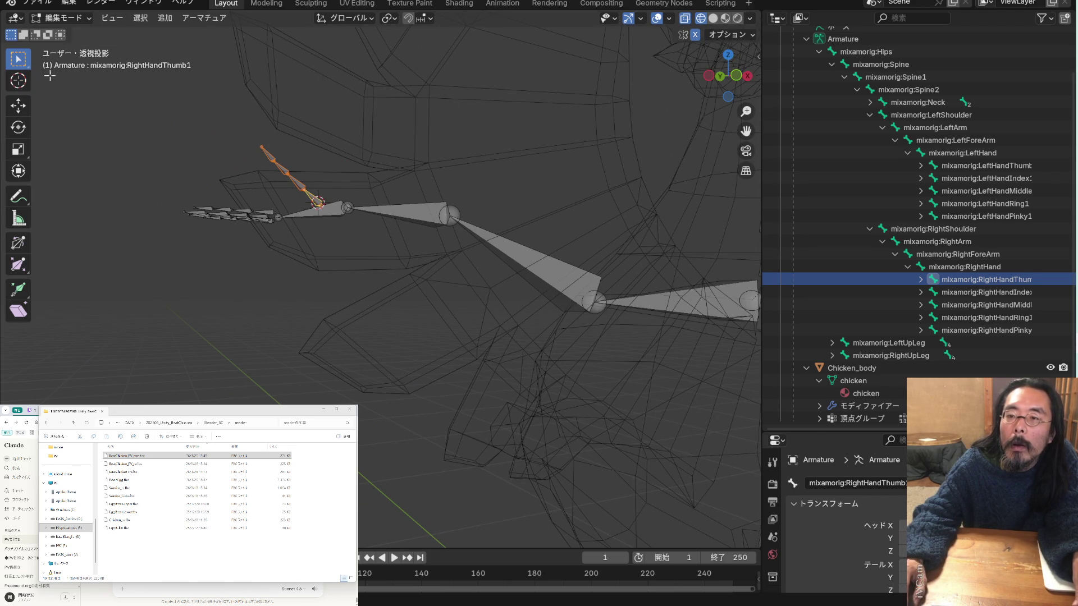
middle_drag(347, 145, 213, 207)
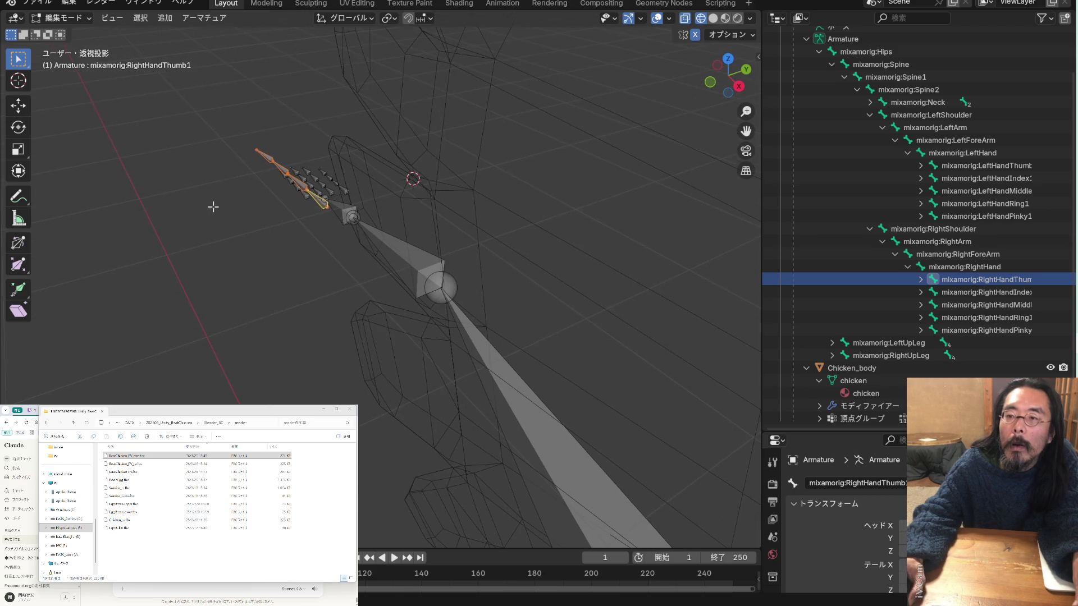
click(28, 109)
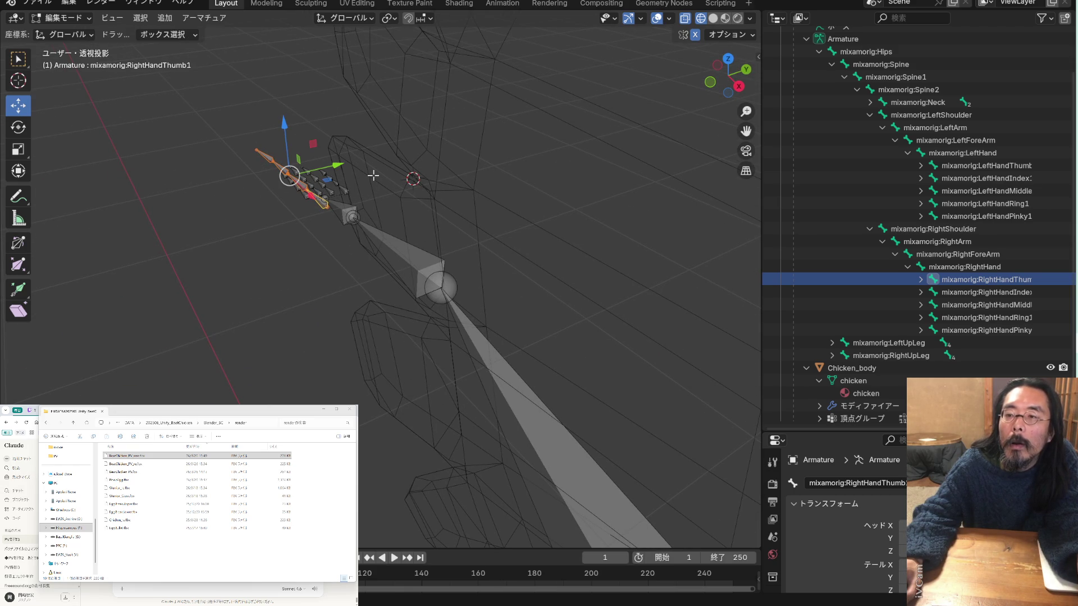
key(ctrl+z)
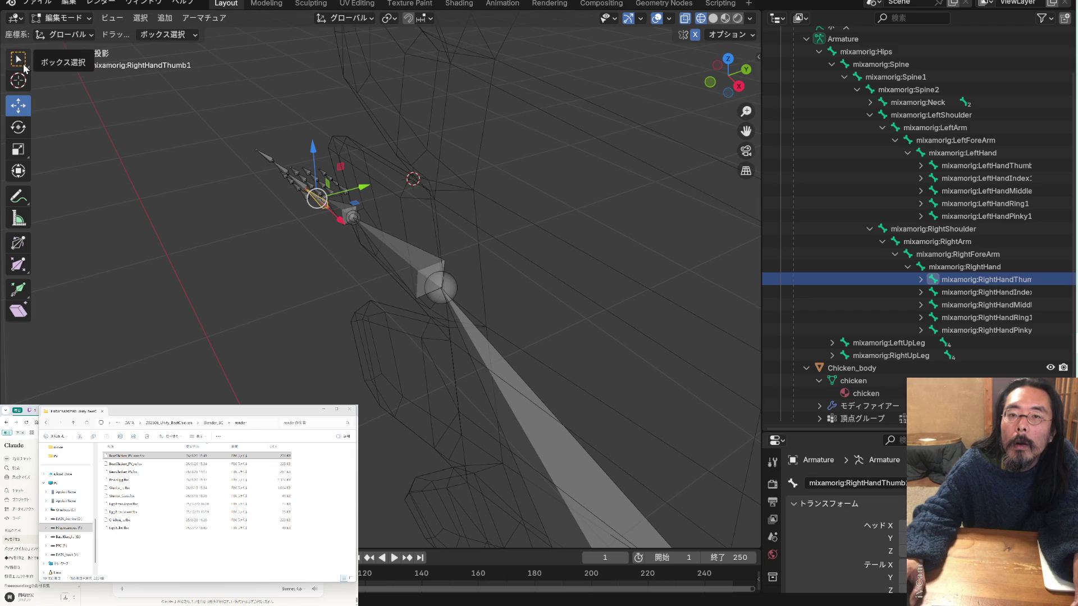
mouse_move(346, 195)
middle_down()
mouse_move(434, 194)
mouse_move(525, 221)
mouse_move(447, 234)
mouse_move(407, 227)
mouse_move(438, 236)
mouse_move(276, 221)
mouse_move(371, 304)
mouse_move(363, 293)
middle_up()
drag(363, 292, 296, 194)
Cancel the started move and box-select the right thumb bones
key(g)
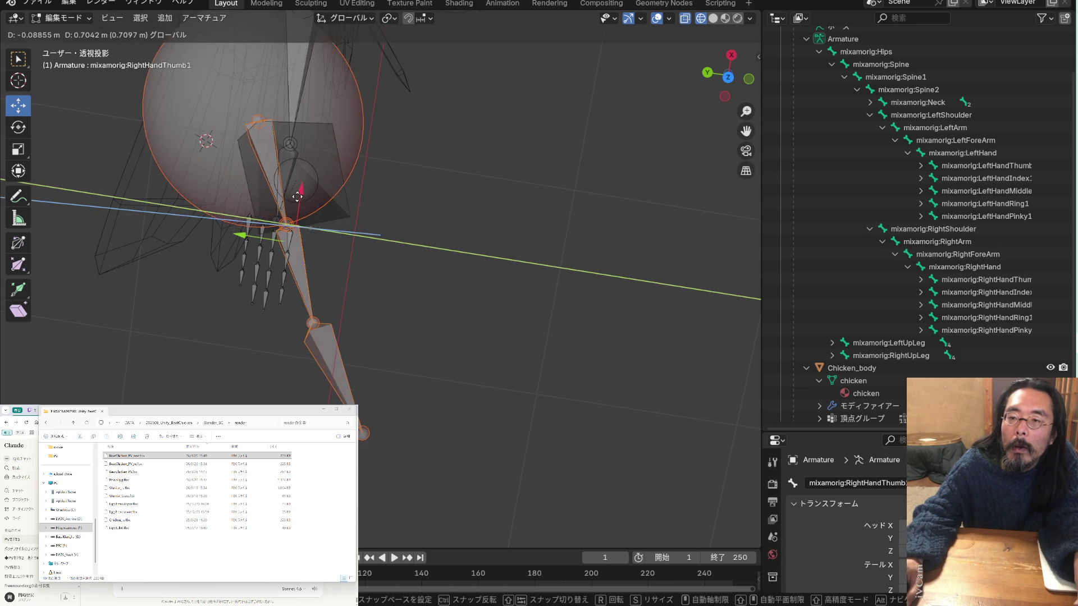
key(Escape)
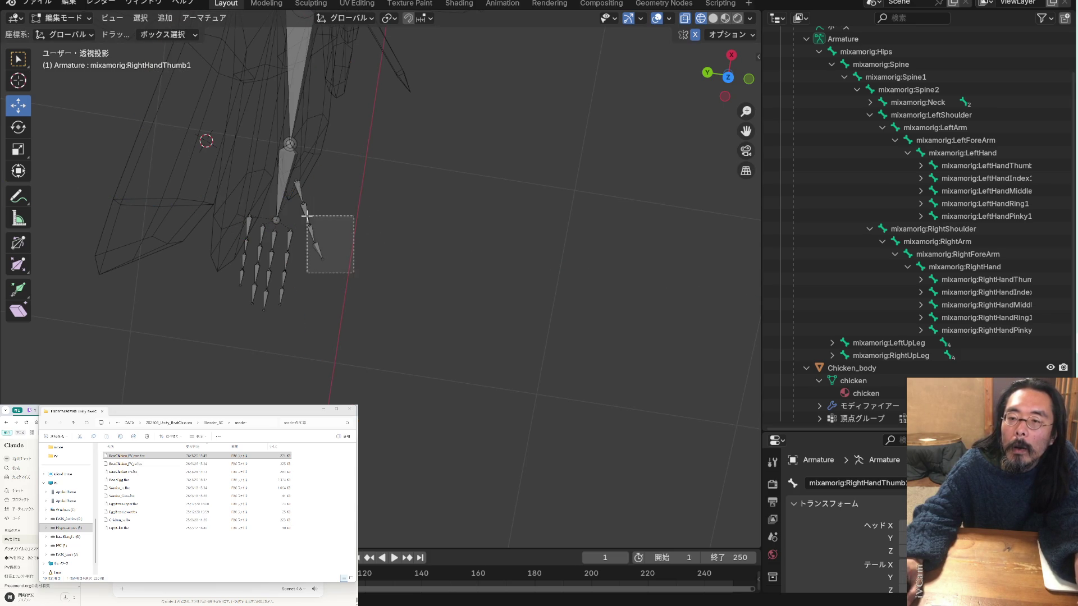
drag(308, 218, 308, 218)
mouse_move(308, 218)
middle_down()
mouse_move(364, 183)
mouse_move(339, 224)
mouse_move(300, 177)
middle_up()
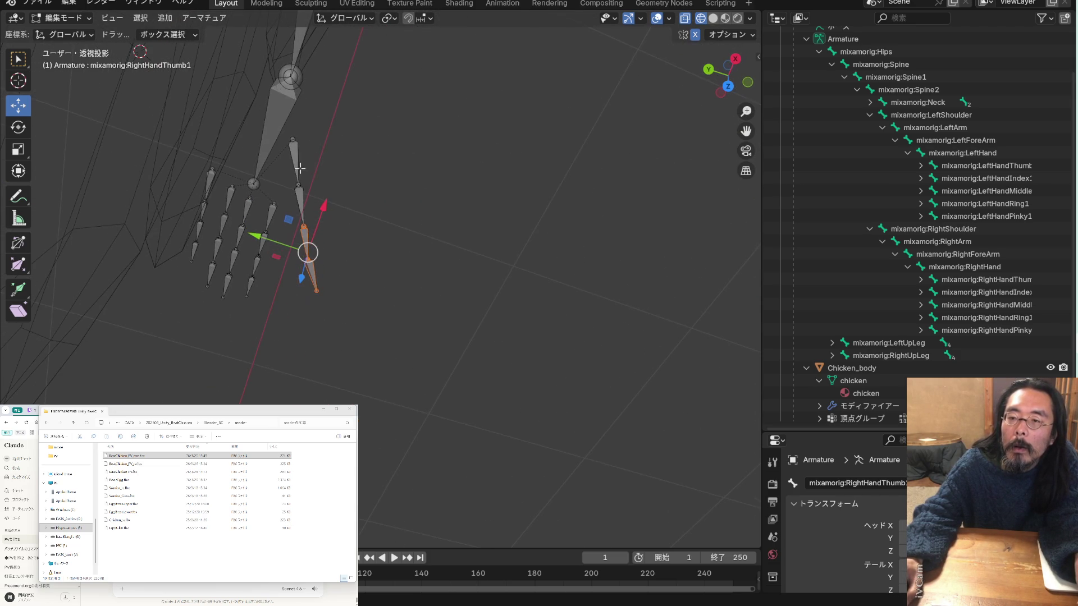
drag(301, 198, 302, 199)
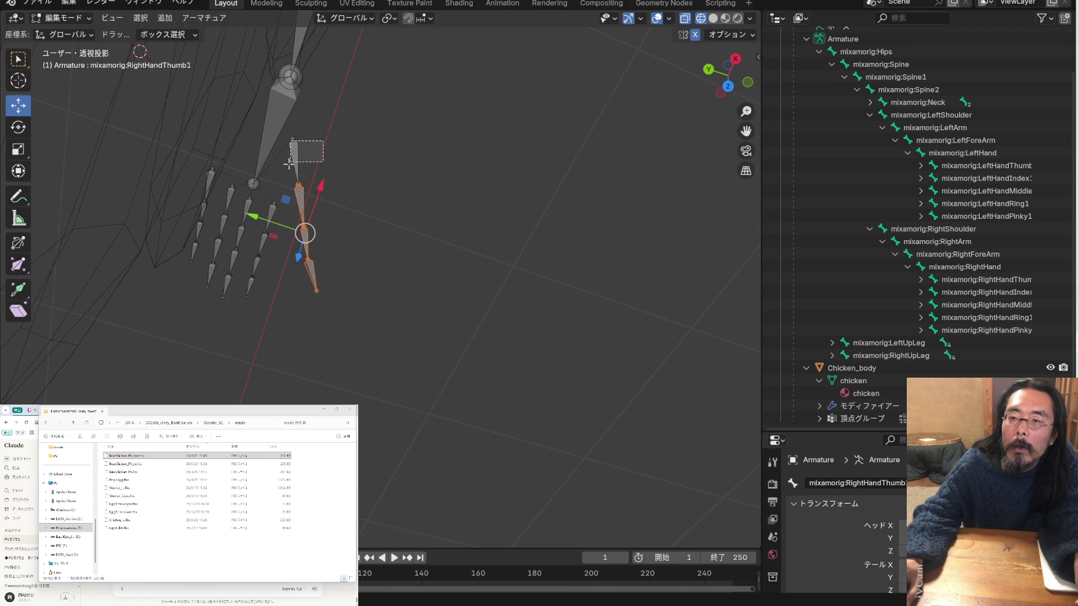
drag(291, 162, 290, 162)
Orbit and zoom in close on the selected thumb bone beside the wing
mouse_move(291, 162)
middle_down()
mouse_move(202, 145)
mouse_move(232, 173)
mouse_move(423, 199)
mouse_move(393, 248)
mouse_move(393, 210)
mouse_move(378, 228)
mouse_move(419, 272)
mouse_move(534, 250)
mouse_move(537, 233)
mouse_move(554, 234)
mouse_move(495, 234)
mouse_move(387, 209)
middle_up()
scroll(483, 224, up, 4)
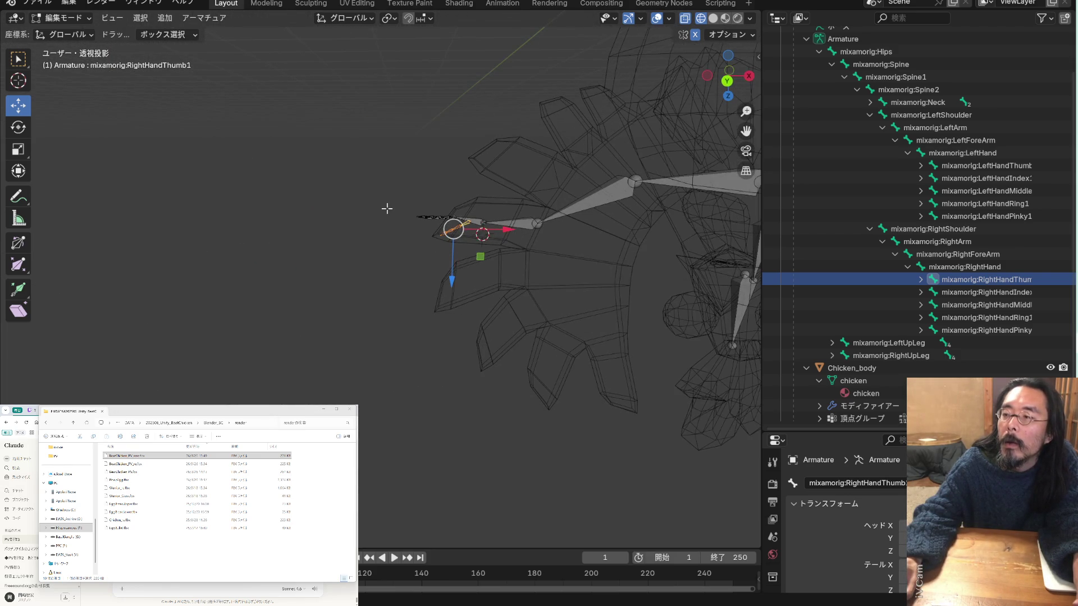
mouse_move(579, 237)
middle_down()
mouse_move(491, 212)
mouse_move(489, 224)
mouse_move(507, 232)
middle_up()
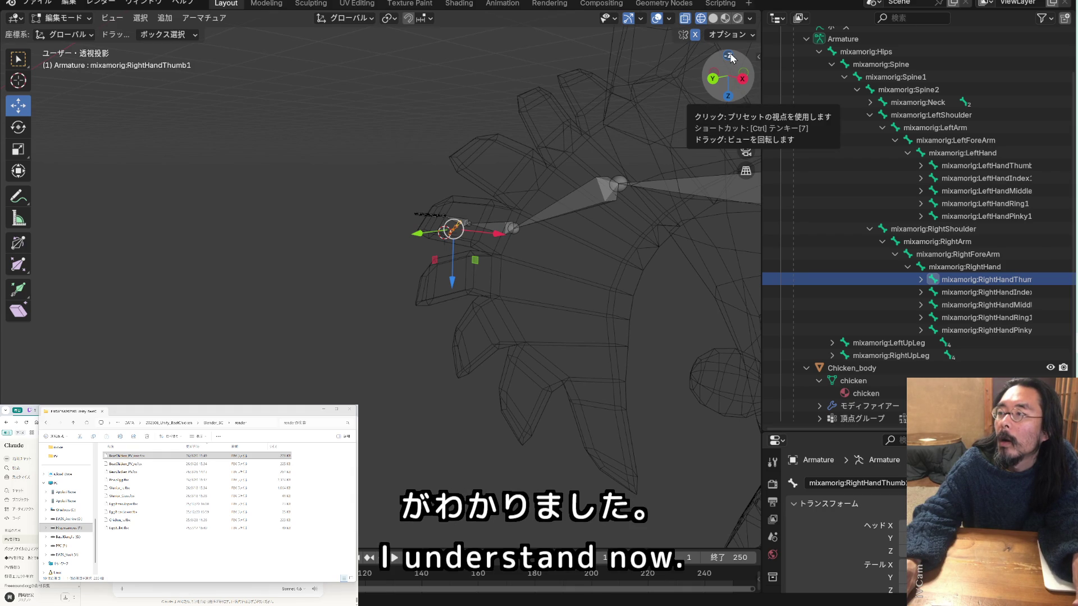
View the chicken rig from the Bottom, Left and Right gizmo views
click(730, 57)
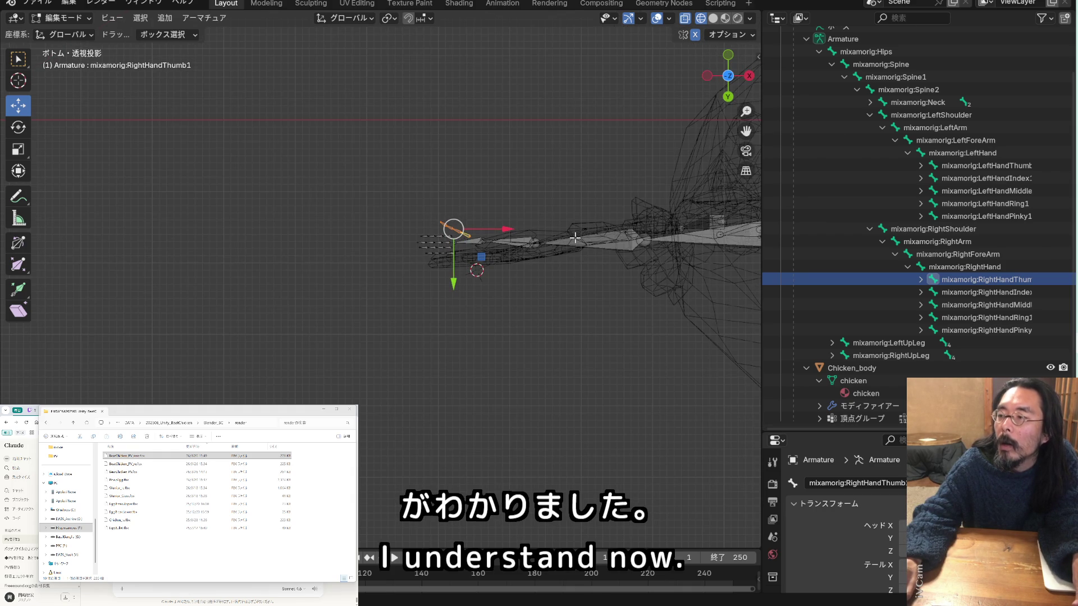
drag(736, 99, 733, 81)
click(731, 81)
click(712, 79)
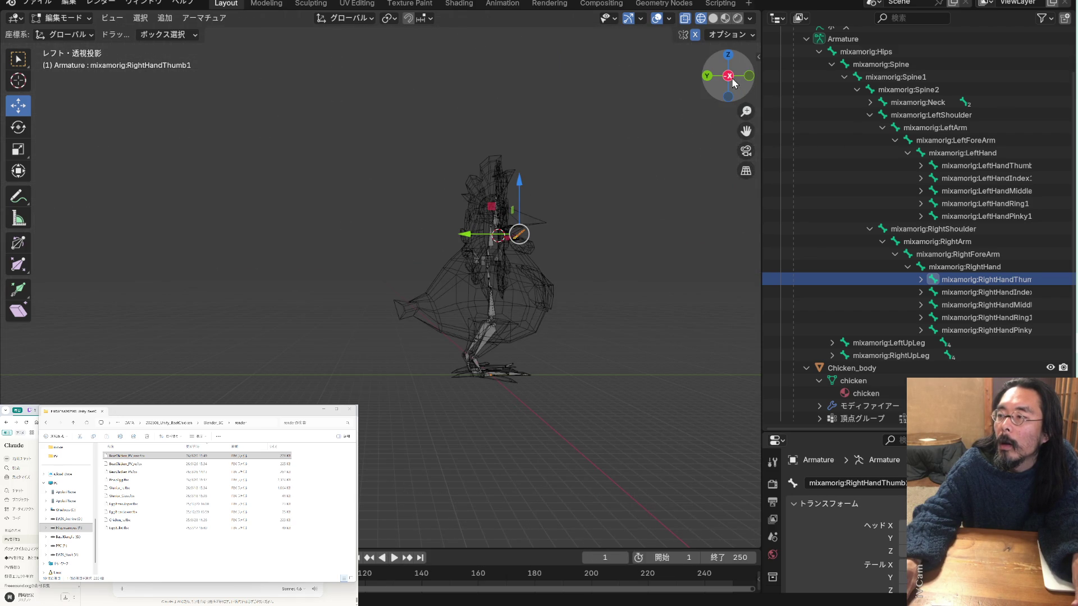
click(729, 76)
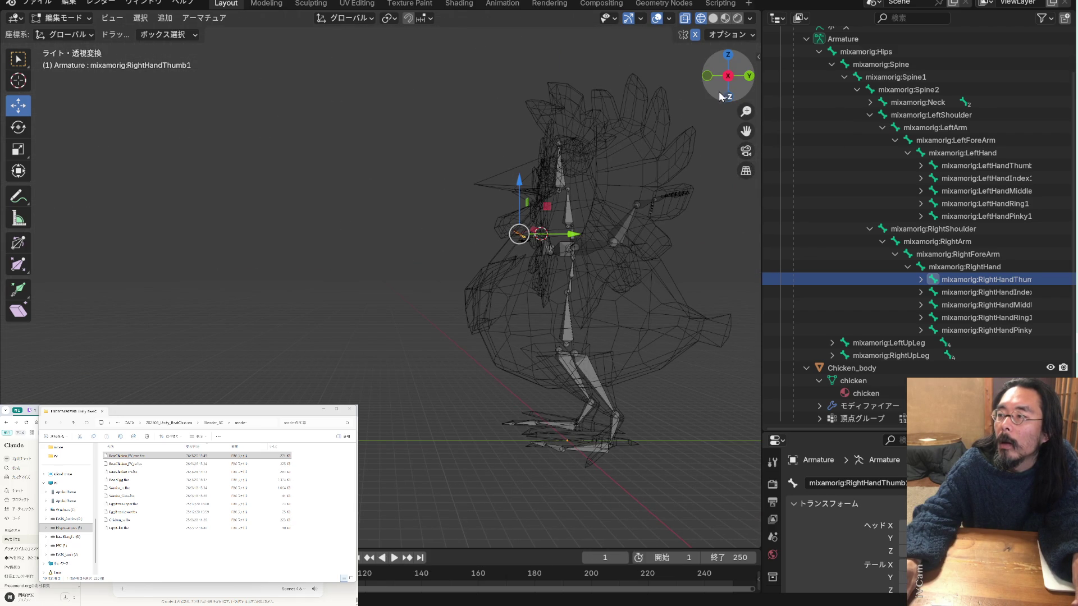
mouse_move(728, 86)
mouse_down()
mouse_move(614, 158)
mouse_move(471, 180)
mouse_up()
Recentre and zoom the rig to a front-ish view, then open Transform Orientation choices
drag(746, 131, 533, 147)
scroll(662, 216, up, 6)
middle_drag(584, 198, 577, 289)
middle_drag(746, 131, 744, 135)
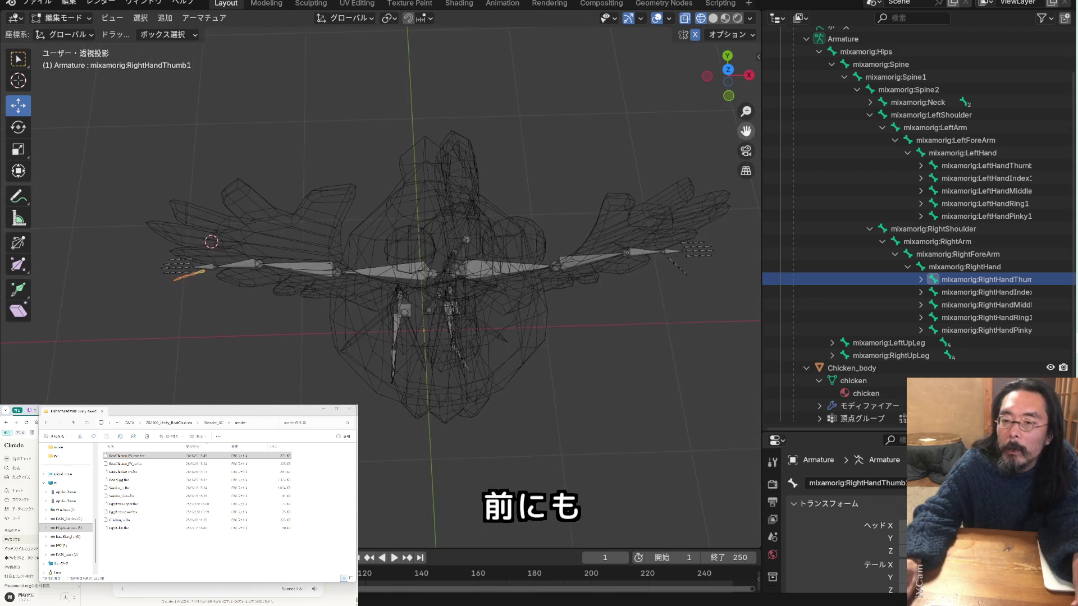
scroll(298, 168, up, 3)
middle_drag(331, 80, 330, 84)
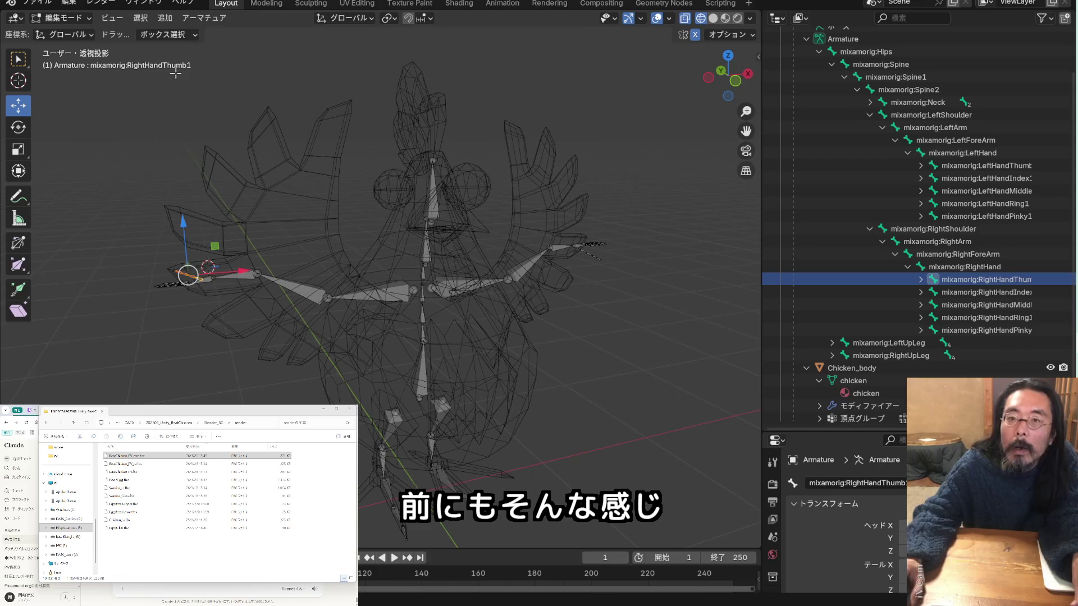
click(82, 37)
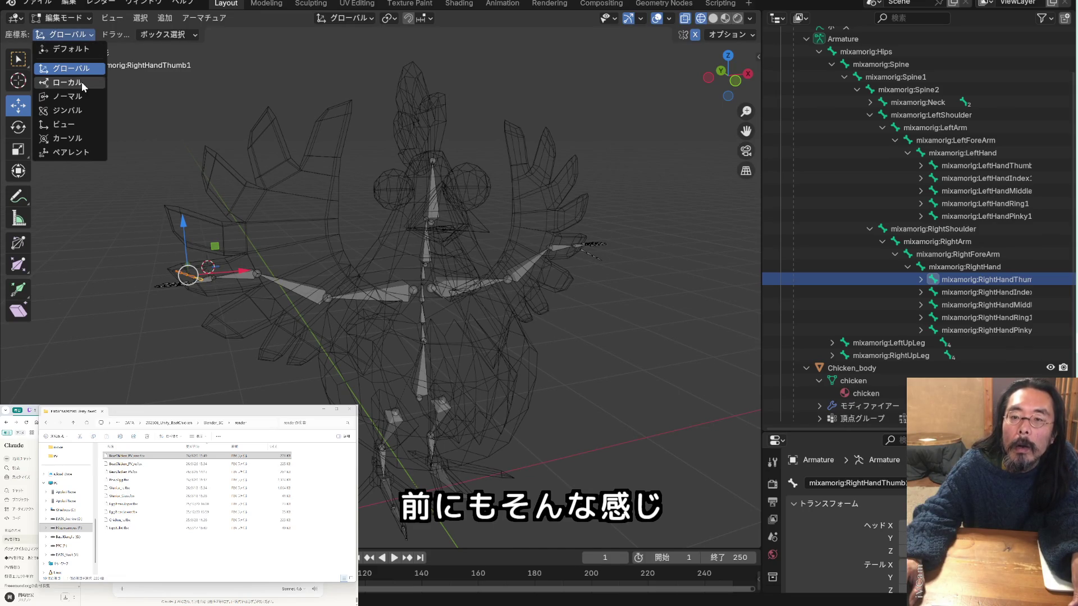
Try Local and Normal transform orientations, then return to Global
click(82, 80)
scroll(82, 81, up, 2)
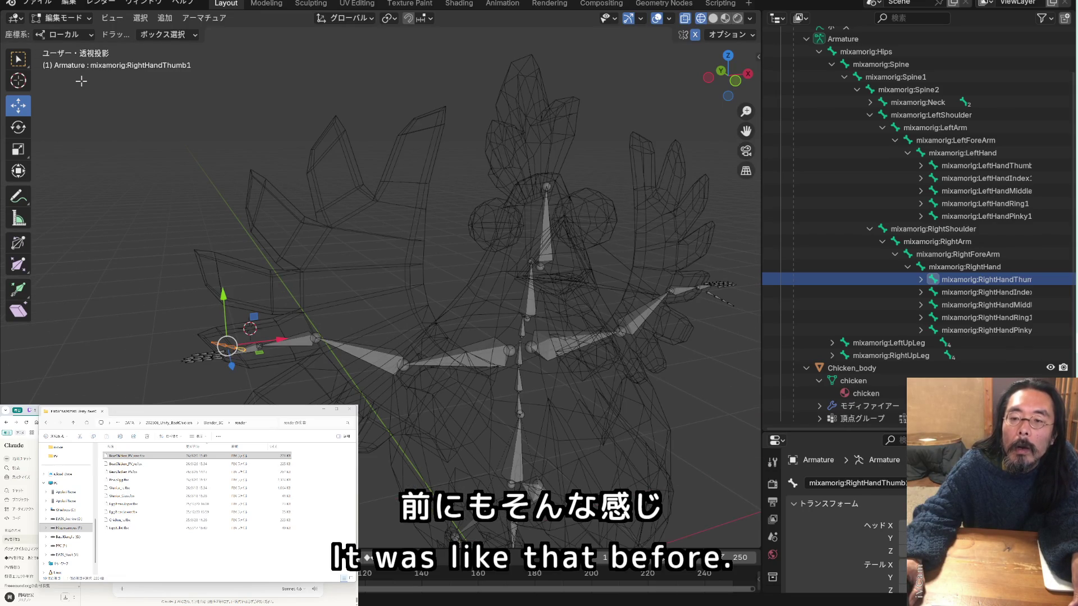
mouse_move(251, 212)
middle_down()
mouse_move(199, 164)
mouse_move(220, 180)
middle_up()
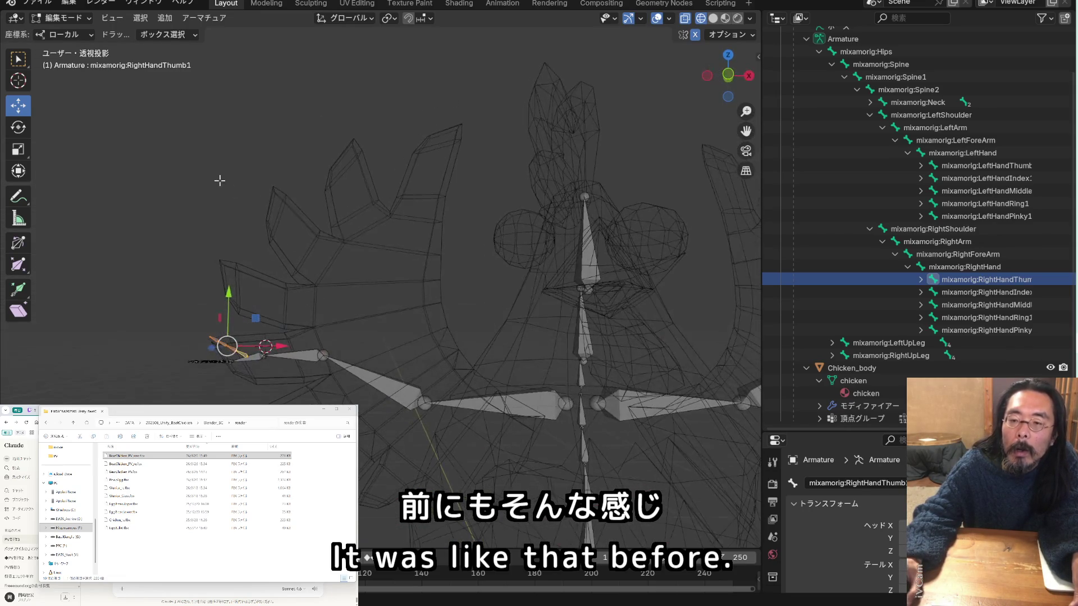
click(89, 33)
click(82, 99)
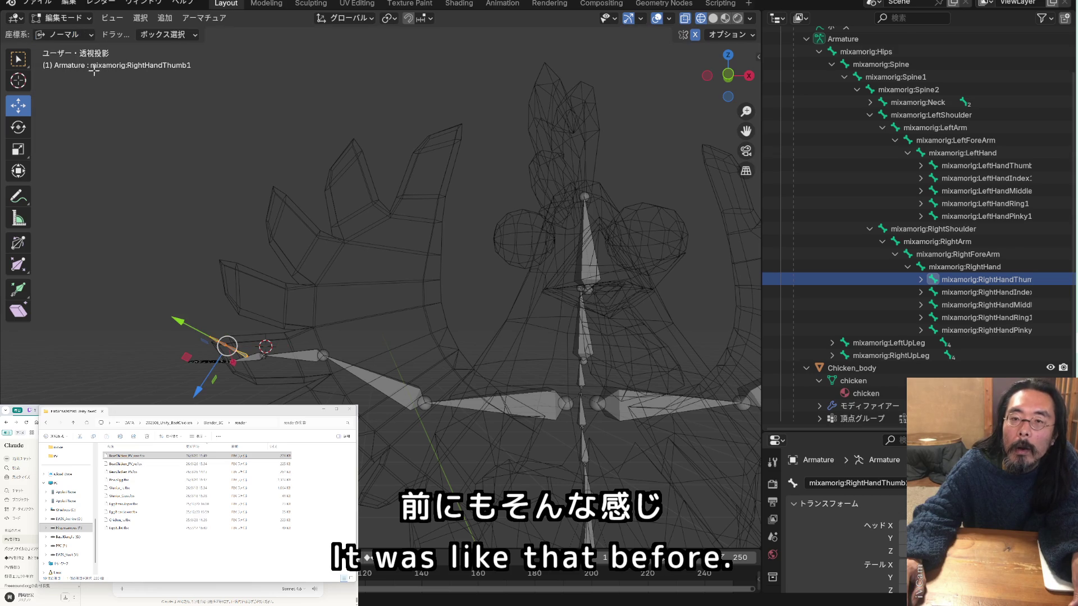
click(87, 35)
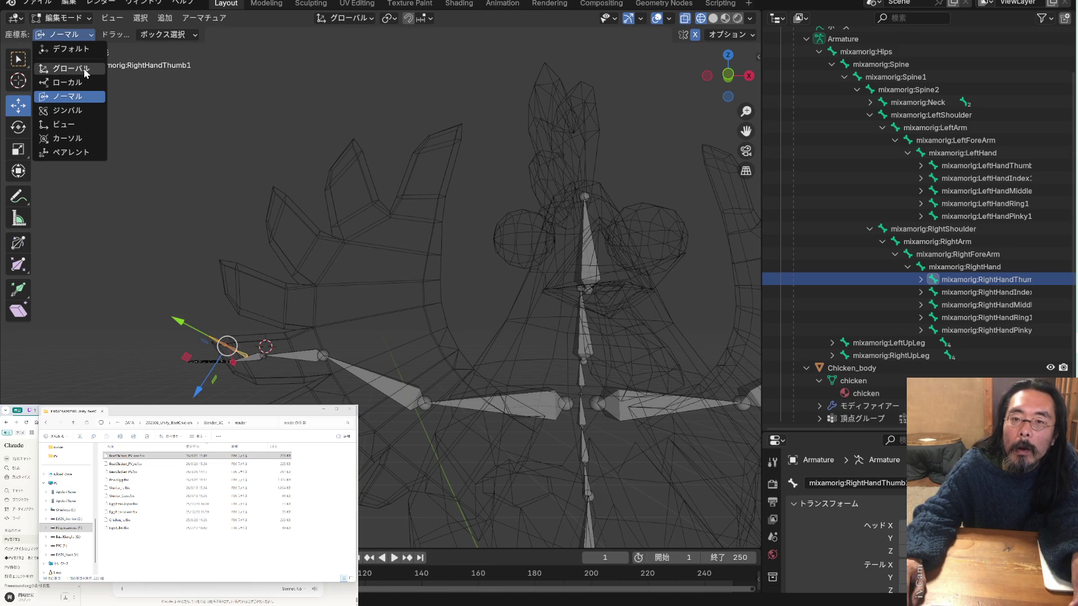
click(83, 69)
Rotate the right thumb bone with the Rotate tool's gizmo ring
middle_drag(252, 283, 261, 281)
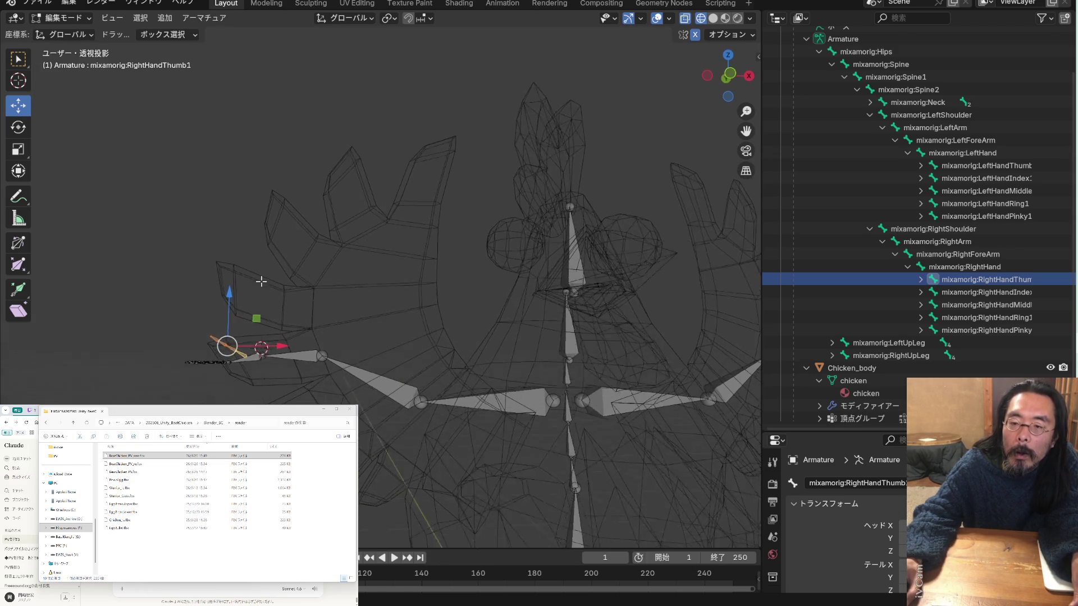
scroll(240, 315, up, 4)
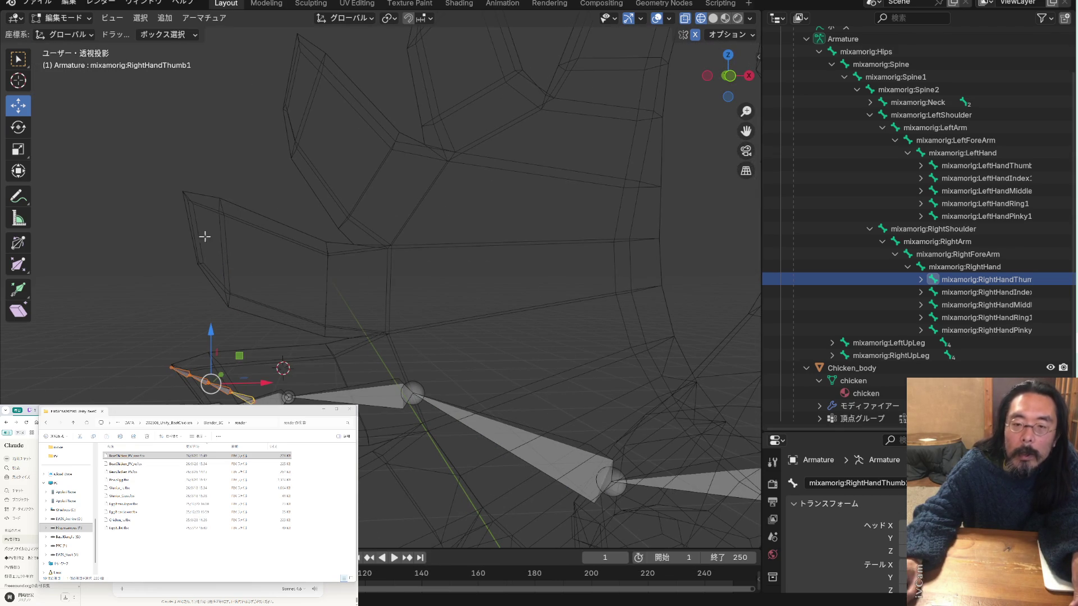
click(18, 127)
drag(205, 346, 191, 397)
mouse_move(194, 396)
middle_down()
mouse_move(356, 366)
mouse_move(457, 438)
mouse_move(414, 427)
mouse_move(401, 388)
mouse_move(491, 397)
mouse_move(352, 389)
mouse_move(329, 369)
middle_up()
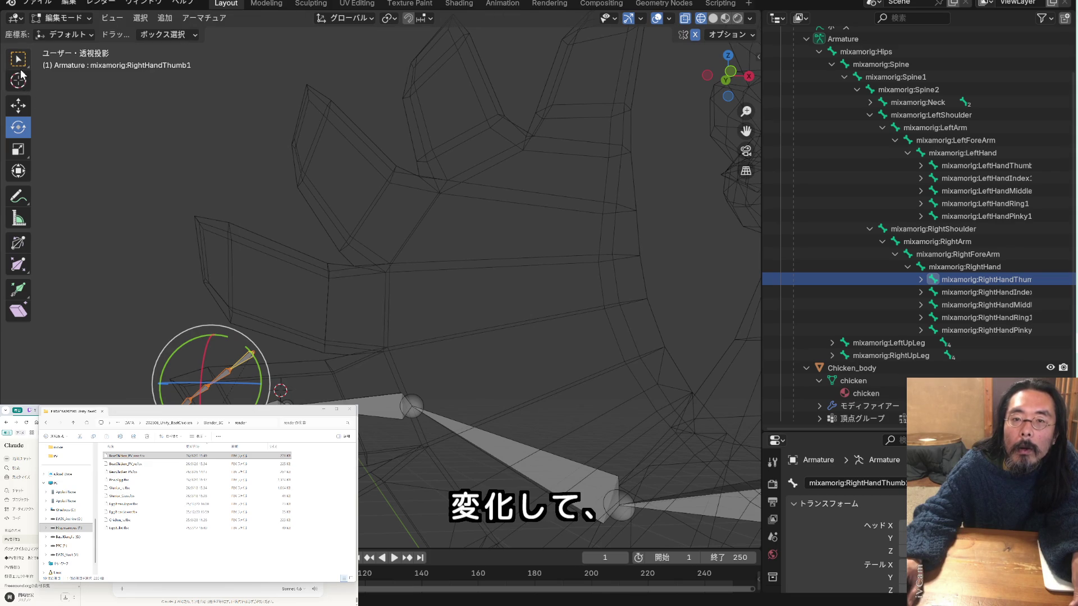
Nudge the right thumb bone slightly along Z, then along Y with G
click(19, 111)
drag(212, 393, 216, 391)
mouse_move(216, 391)
middle_down()
mouse_move(393, 443)
mouse_move(457, 402)
mouse_move(256, 327)
mouse_move(270, 351)
mouse_move(235, 316)
mouse_move(86, 299)
mouse_move(245, 365)
middle_up()
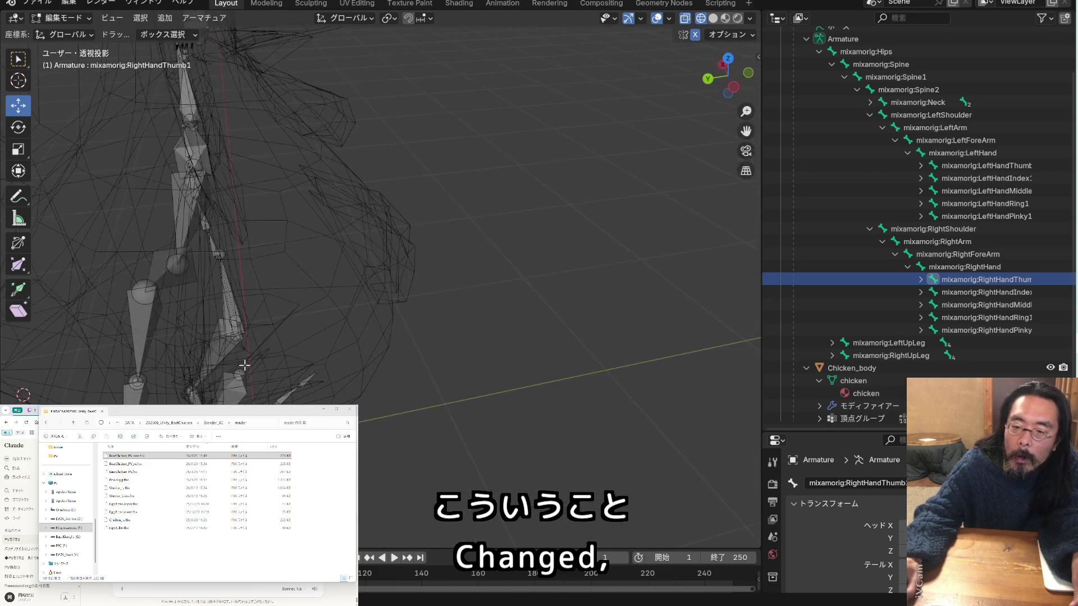
key(g)
key(y)
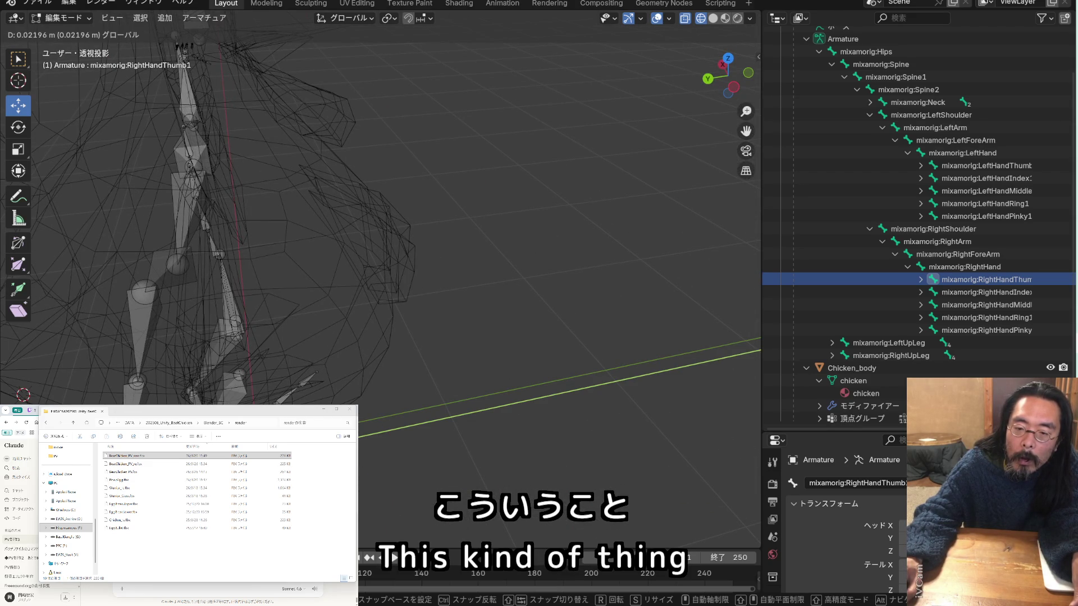
click(227, 384)
Zoom out to the whole chicken from the front and deselect the thumb bone
mouse_move(226, 385)
middle_down()
mouse_move(195, 331)
mouse_move(289, 346)
mouse_move(329, 328)
middle_up()
mouse_move(746, 131)
mouse_down()
mouse_move(349, 129)
mouse_move(611, 129)
mouse_move(375, 119)
mouse_up()
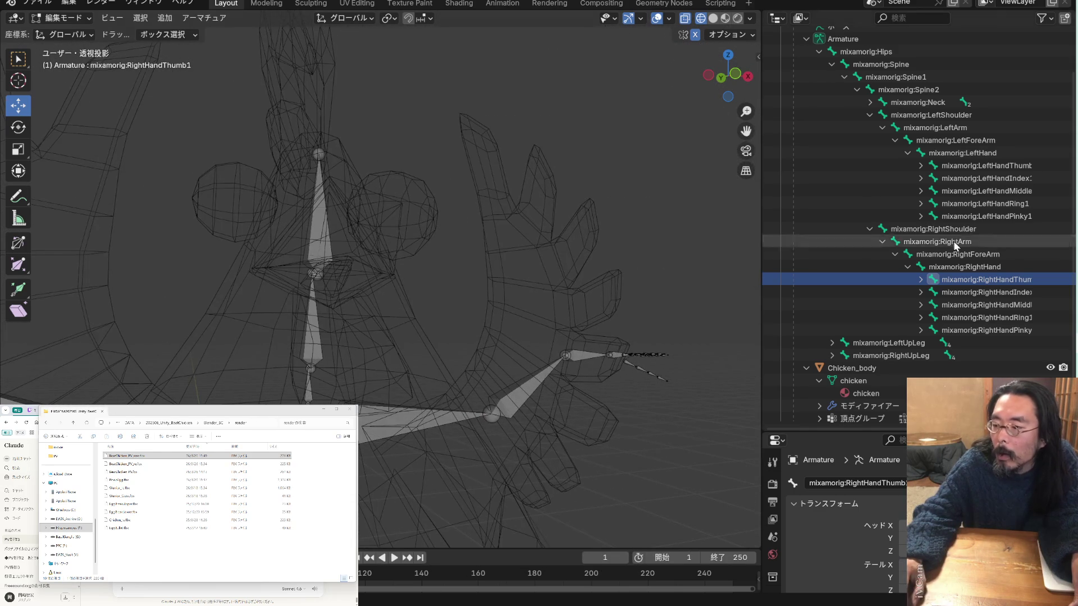
mouse_move(639, 348)
middle_down()
mouse_move(611, 375)
mouse_move(623, 363)
mouse_move(608, 364)
middle_up()
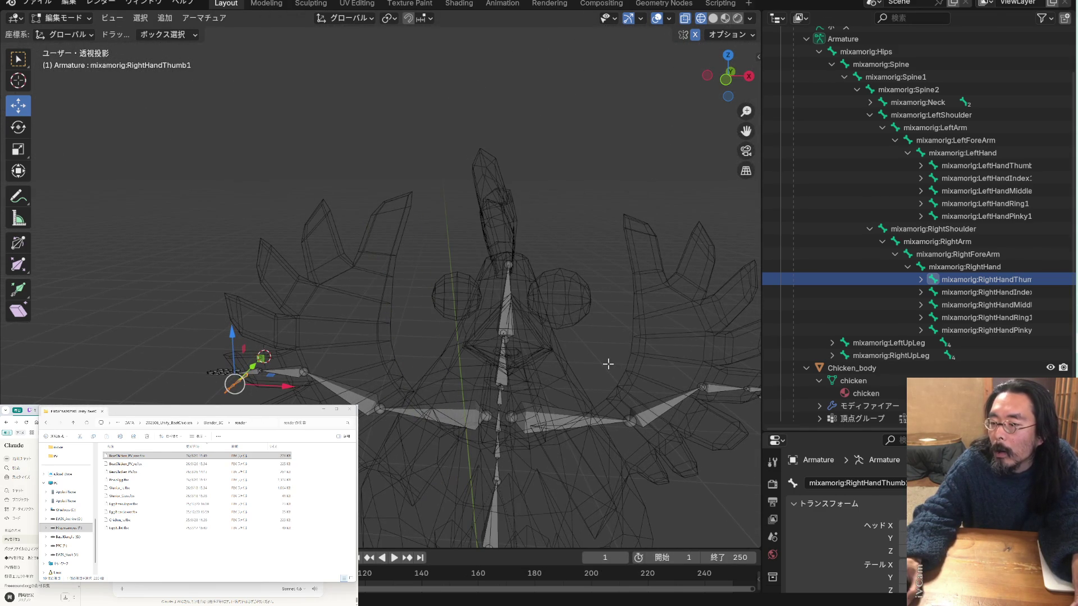
click(645, 260)
middle_drag(645, 260, 659, 281)
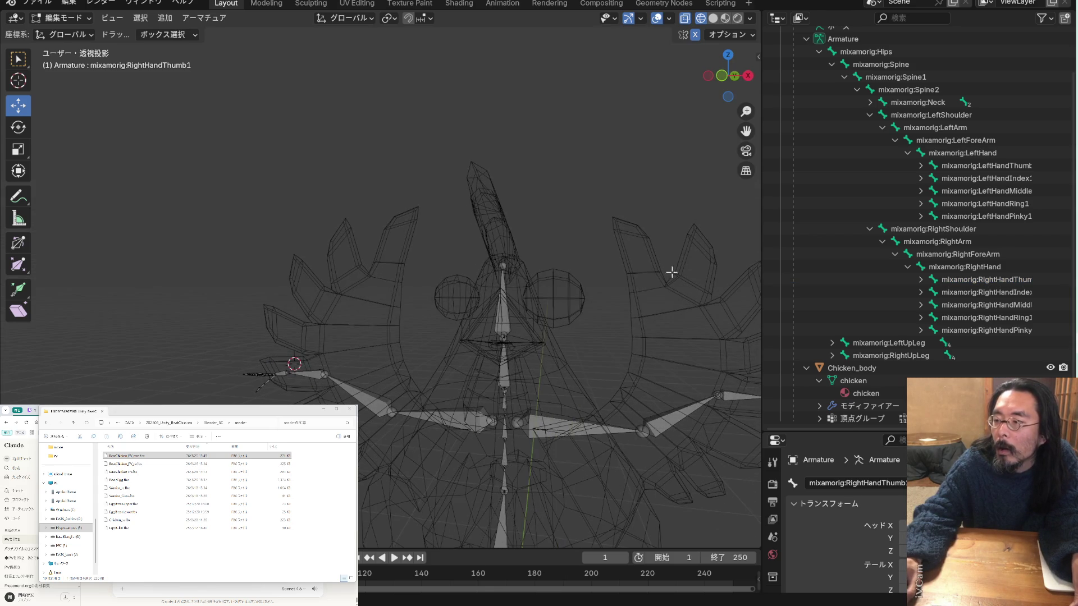
Orbit the chicken rig around to a side view
drag(746, 131, 728, 356)
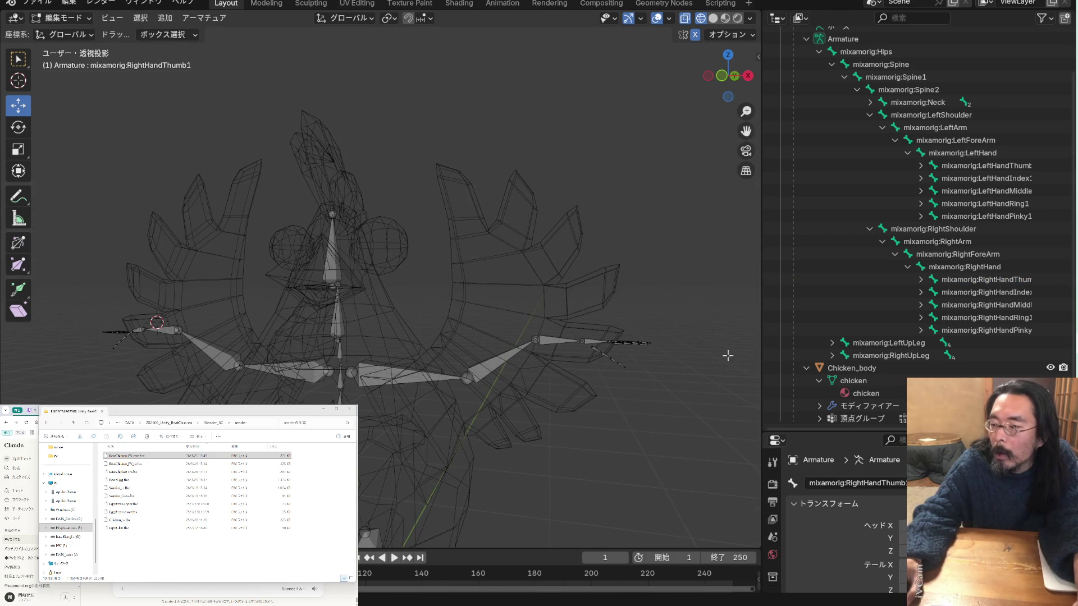
right_click(614, 305)
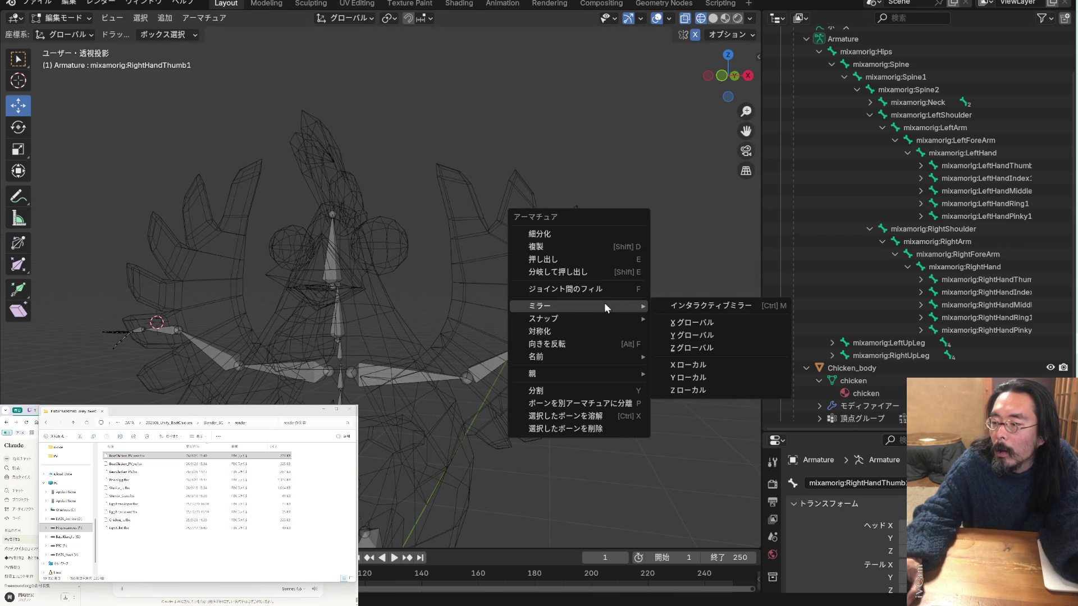
mouse_move(683, 278)
middle_down()
mouse_move(549, 298)
mouse_move(553, 314)
mouse_move(524, 336)
mouse_move(534, 330)
middle_up()
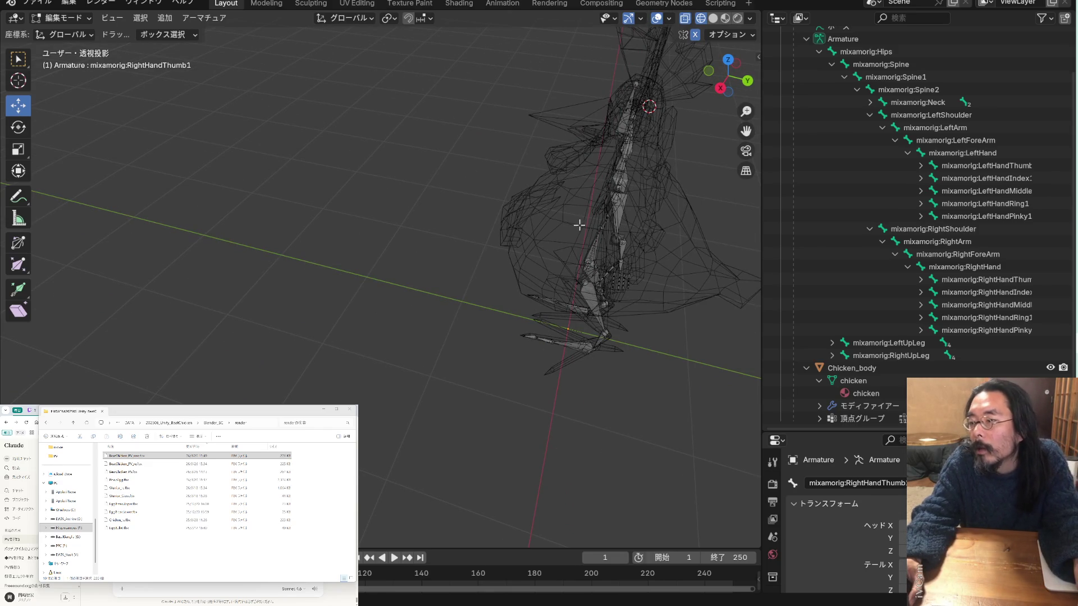
scroll(614, 300, up, 5)
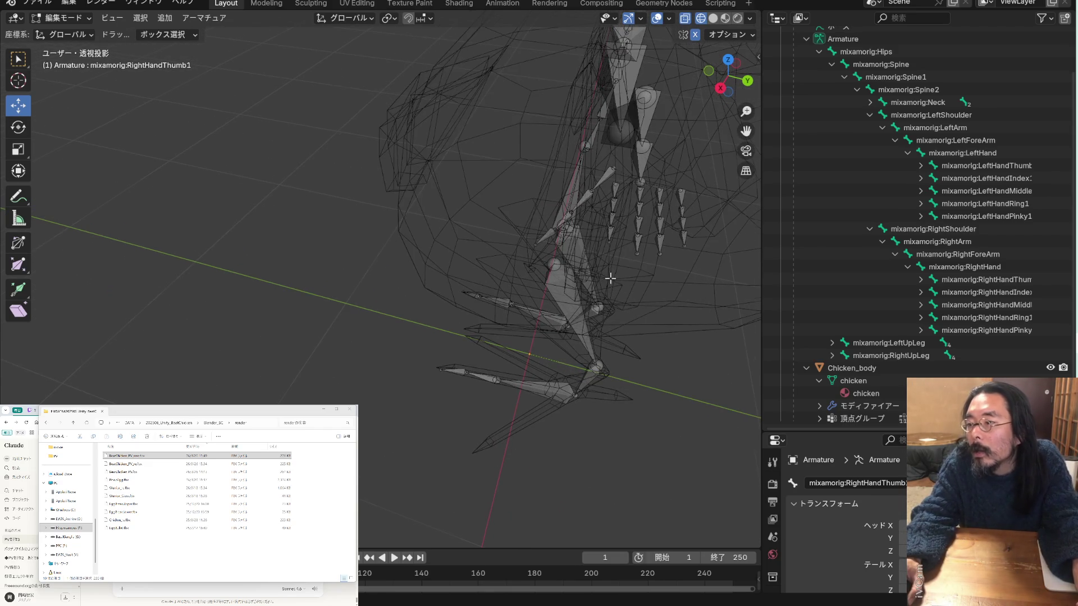
scroll(612, 279, down, 2)
mouse_move(547, 159)
middle_down()
mouse_move(685, 233)
mouse_move(222, 535)
middle_up()
mouse_move(71, 244)
middle_down()
mouse_move(206, 329)
mouse_move(247, 294)
mouse_move(241, 275)
mouse_move(263, 250)
mouse_move(392, 248)
middle_up()
scroll(339, 267, down, 3)
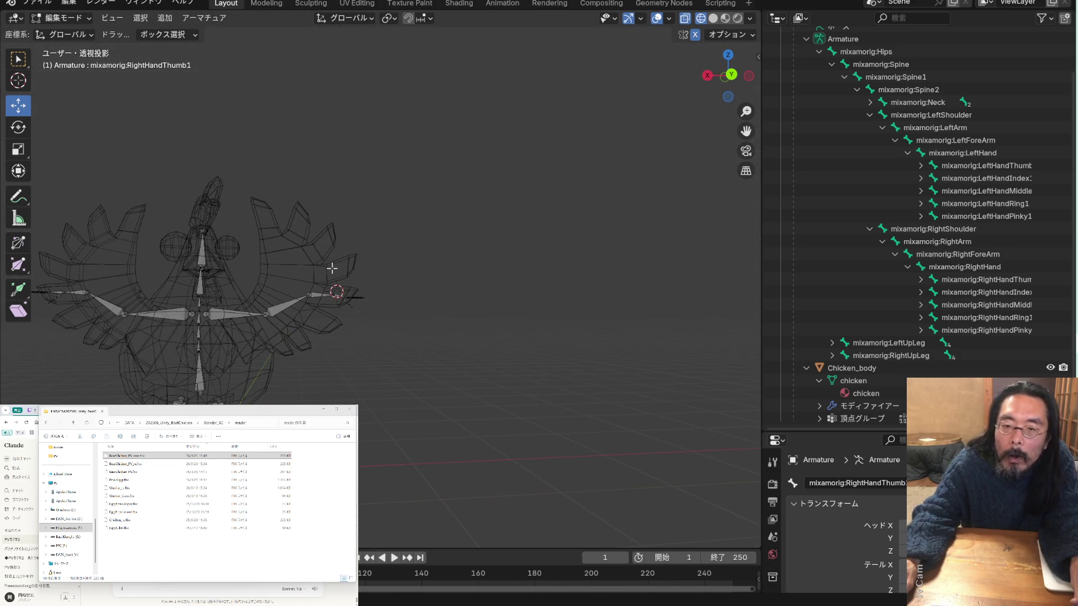
Orbit to tilted top-down angles and select the RightHandThumb bone in the wing
mouse_move(331, 269)
middle_down()
mouse_move(181, 379)
mouse_move(163, 369)
middle_up()
mouse_move(226, 331)
middle_down()
mouse_move(164, 289)
mouse_move(281, 337)
mouse_move(397, 366)
mouse_move(428, 401)
mouse_move(349, 395)
mouse_move(502, 388)
mouse_move(449, 385)
mouse_move(474, 397)
mouse_move(472, 457)
middle_up()
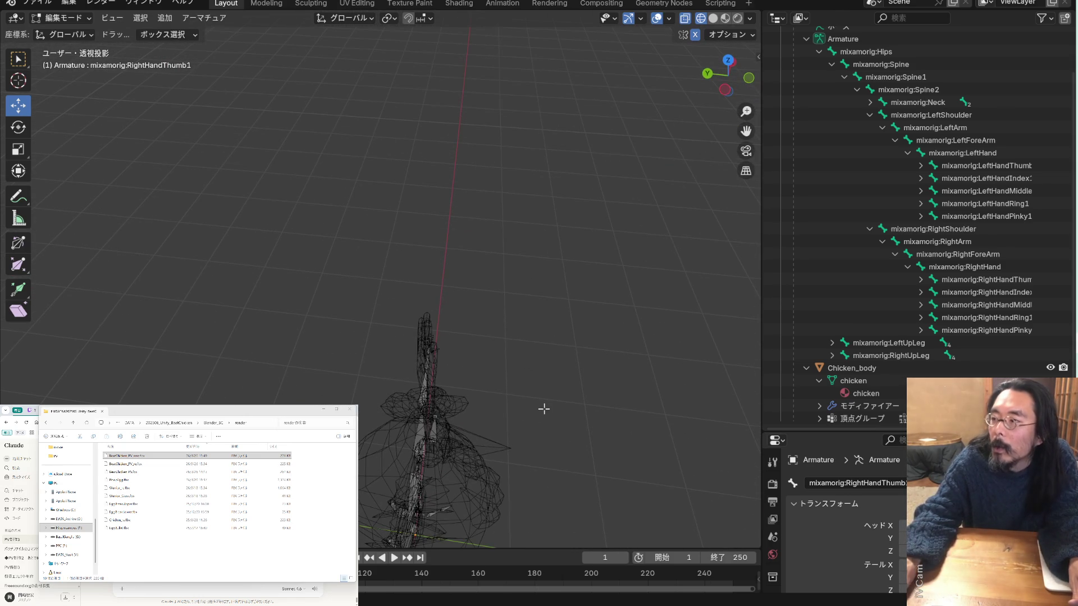
mouse_move(746, 135)
middle_down()
mouse_move(739, 189)
mouse_move(747, 135)
mouse_move(747, 168)
middle_up()
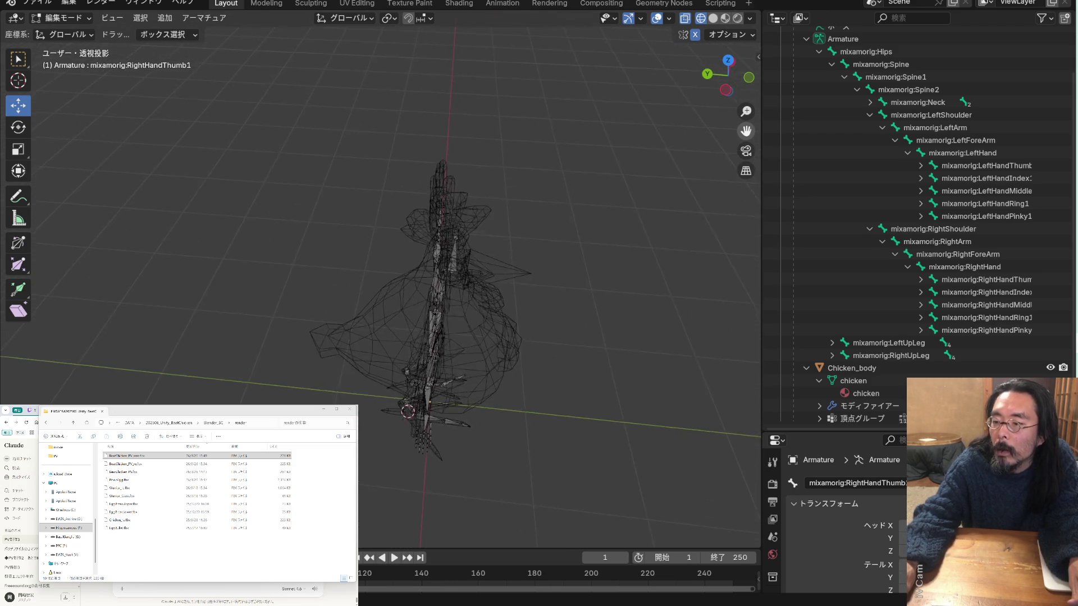
scroll(510, 376, up, 5)
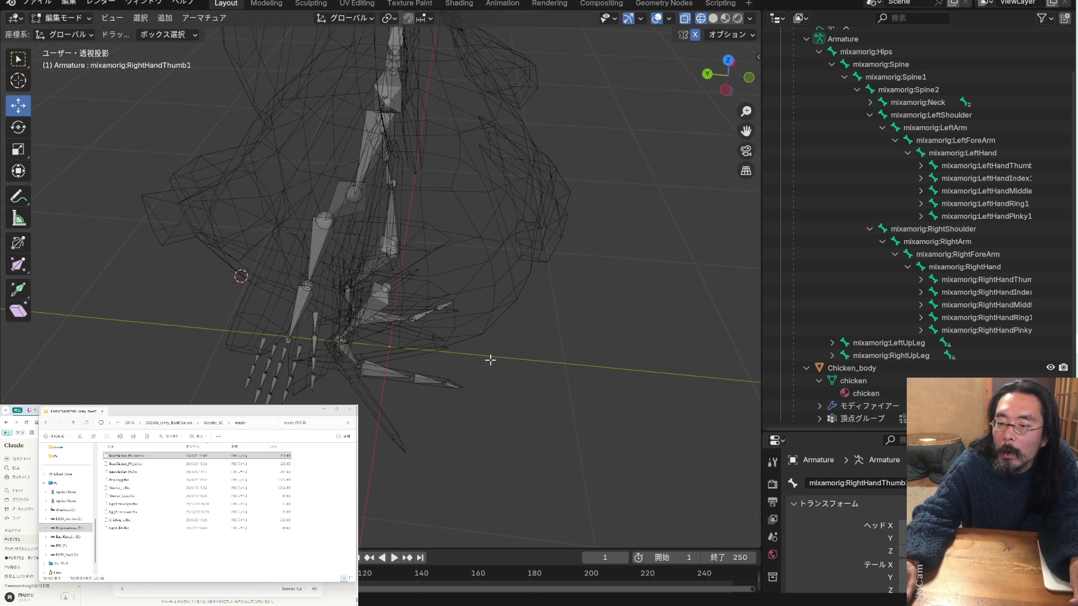
mouse_move(407, 333)
middle_down()
mouse_move(436, 329)
mouse_move(391, 311)
mouse_move(419, 320)
mouse_move(426, 344)
middle_up()
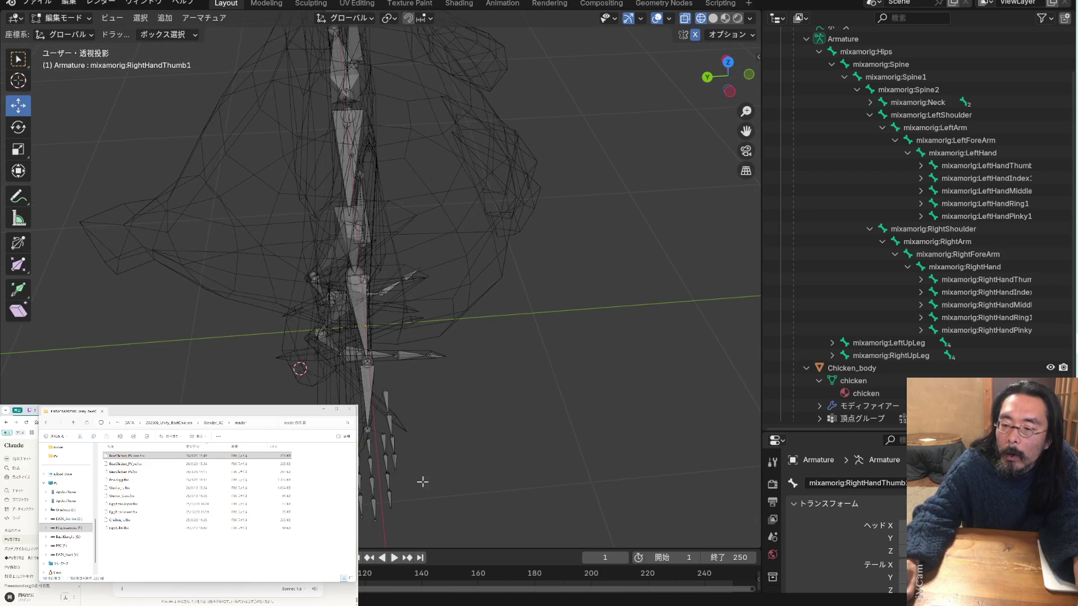
mouse_move(401, 438)
middle_down()
mouse_move(371, 405)
mouse_move(420, 467)
middle_up()
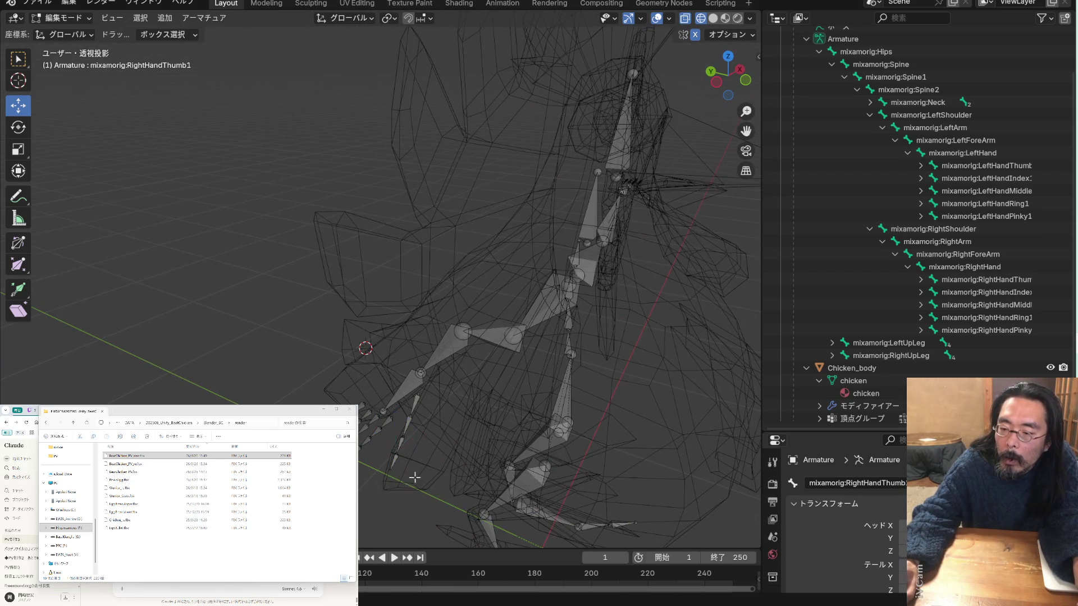
drag(397, 435, 396, 437)
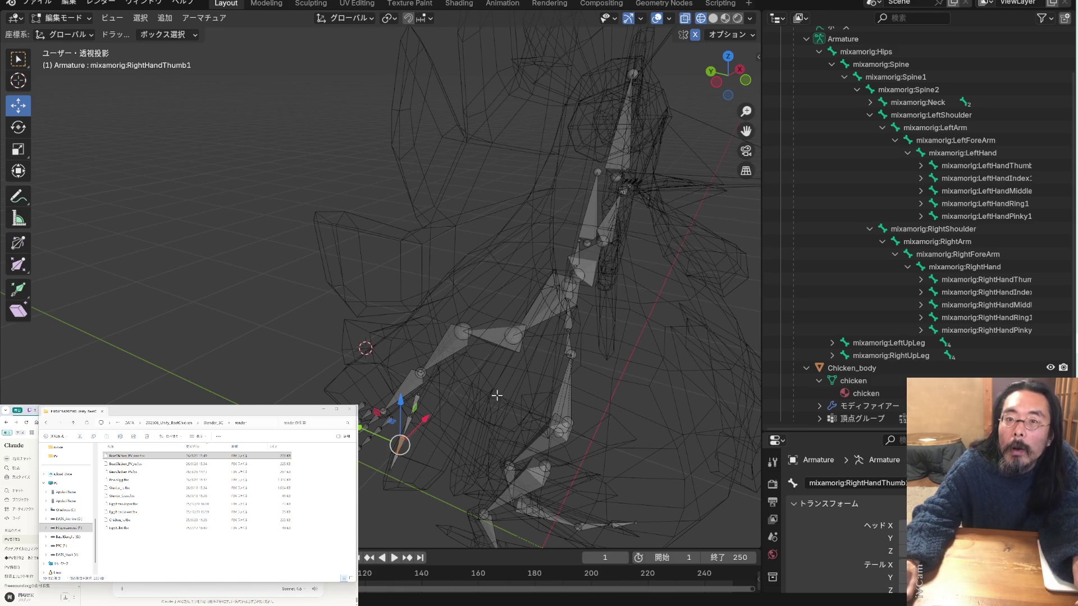
Select RightHandThumb1 and shift it slightly down and to the left
click(436, 440)
click(421, 408)
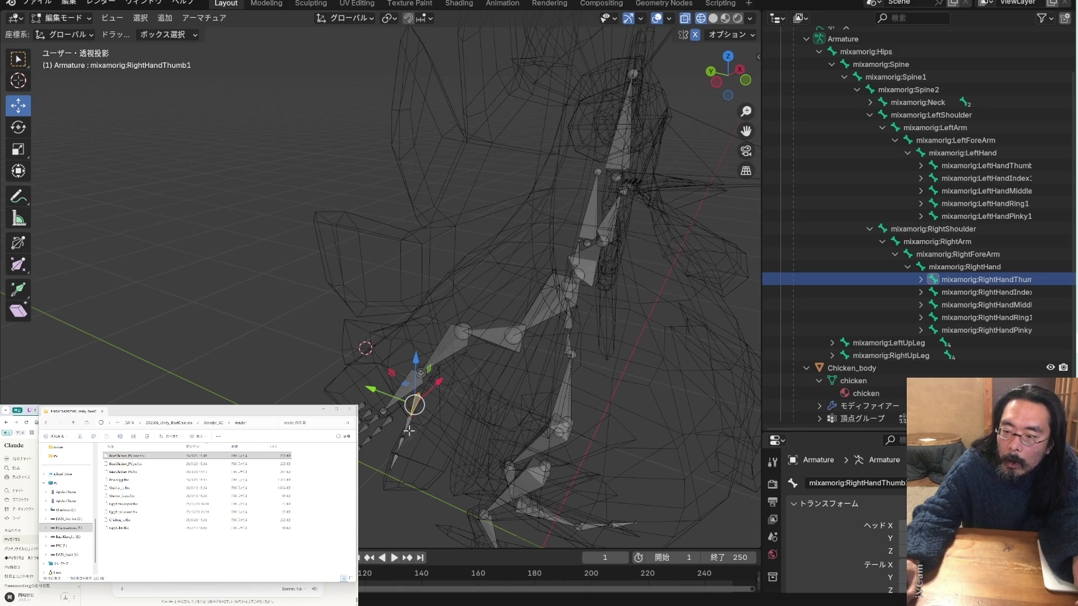
drag(420, 428, 380, 481)
mouse_move(393, 474)
middle_down()
mouse_move(433, 447)
mouse_move(366, 365)
mouse_move(448, 440)
mouse_move(509, 445)
middle_up()
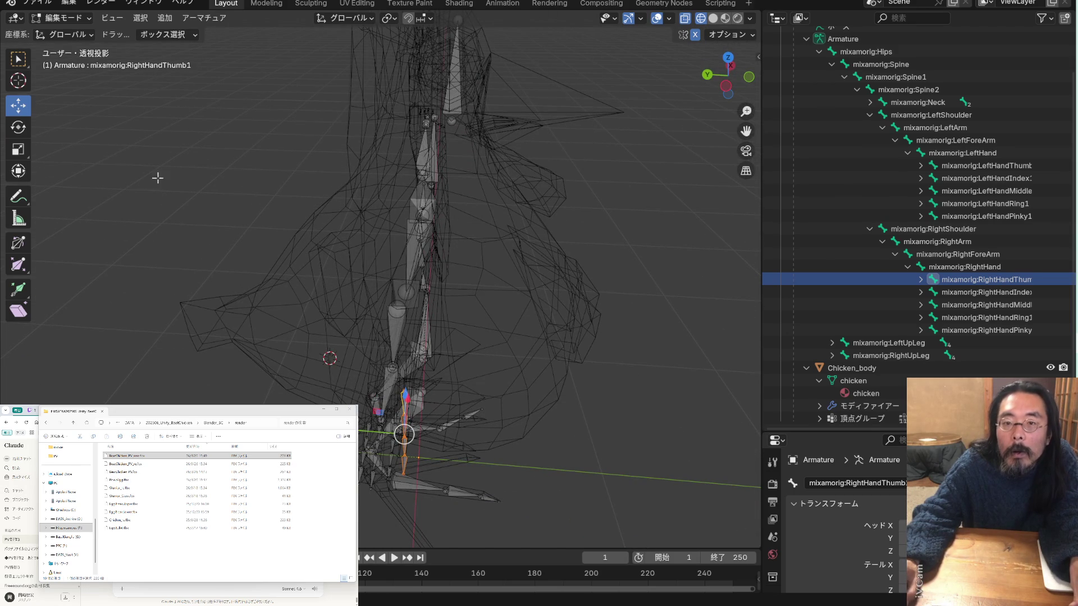
Rotate the thumb bone around the Z axis with the Rotate tool
click(26, 129)
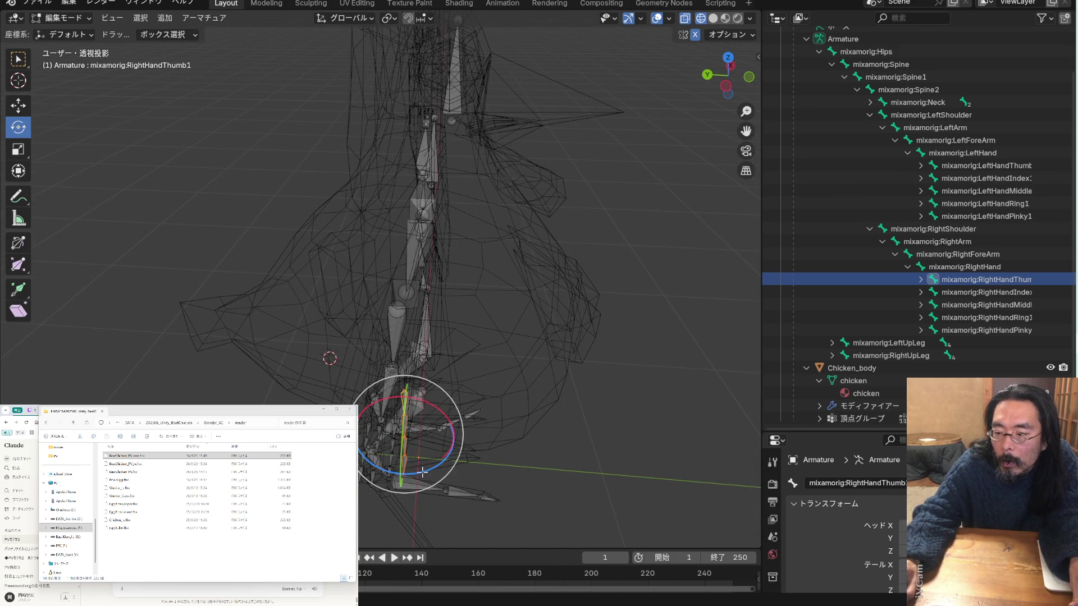
drag(422, 472, 432, 470)
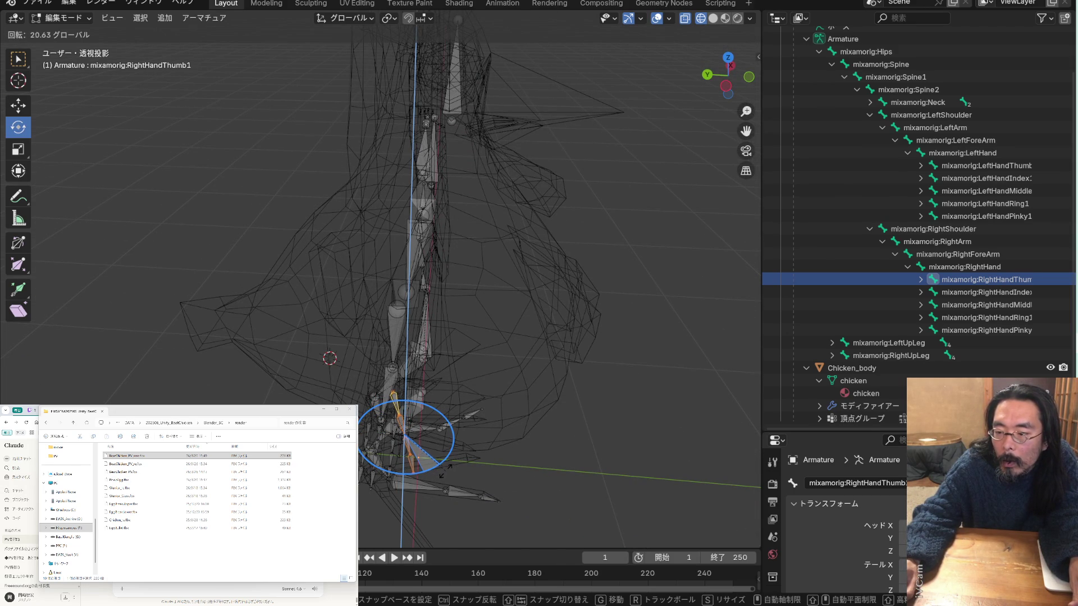
drag(452, 471, 455, 467)
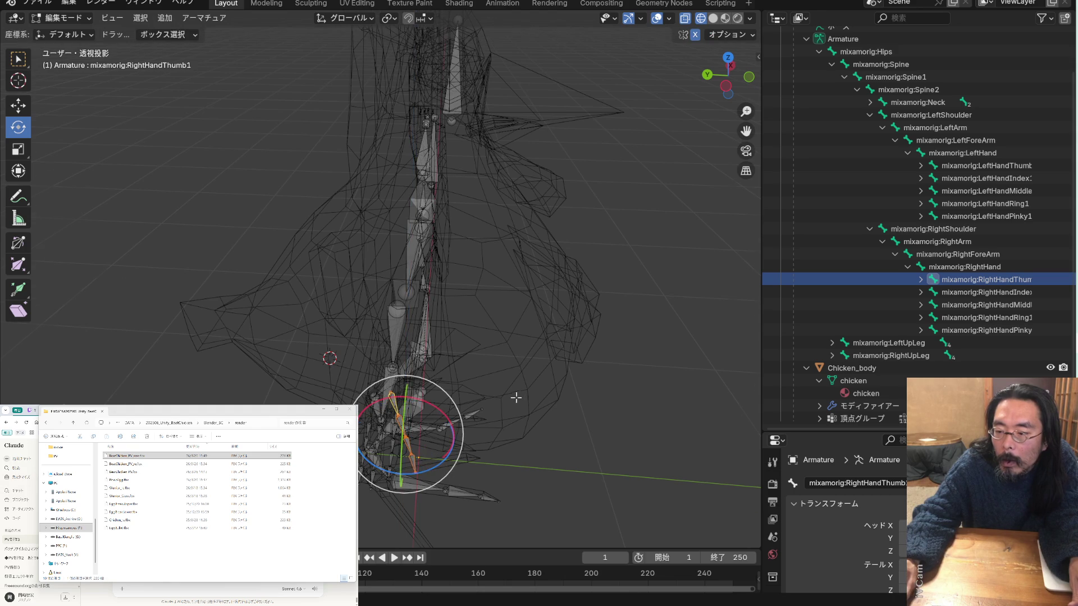
middle_drag(517, 397, 438, 359)
scroll(438, 359, up, 6)
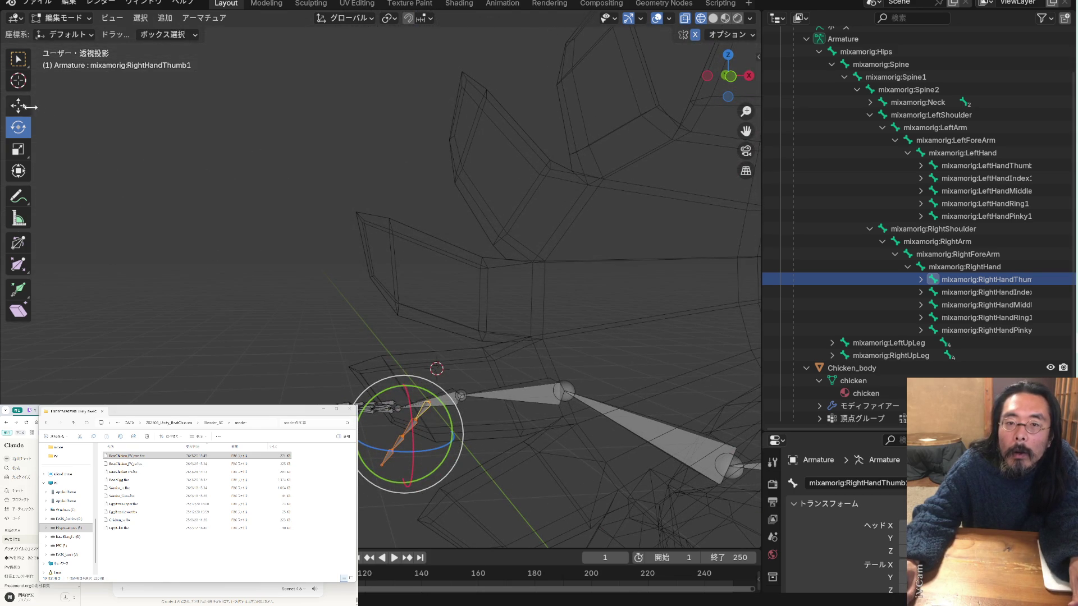
Check the thumb placement from other angles with the rig recentred
click(18, 105)
scroll(253, 301, down, 5)
mouse_move(253, 301)
middle_down()
mouse_move(308, 261)
mouse_move(385, 289)
mouse_move(421, 236)
mouse_move(411, 254)
mouse_move(336, 251)
middle_up()
scroll(301, 242, up, 3)
scroll(399, 347, down, 3)
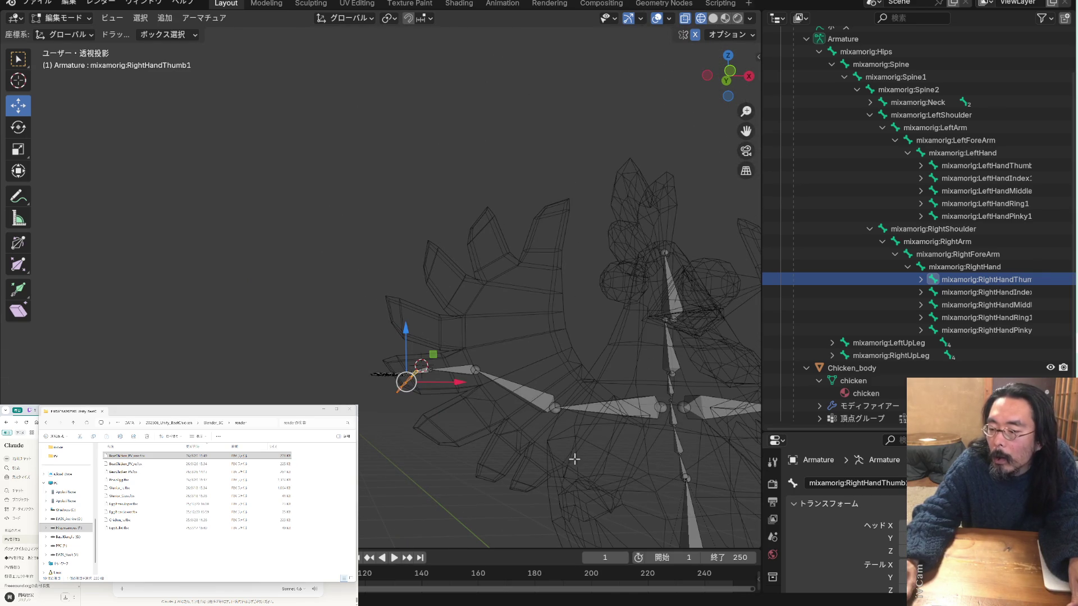
mouse_move(745, 131)
mouse_down()
mouse_move(898, 140)
mouse_move(558, 132)
mouse_move(636, 132)
mouse_move(583, 130)
mouse_up()
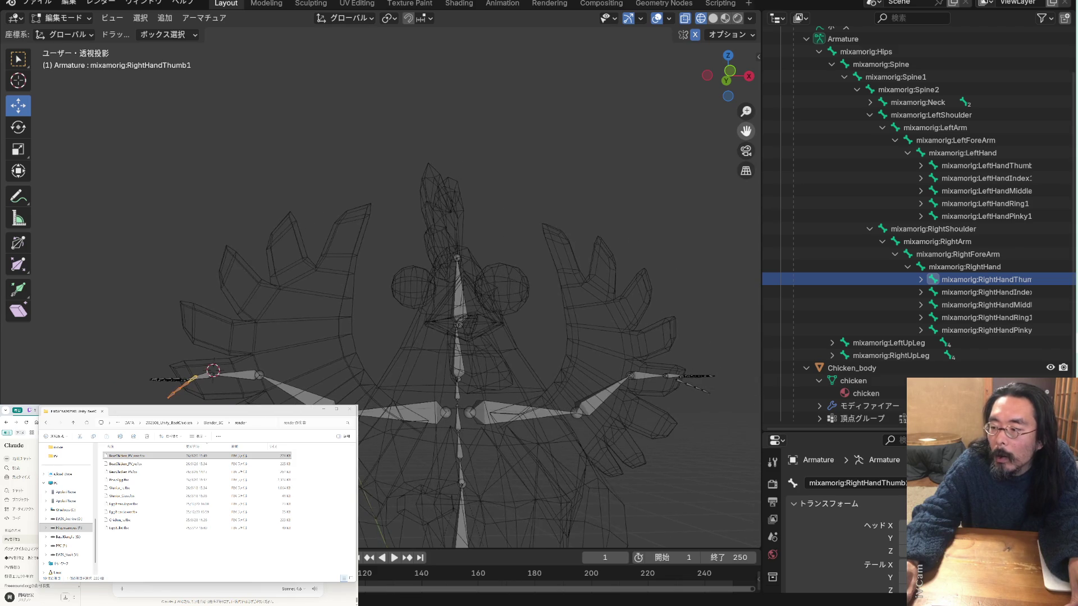
mouse_move(505, 225)
middle_down()
mouse_move(530, 212)
mouse_move(619, 258)
mouse_move(488, 280)
middle_up()
click(24, 128)
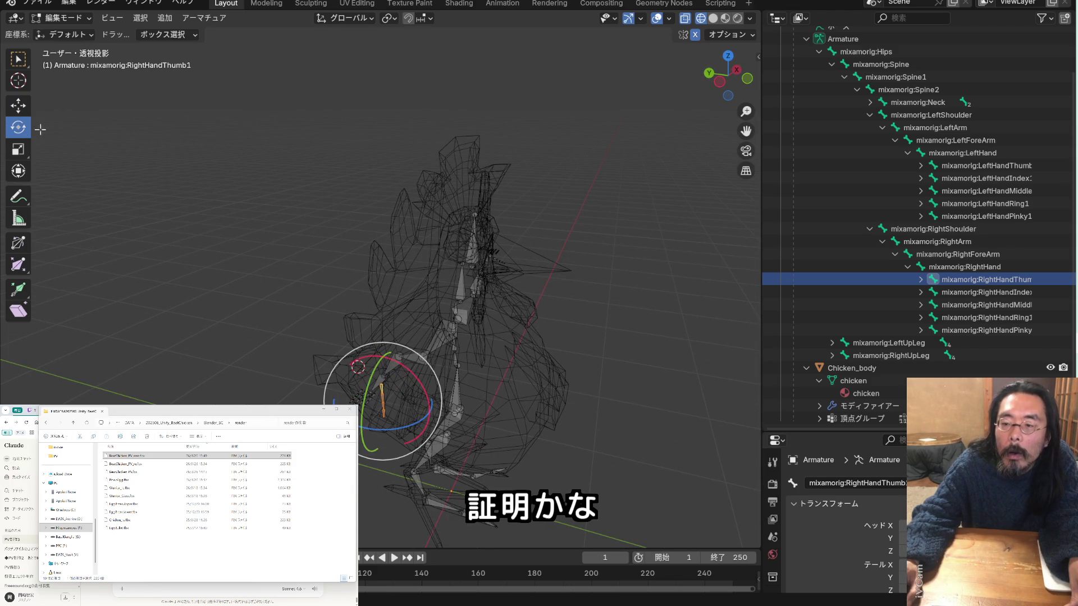
Tilt the right thumb bone around its Y axis using the green rotate ring
scroll(411, 373, up, 5)
middle_drag(418, 372, 315, 321)
drag(307, 392, 312, 387)
mouse_move(312, 387)
middle_down()
mouse_move(408, 372)
mouse_move(473, 427)
mouse_move(484, 420)
middle_up()
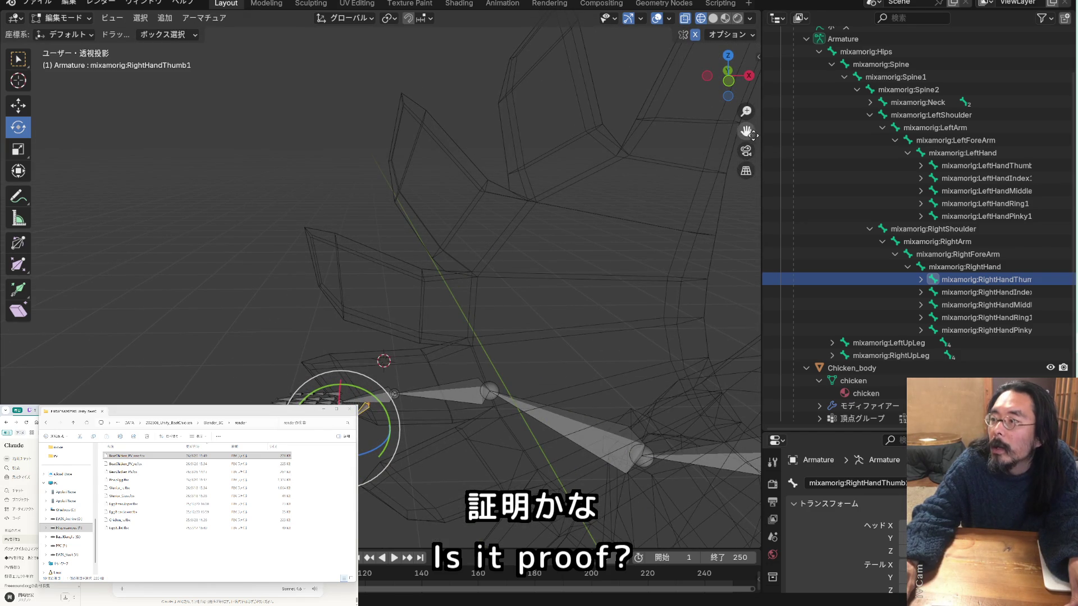
mouse_move(746, 131)
mouse_down()
mouse_move(730, 118)
mouse_move(738, 106)
mouse_move(745, 131)
mouse_move(168, 162)
mouse_move(417, 162)
mouse_up()
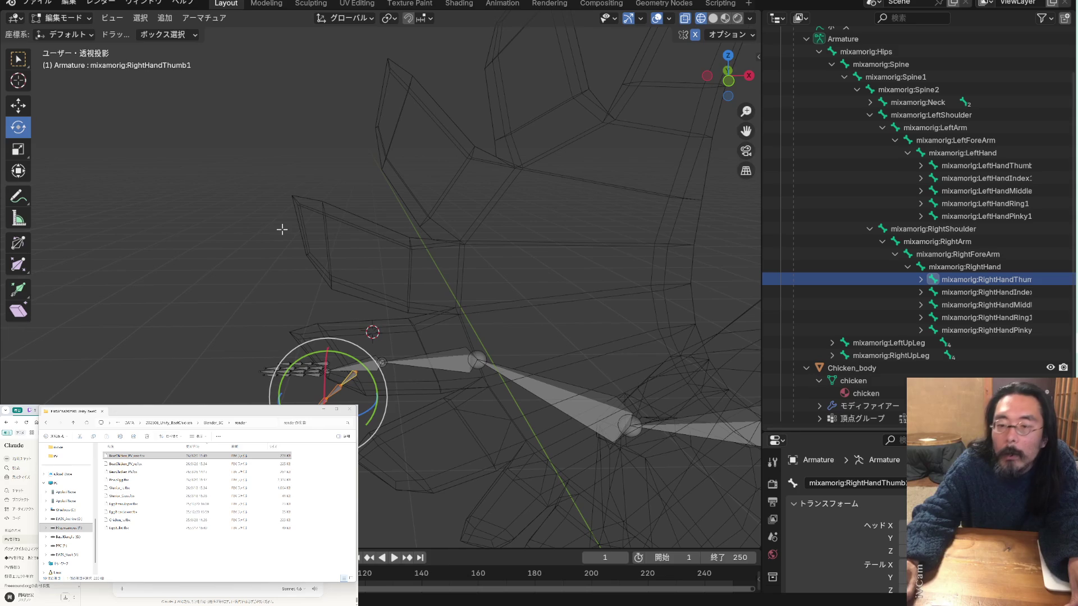
Lower the thumb bone slightly along Z and zoom out to the whole rig
click(20, 105)
drag(328, 347, 328, 352)
mouse_move(745, 131)
mouse_down()
mouse_move(506, 112)
mouse_move(255, 115)
mouse_move(701, 202)
mouse_up()
mouse_move(503, 219)
middle_down()
mouse_move(505, 257)
mouse_move(519, 190)
mouse_move(519, 210)
middle_up()
mouse_move(754, 132)
mouse_down()
mouse_move(360, 110)
mouse_move(348, 90)
mouse_move(427, 146)
mouse_move(471, 135)
mouse_move(663, 33)
mouse_move(652, 38)
mouse_move(690, 73)
mouse_move(685, 93)
mouse_move(730, 169)
mouse_up()
middle_drag(730, 169, 692, 174)
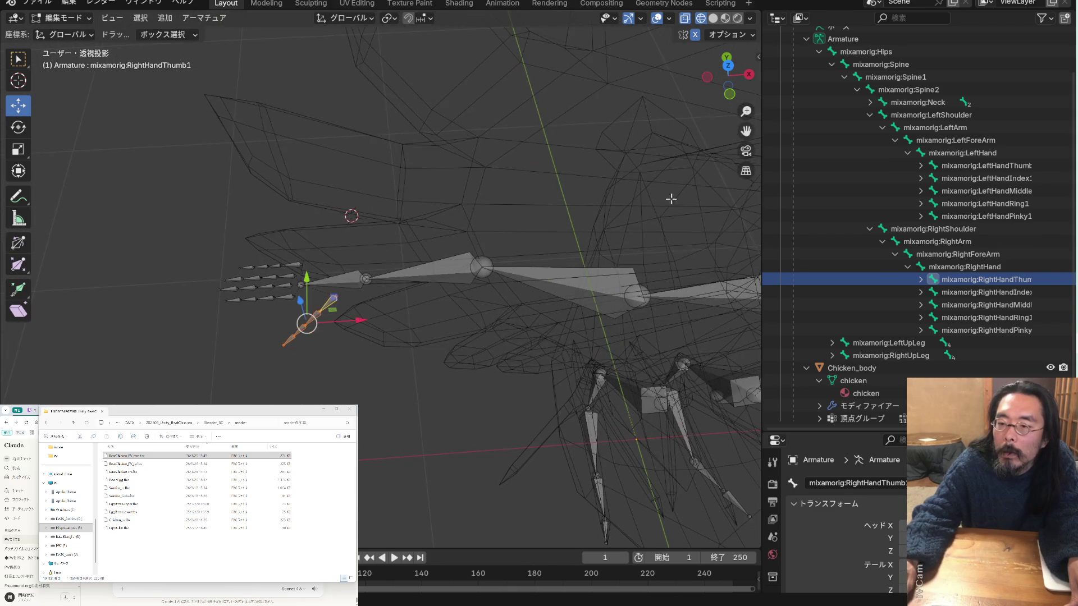
mouse_move(335, 192)
middle_down()
mouse_move(508, 192)
mouse_move(563, 161)
mouse_move(597, 205)
mouse_move(549, 213)
middle_up()
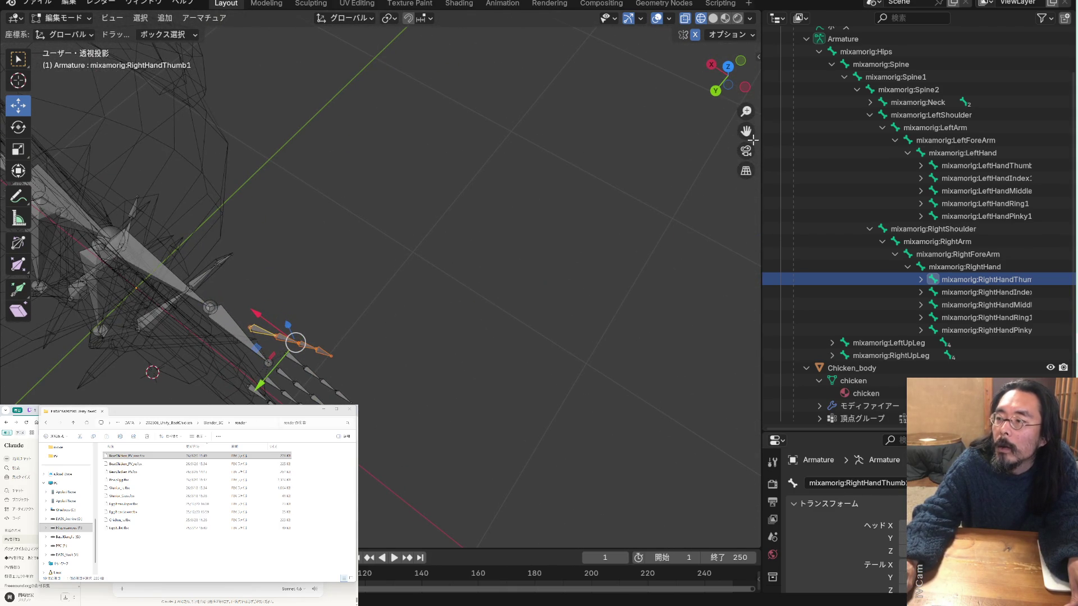
scroll(382, 280, up, 8)
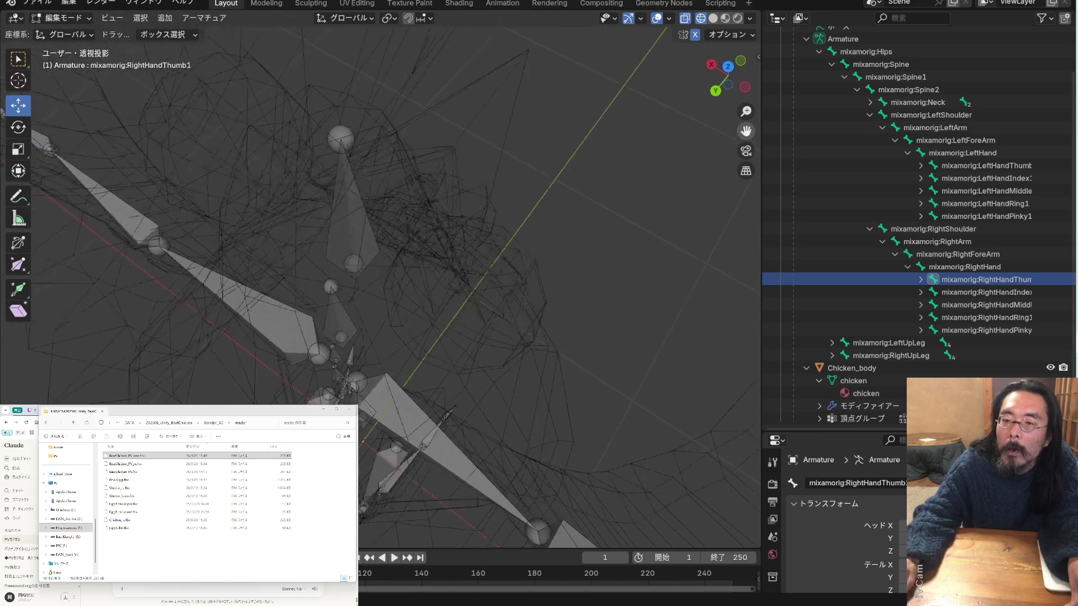
scroll(380, 286, down, 8)
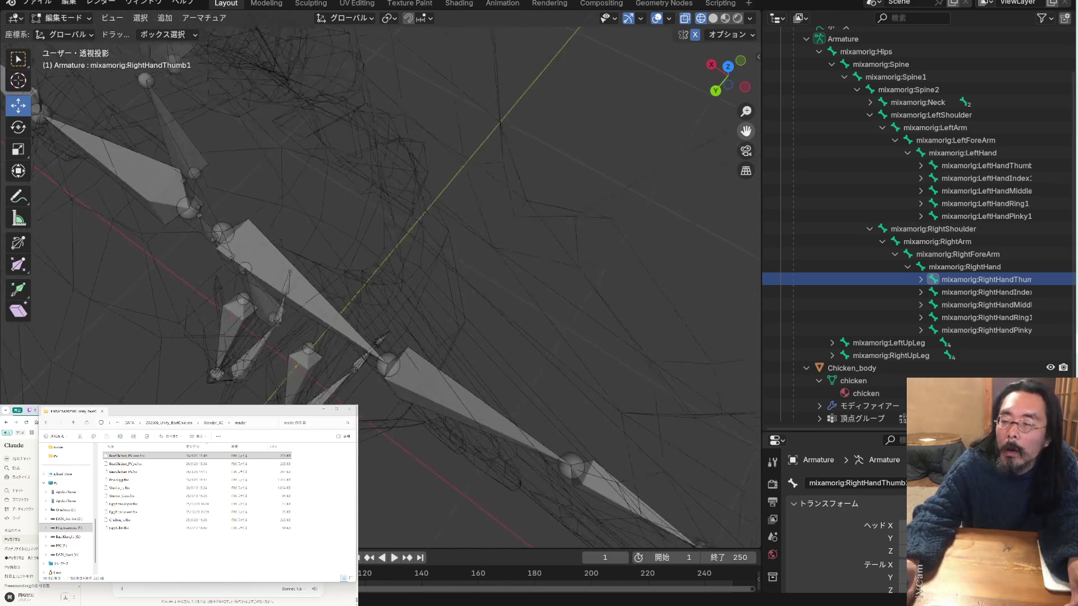
shift+middle_drag(505, 303, 320, 308)
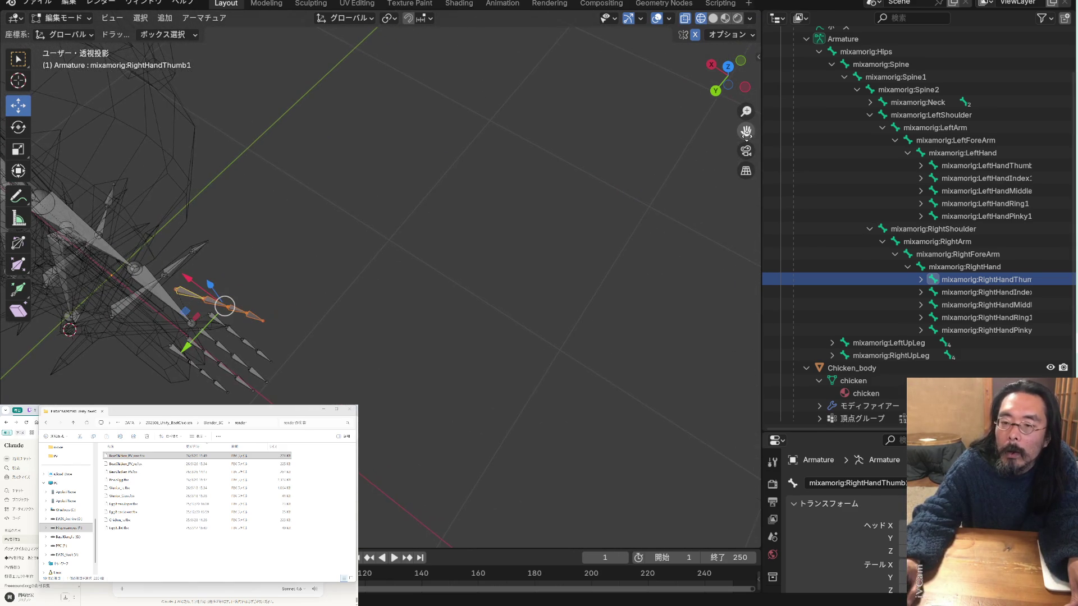
middle_drag(359, 168, 373, 81)
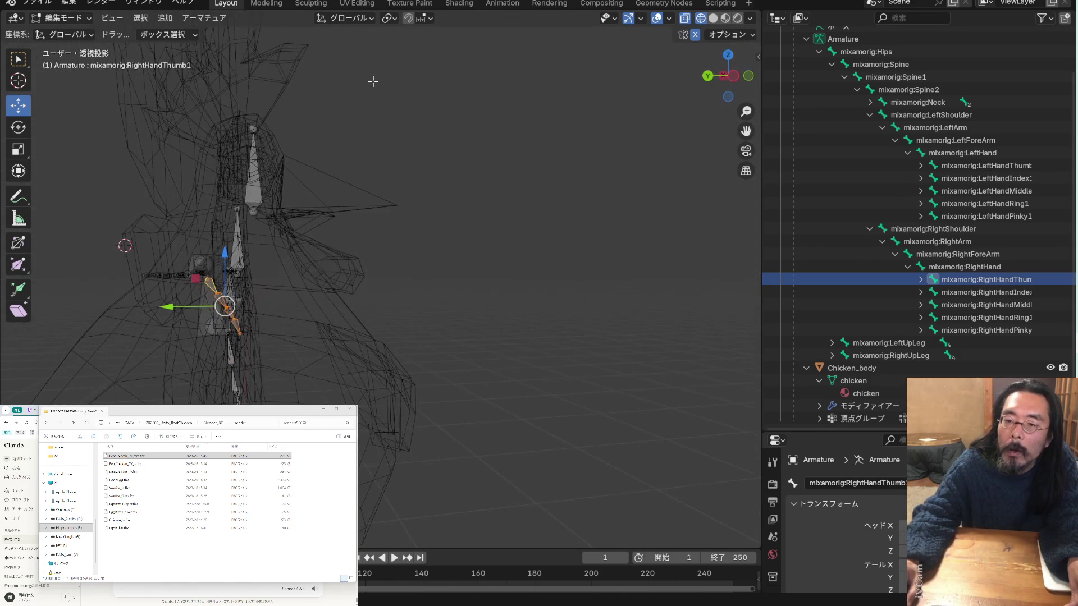
drag(746, 131, 637, 187)
middle_drag(638, 188, 428, 182)
scroll(428, 182, down, 5)
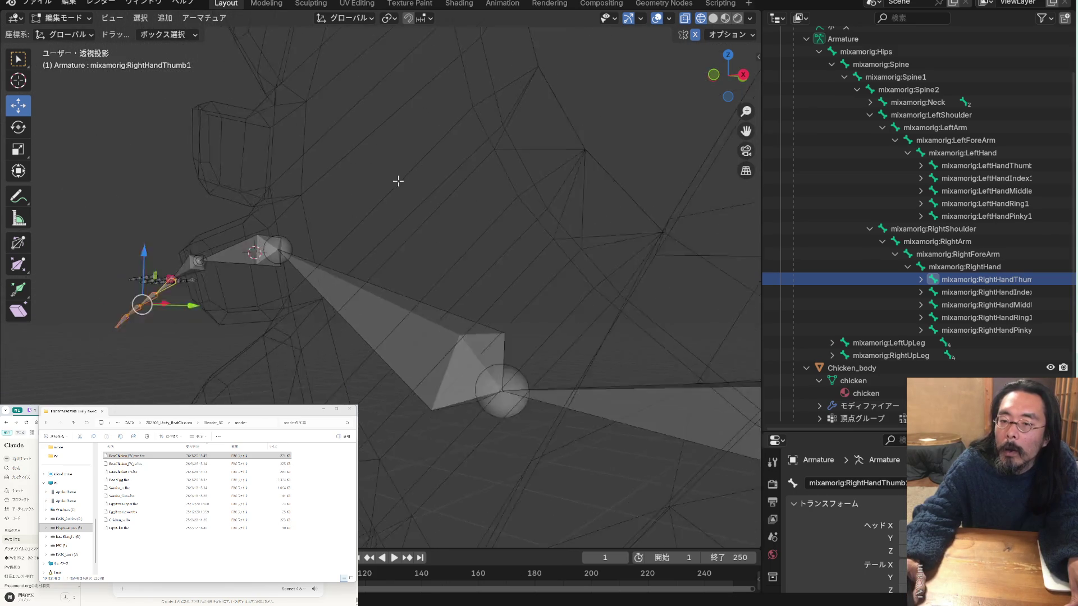
mouse_move(545, 196)
middle_down()
mouse_move(491, 193)
mouse_move(517, 188)
mouse_move(505, 185)
middle_up()
scroll(491, 193, down, 3)
scroll(512, 188, down, 3)
scroll(530, 202, up, 3)
scroll(505, 203, up, 6)
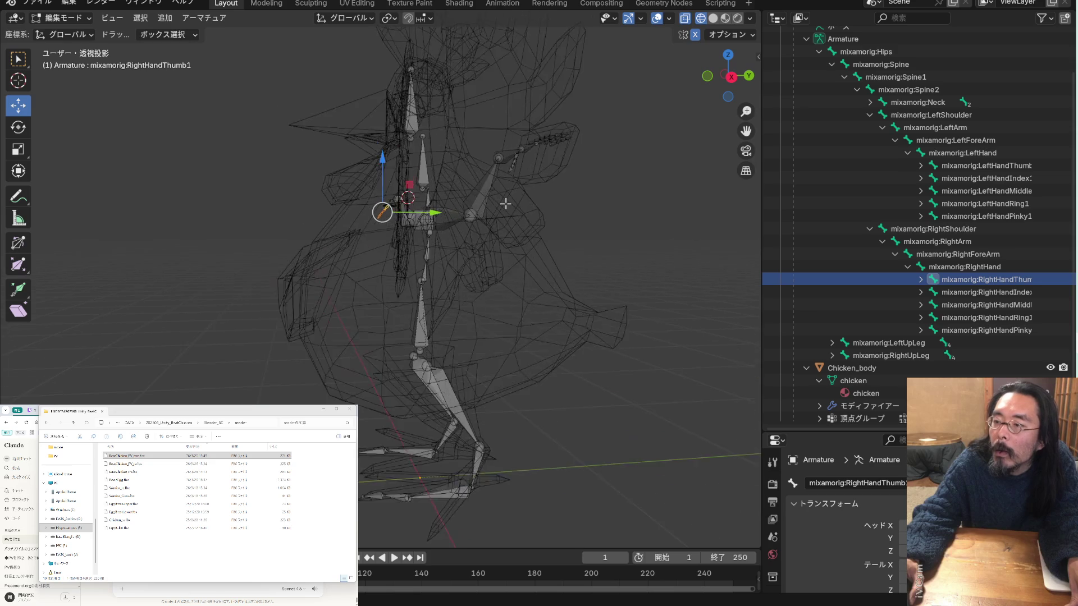
mouse_move(498, 206)
middle_down()
mouse_move(403, 287)
mouse_move(453, 281)
middle_up()
click(606, 198)
Save BeatChicken_PV.blend and select only the Chicken_body mesh in the Outliner
key(ctrl+s)
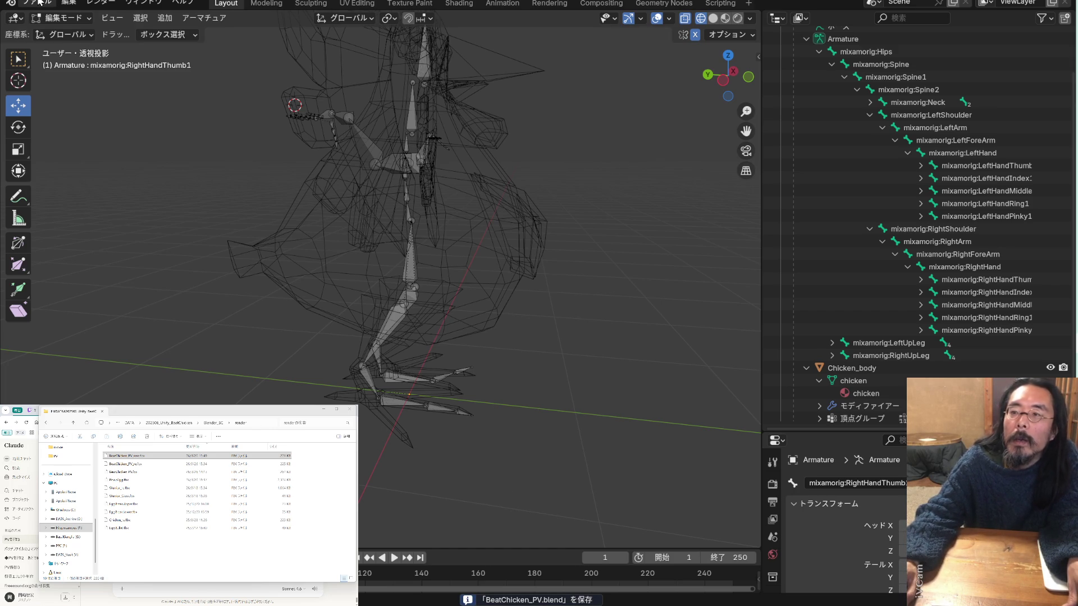
scroll(841, 103, up, 2)
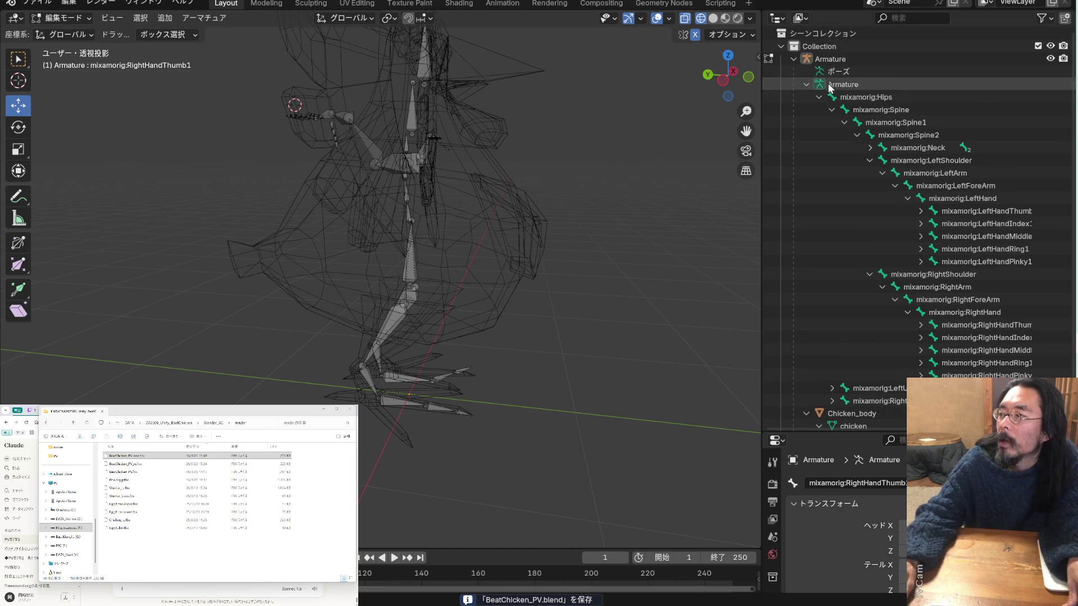
click(806, 85)
click(855, 100)
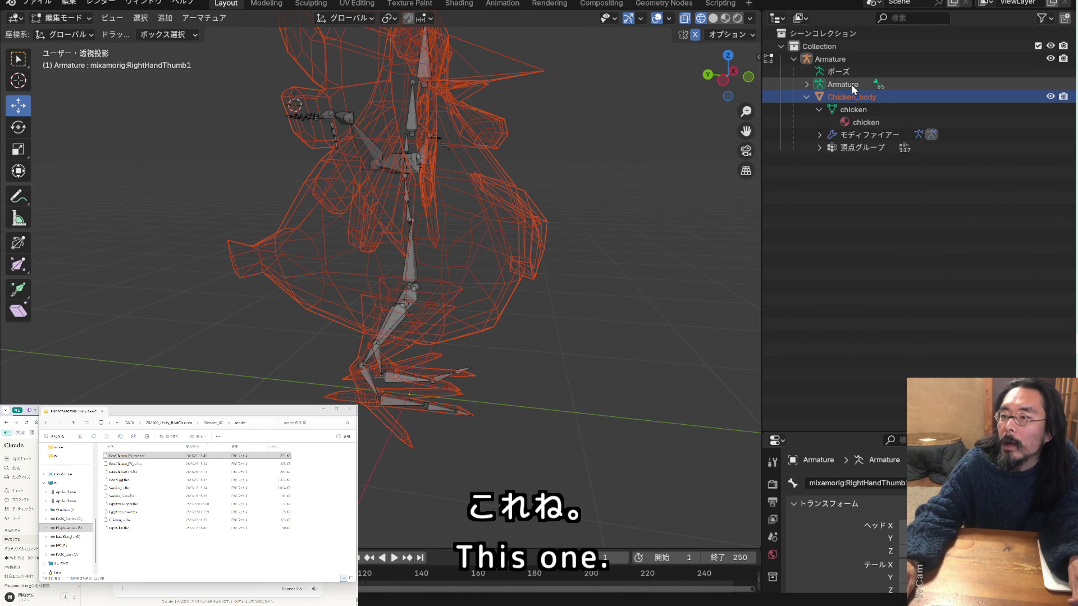
click(90, 18)
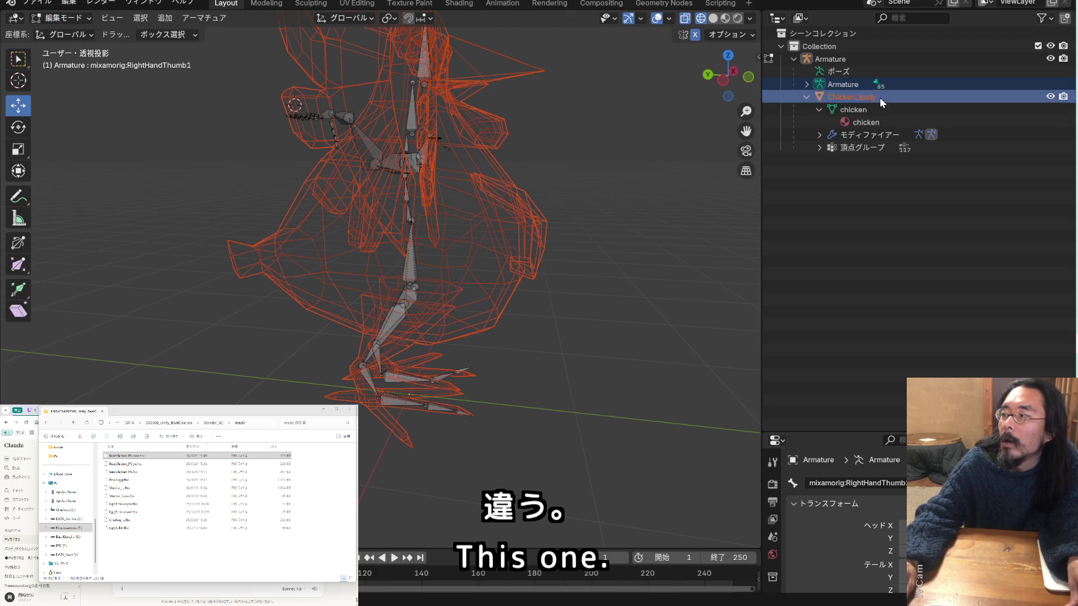
click(854, 95)
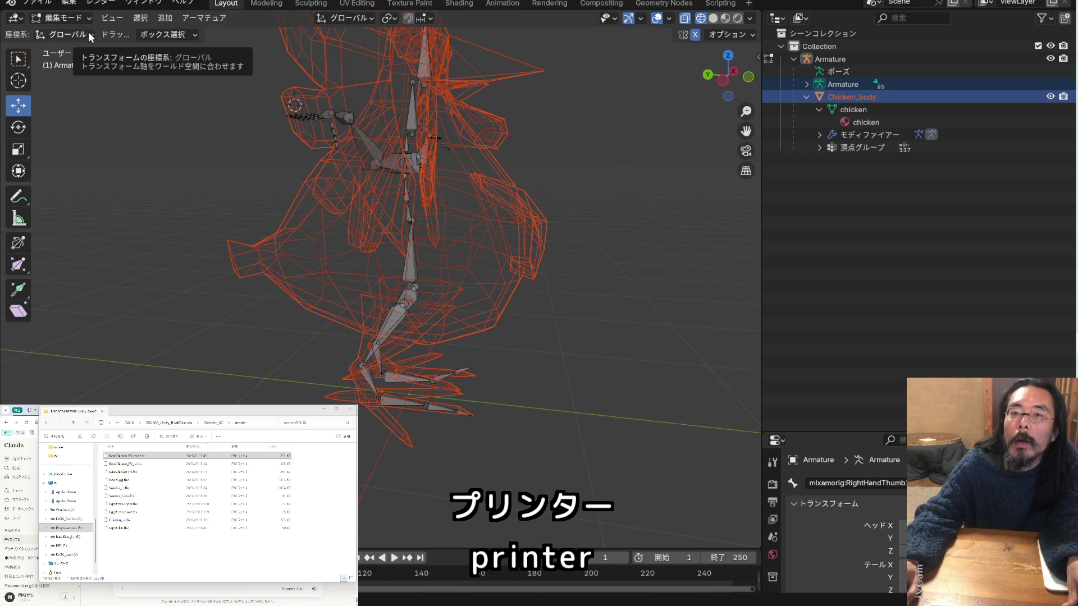
Switch the armature into Pose Mode
key(ctrl+p)
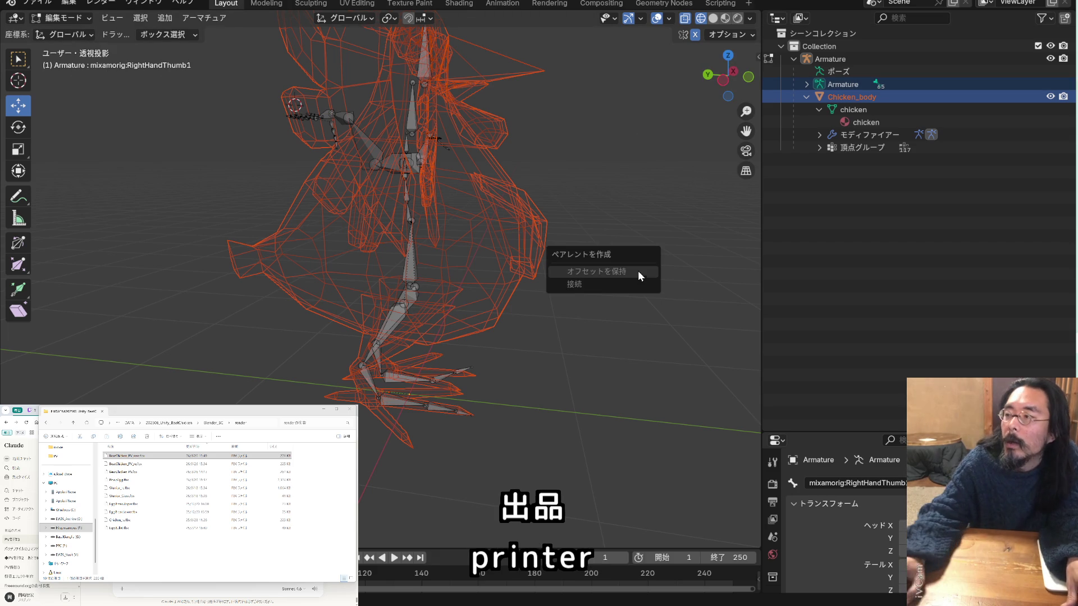
click(638, 273)
click(80, 22)
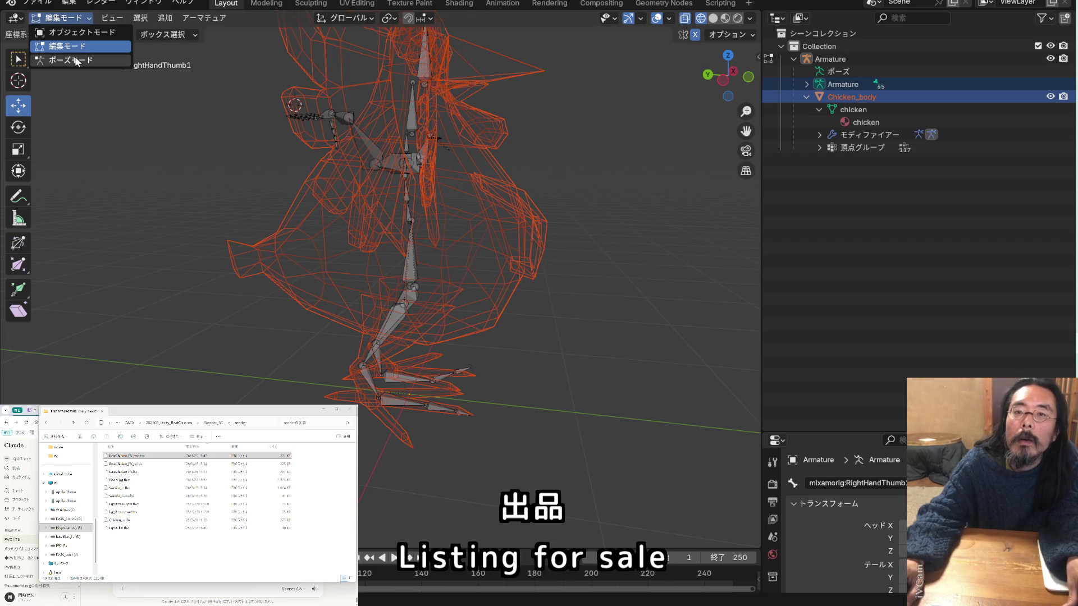
click(75, 56)
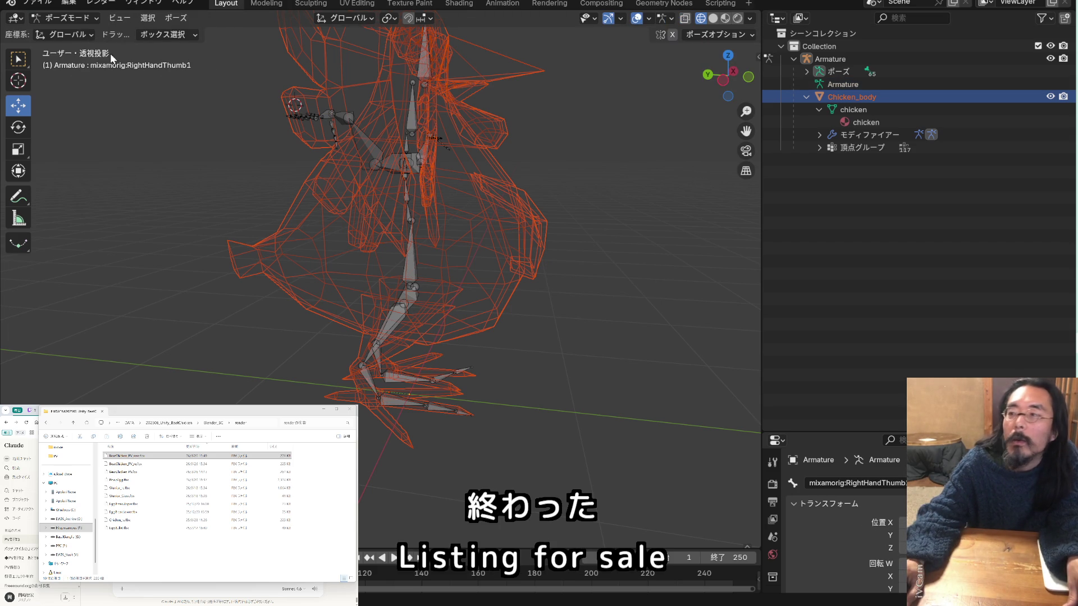
Parent Chicken_body to the Armature with automatic weights
ctrl+click(854, 84)
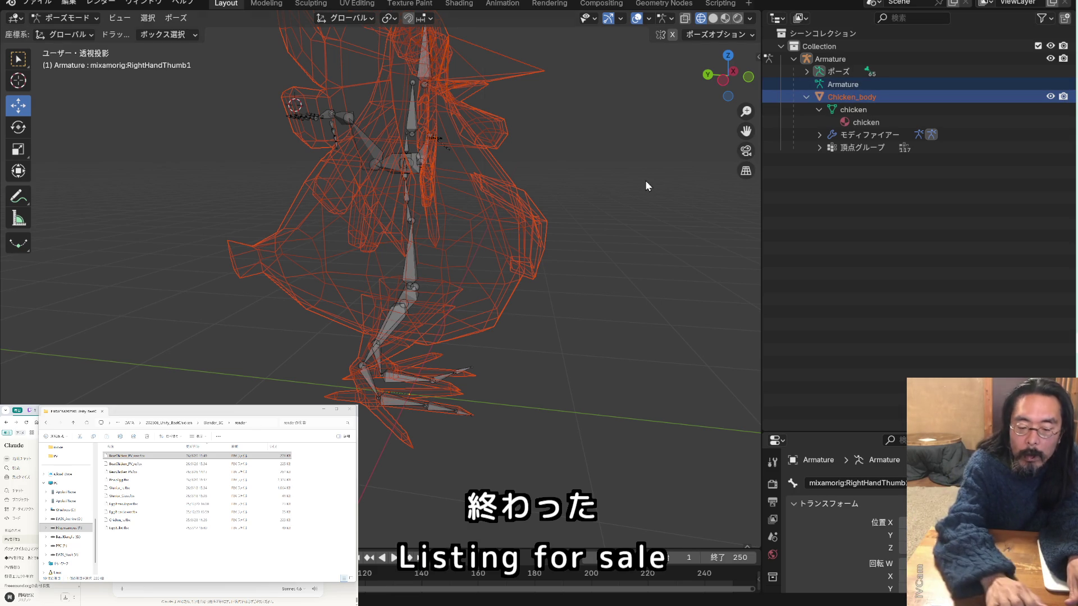
key(ctrl+p)
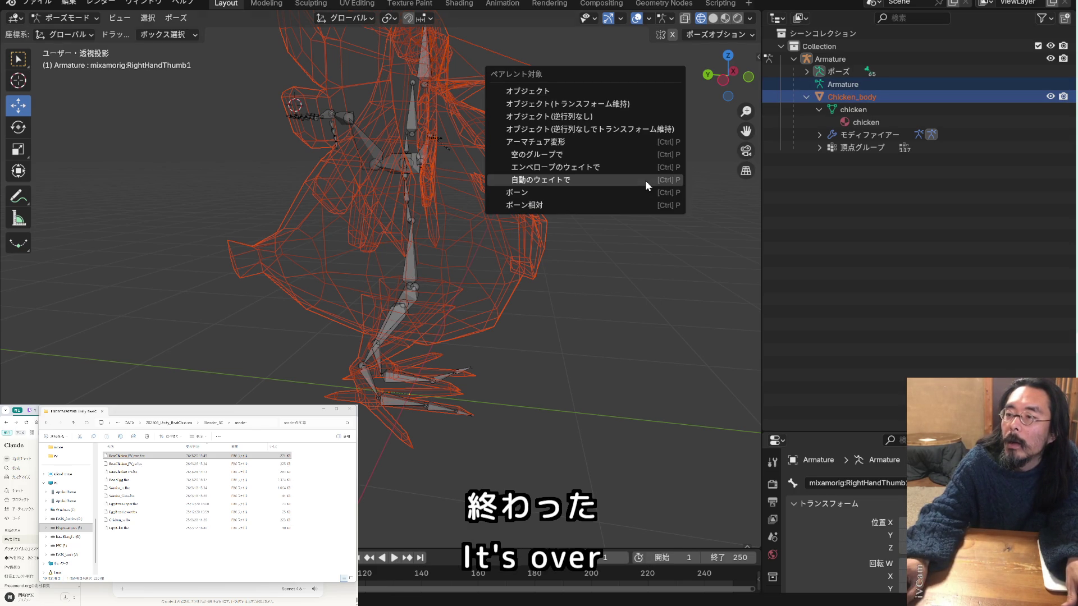
click(645, 180)
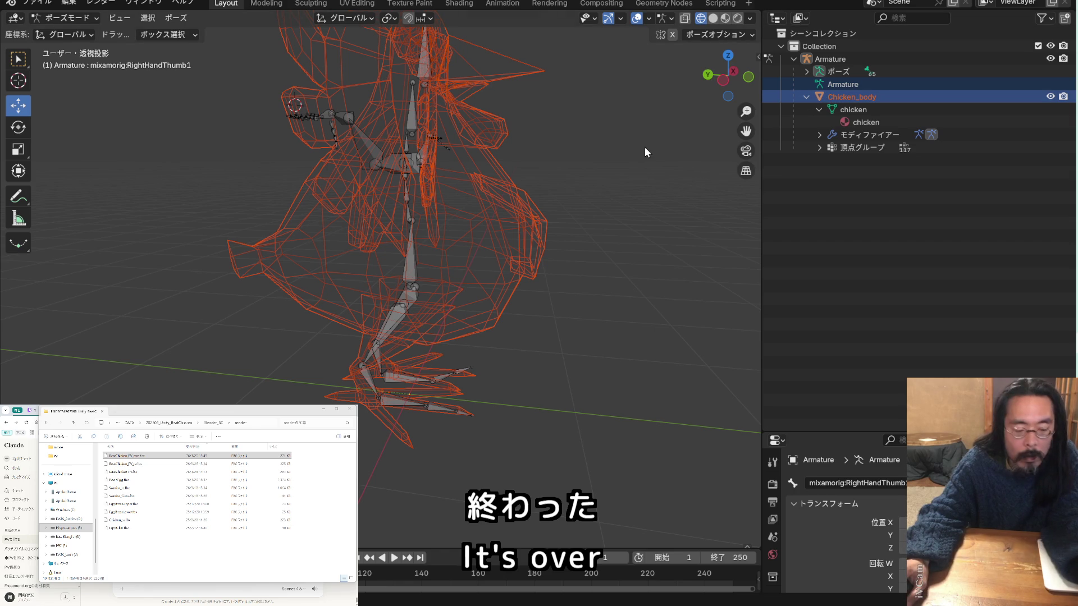
key(ctrl+p)
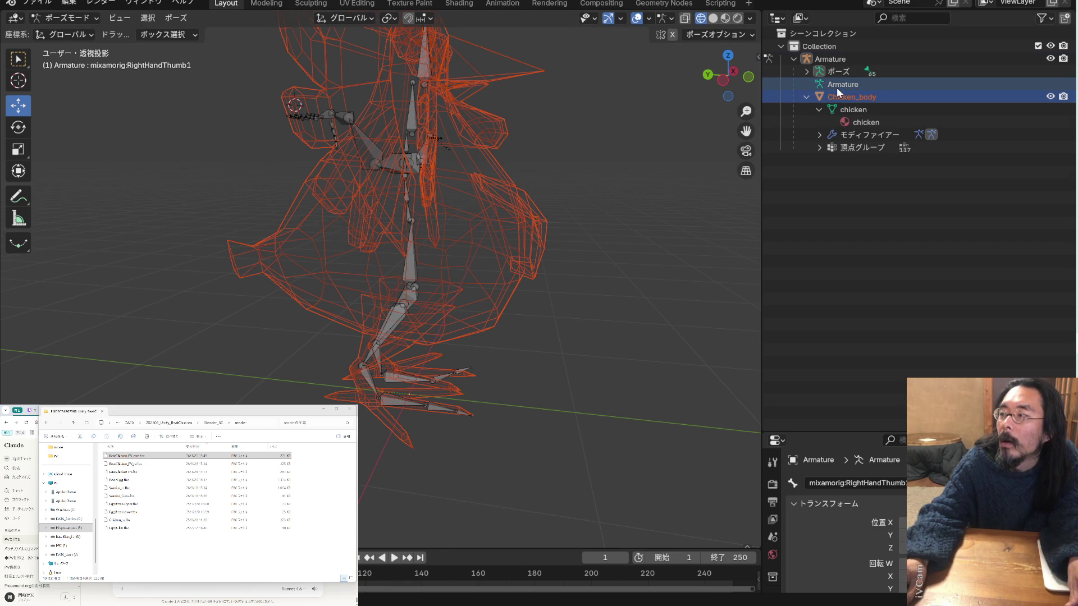
Expand the armature's pose in the Outliner to inspect the mixamorig:Hips bone
click(837, 86)
click(837, 73)
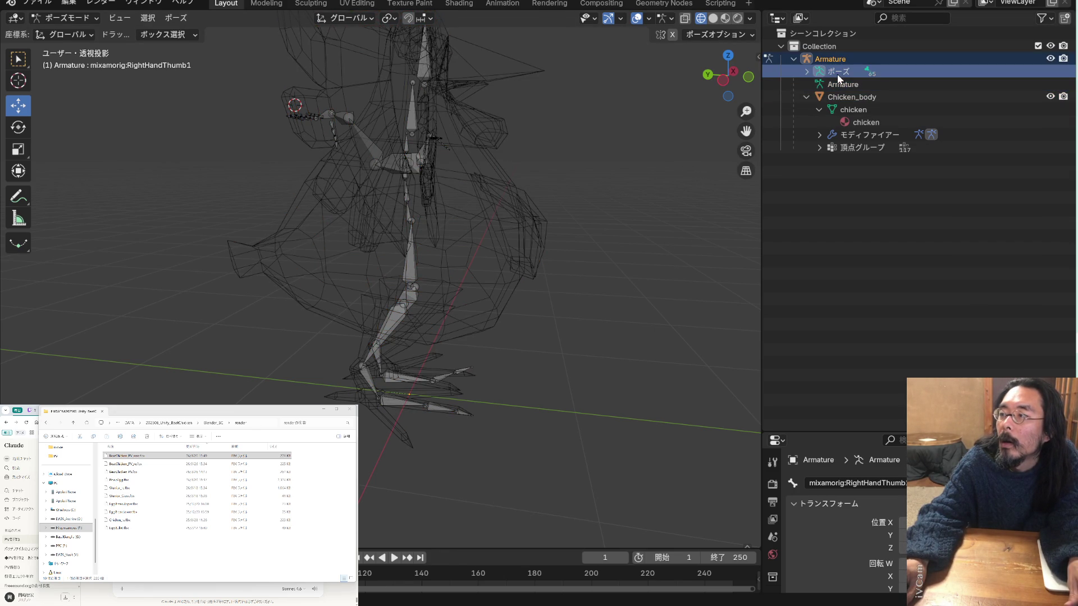
click(806, 73)
click(806, 72)
click(854, 97)
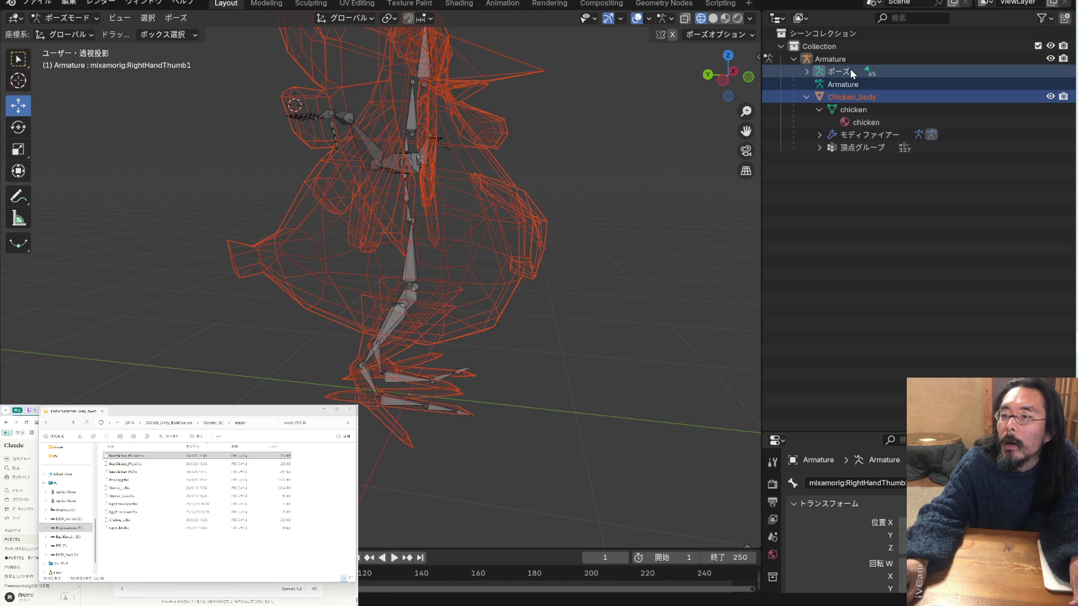
click(807, 73)
click(854, 84)
click(808, 72)
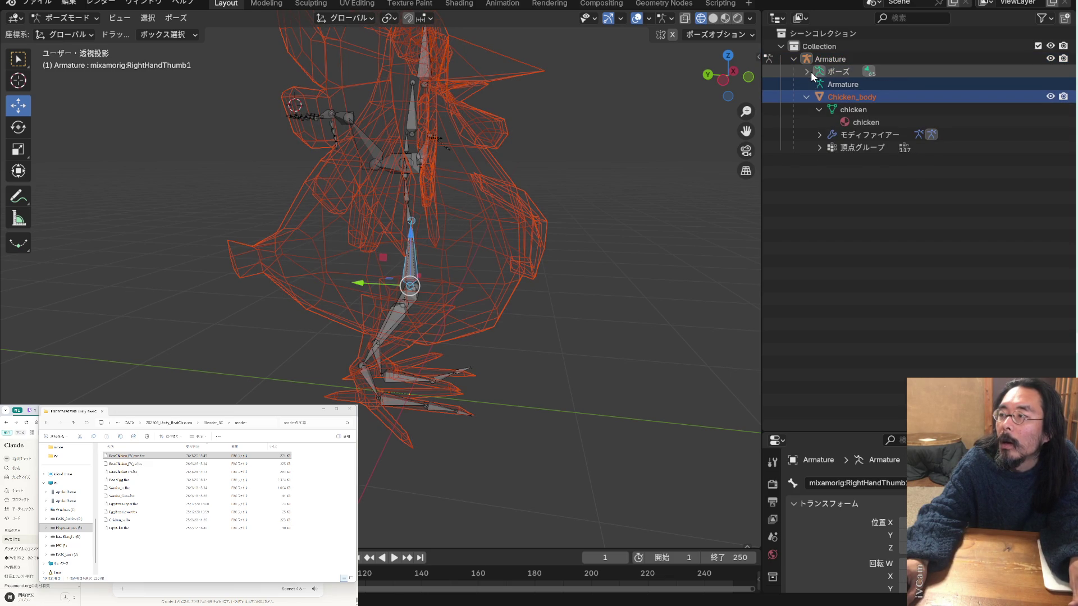
Reselect the Armature and Chicken_body in the Outliner, then select all armature bones
click(837, 72)
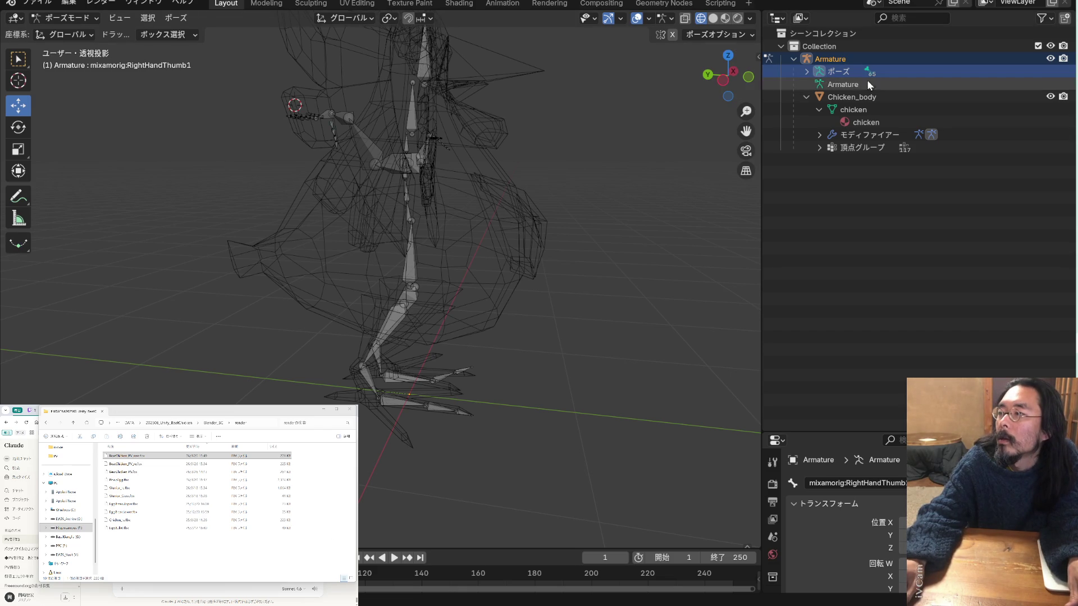
click(853, 61)
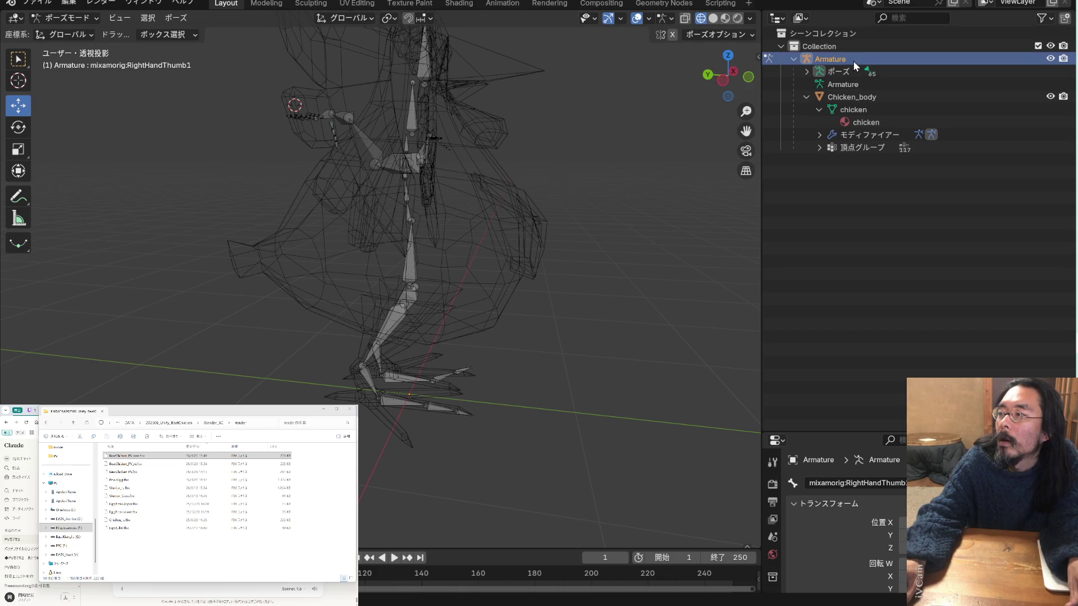
click(793, 59)
click(794, 59)
click(840, 70)
click(843, 84)
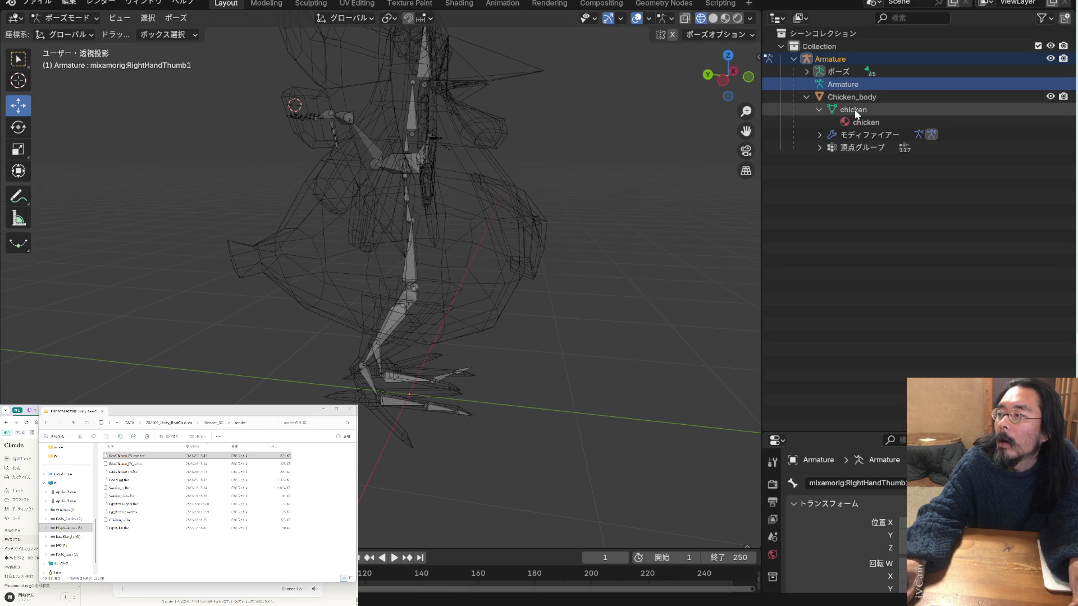
click(855, 100)
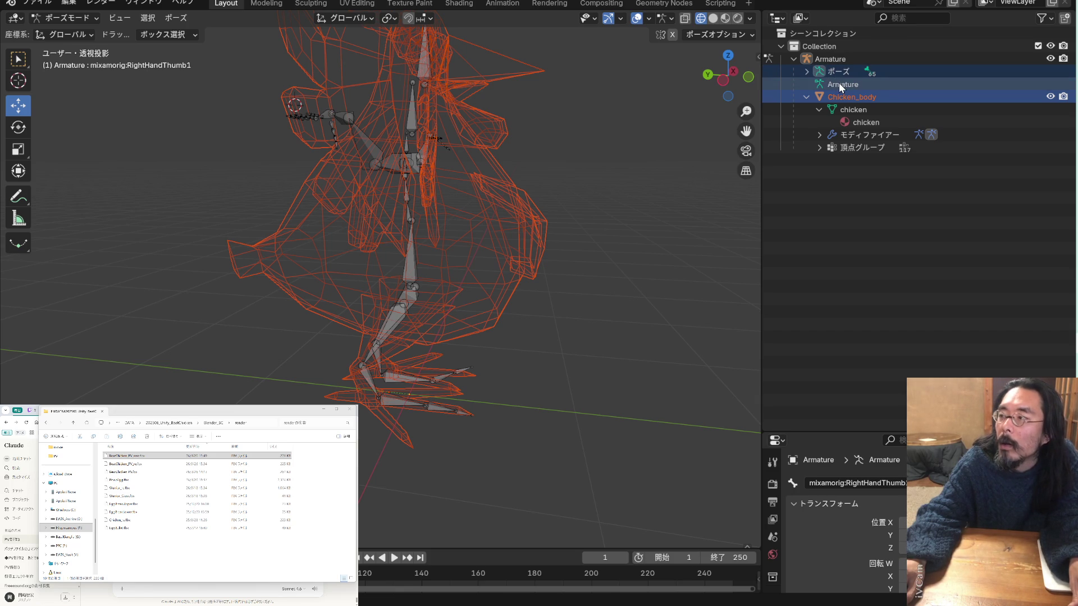
click(841, 86)
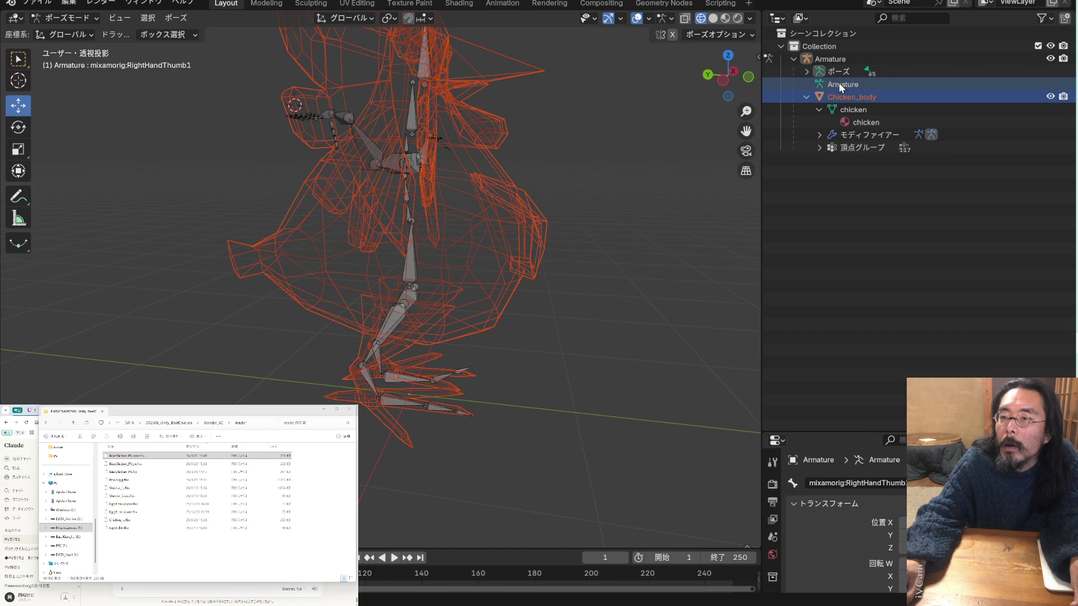
key(a)
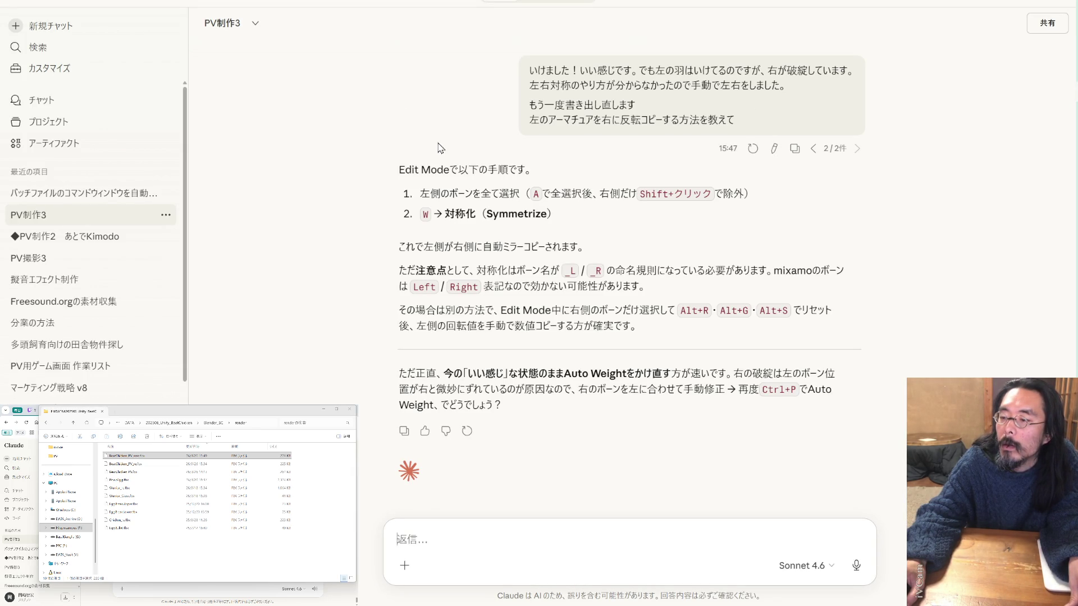
Scroll up to the Auto Weight steps in the Claude chat and screenshot them twice
scroll(440, 148, up, 4)
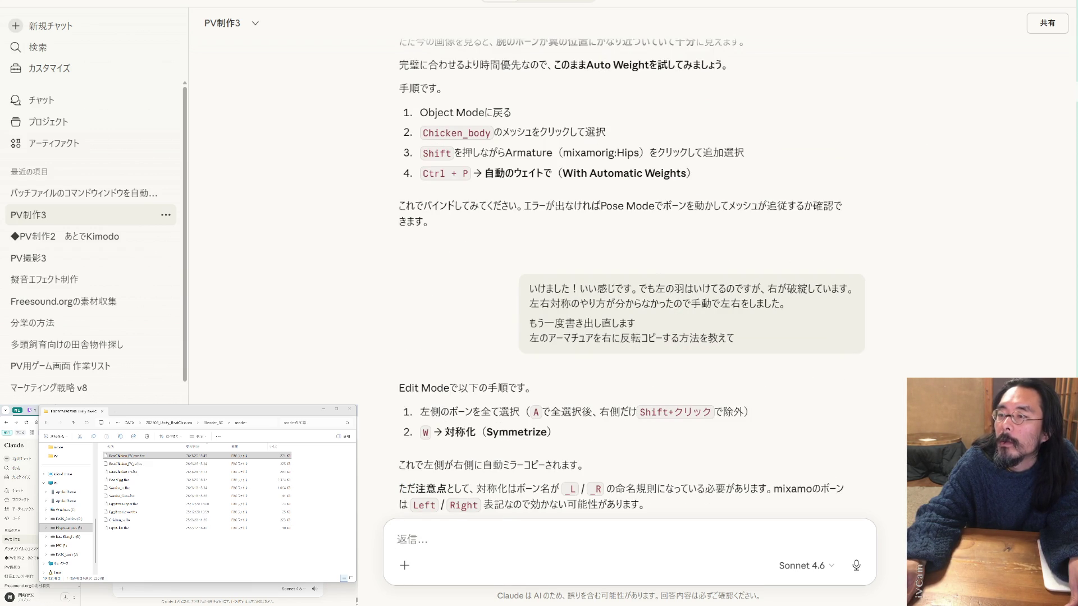
key(Print)
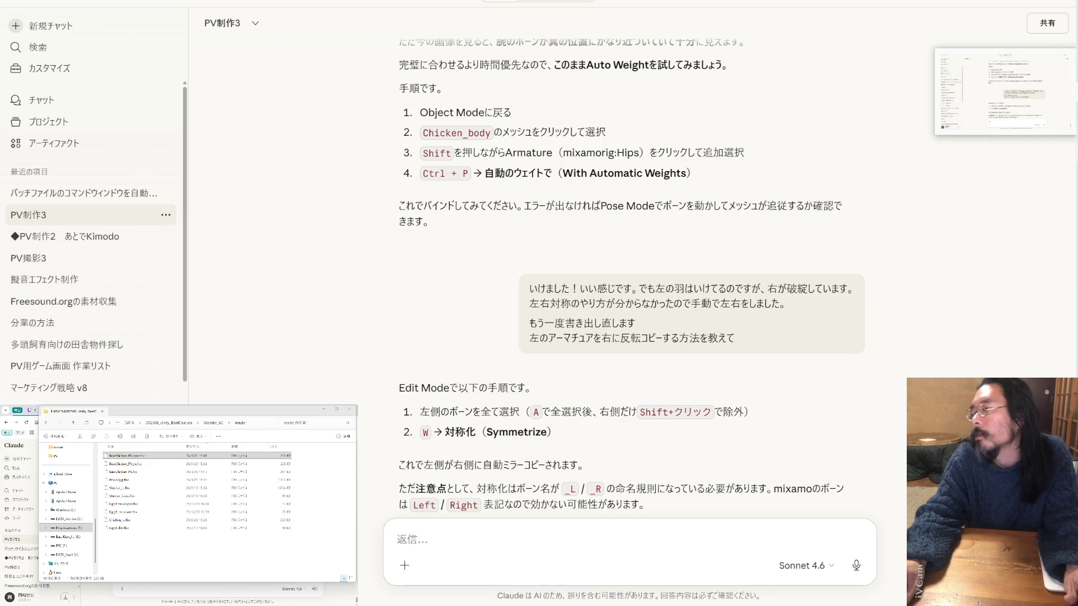
key(Print)
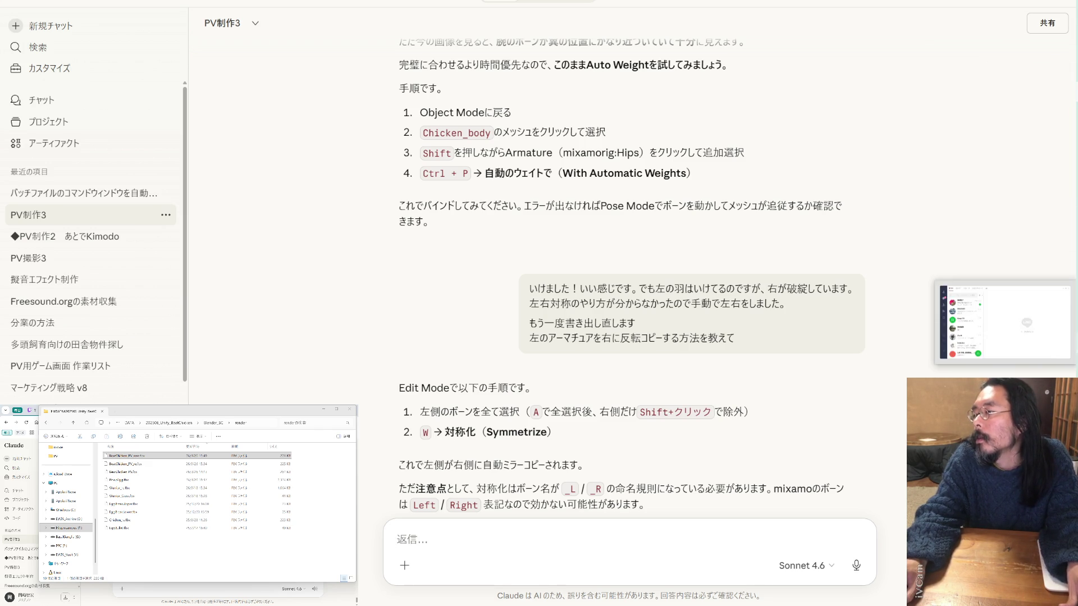
Back in Blender, save BeatChicken_PV.blend and select the chicken mesh data
key(alt+Tab)
key(ctrl+s)
click(859, 108)
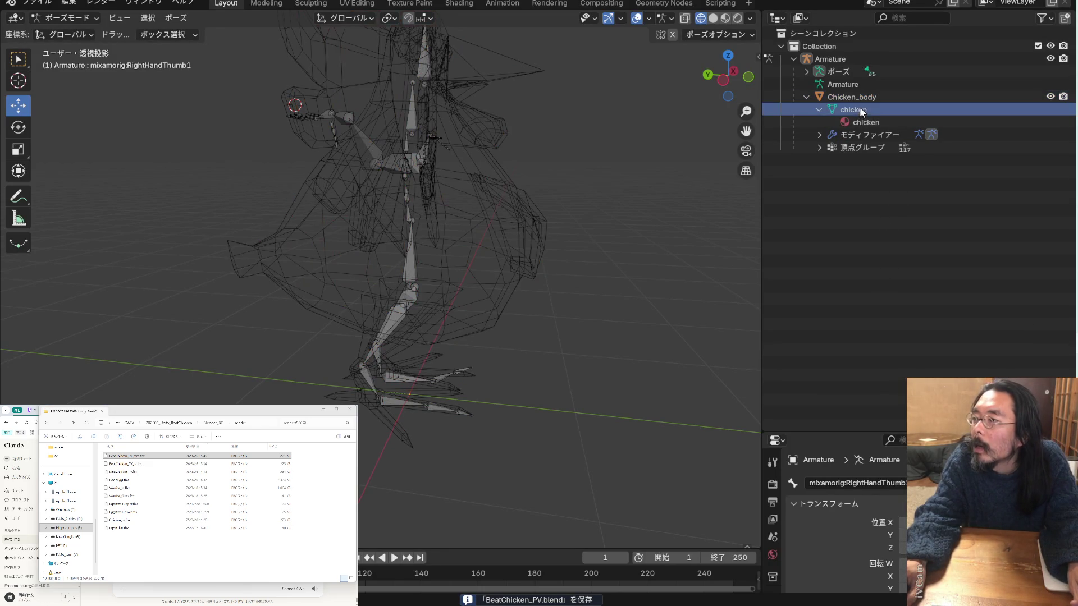
Select Chicken_body plus the Armature and select all of its bones
click(868, 99)
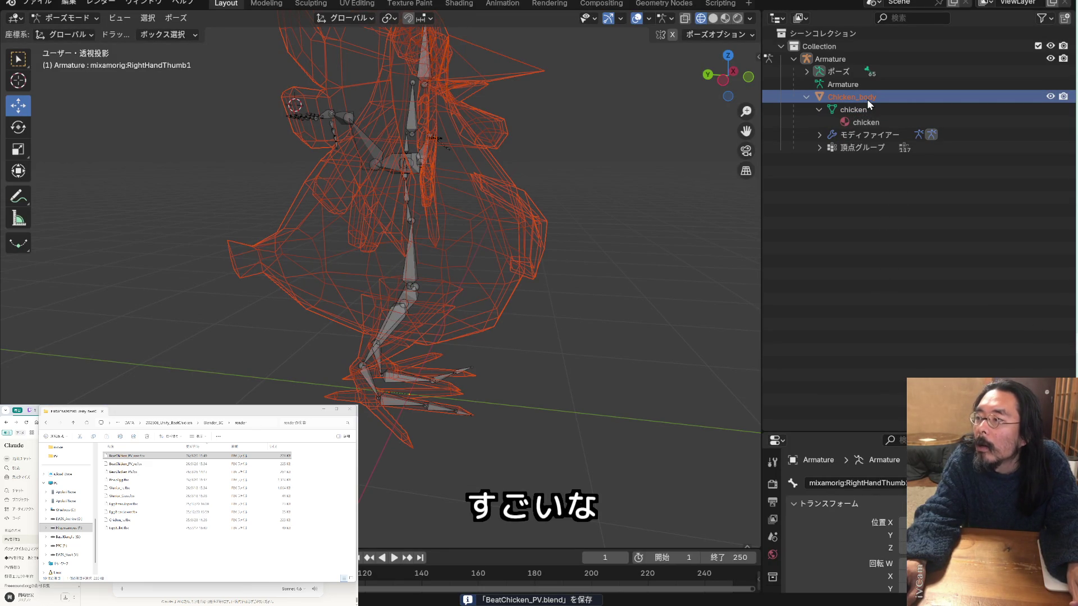
click(865, 107)
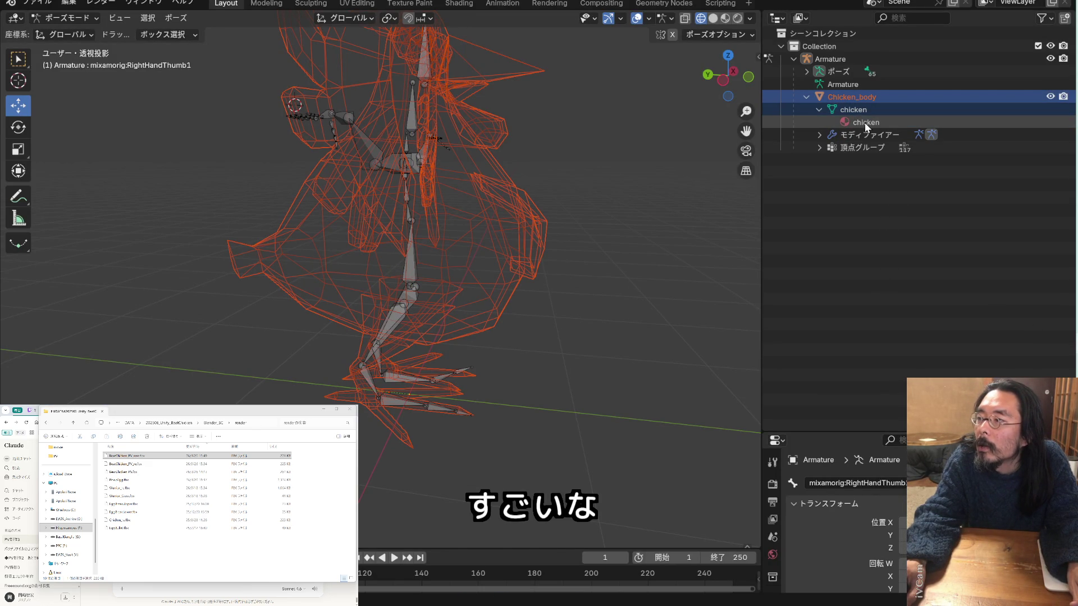
click(856, 99)
click(850, 85)
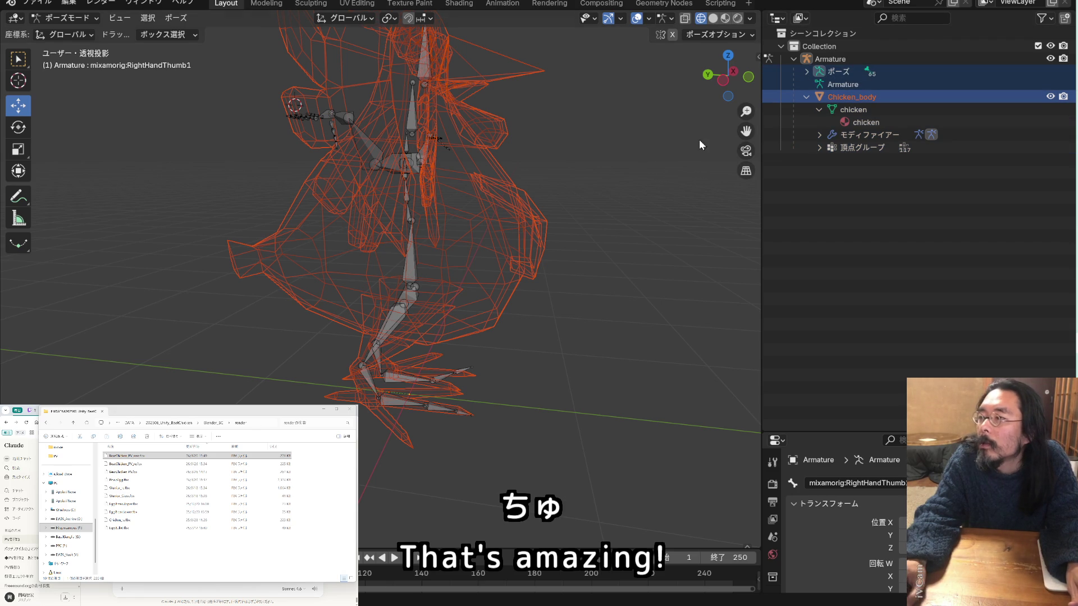
click(806, 73)
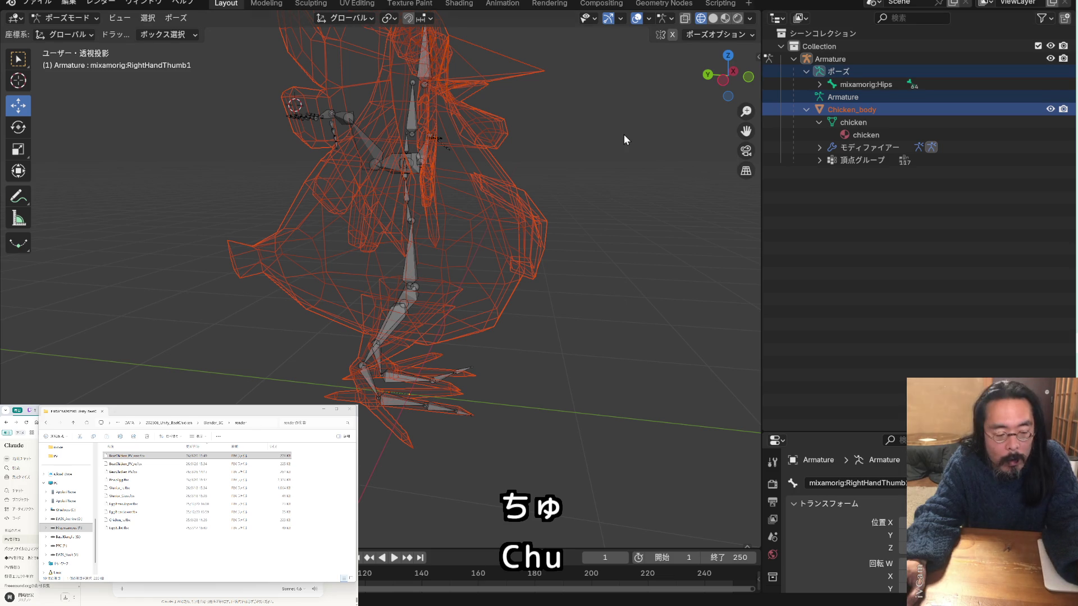
key(a)
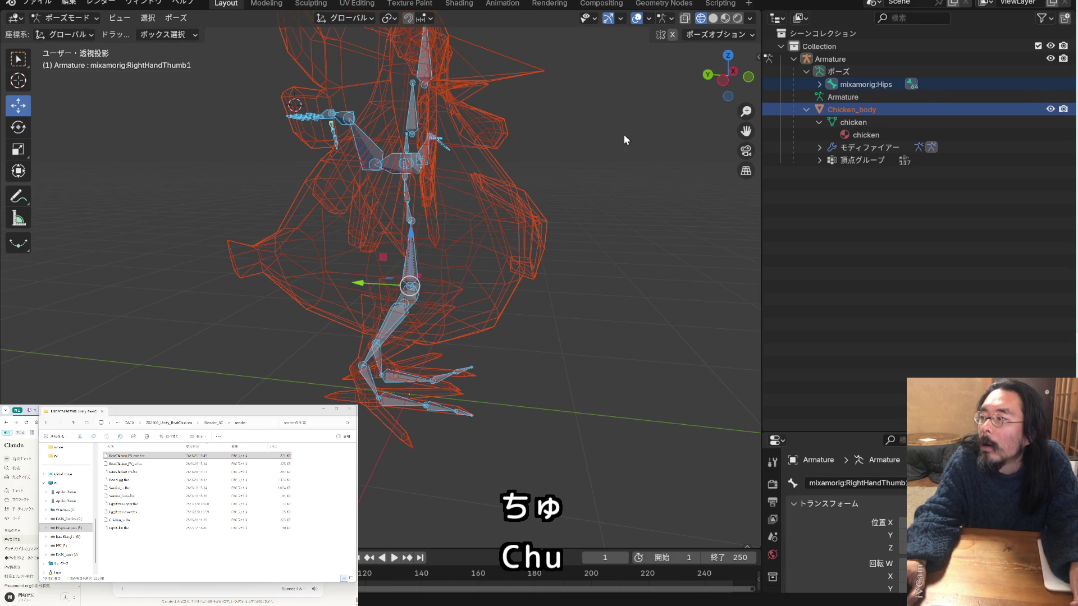
Face the chicken front-on, place the 3D cursor on its chest, and call up parenting options
mouse_move(624, 134)
middle_down()
mouse_move(583, 147)
mouse_move(490, 148)
middle_up()
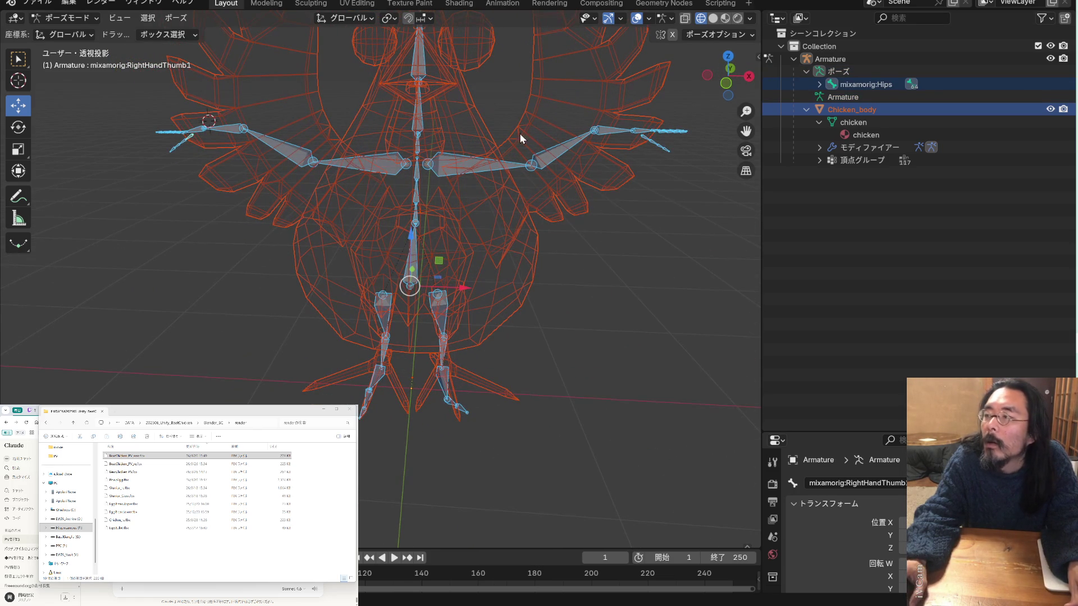
click(18, 80)
drag(206, 124, 418, 158)
mouse_move(462, 158)
middle_down()
mouse_move(351, 164)
mouse_move(442, 165)
mouse_move(470, 140)
mouse_move(454, 142)
middle_up()
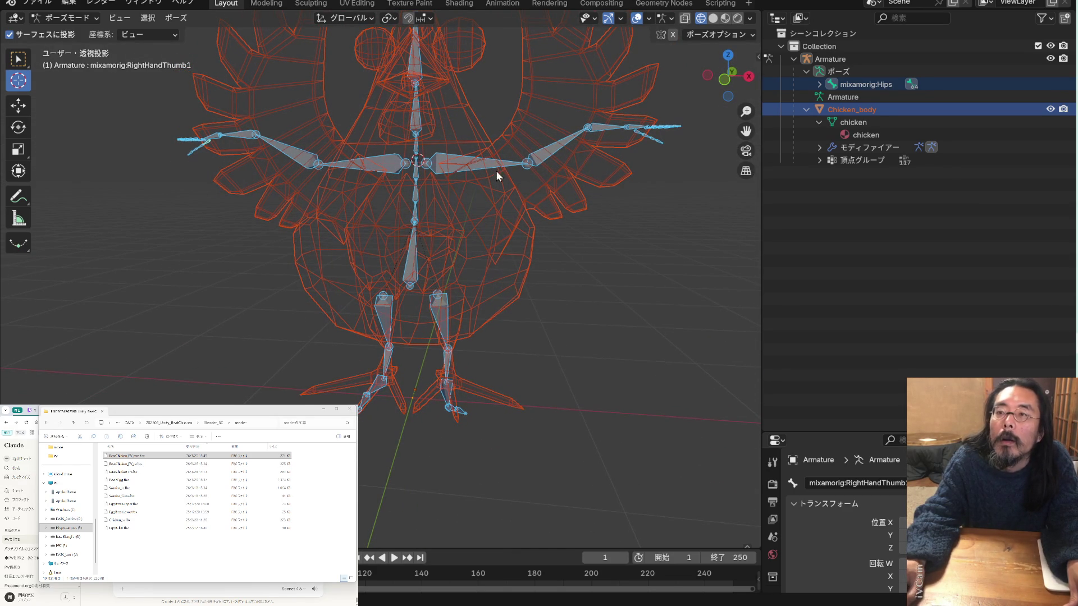
key(ctrl+p)
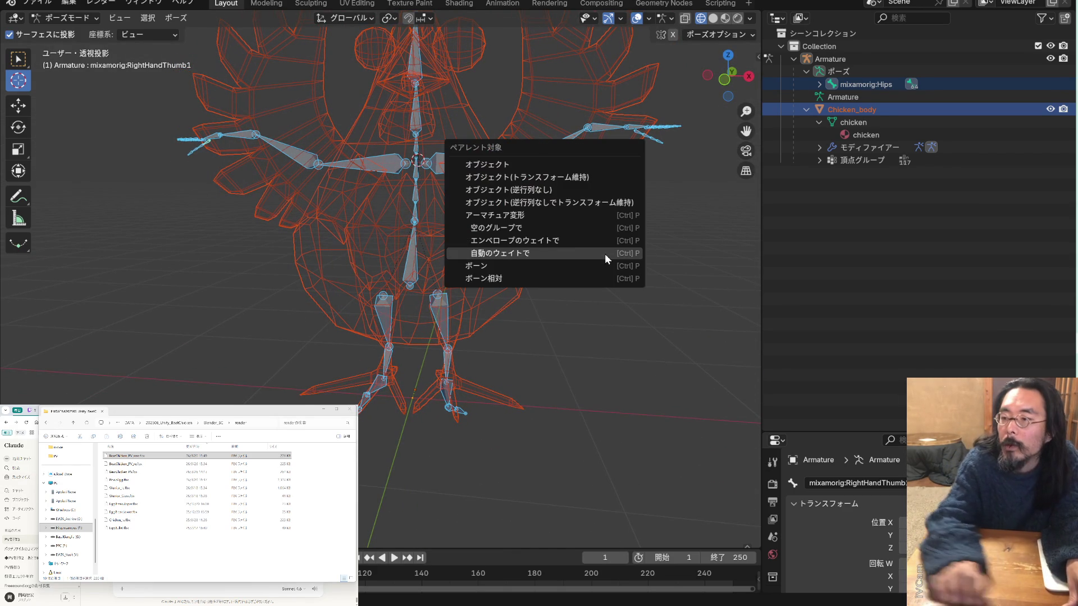
Rebind with automatic weights, save, and export the rig as BeatChicken_PV_rere.fbx to the render folder
click(604, 253)
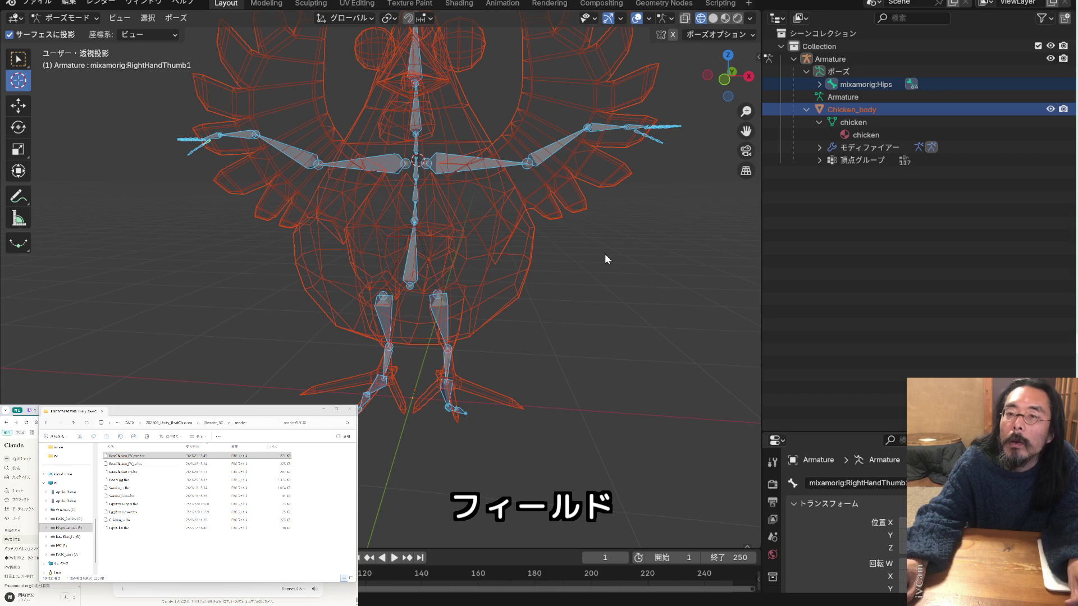
key(ctrl+s)
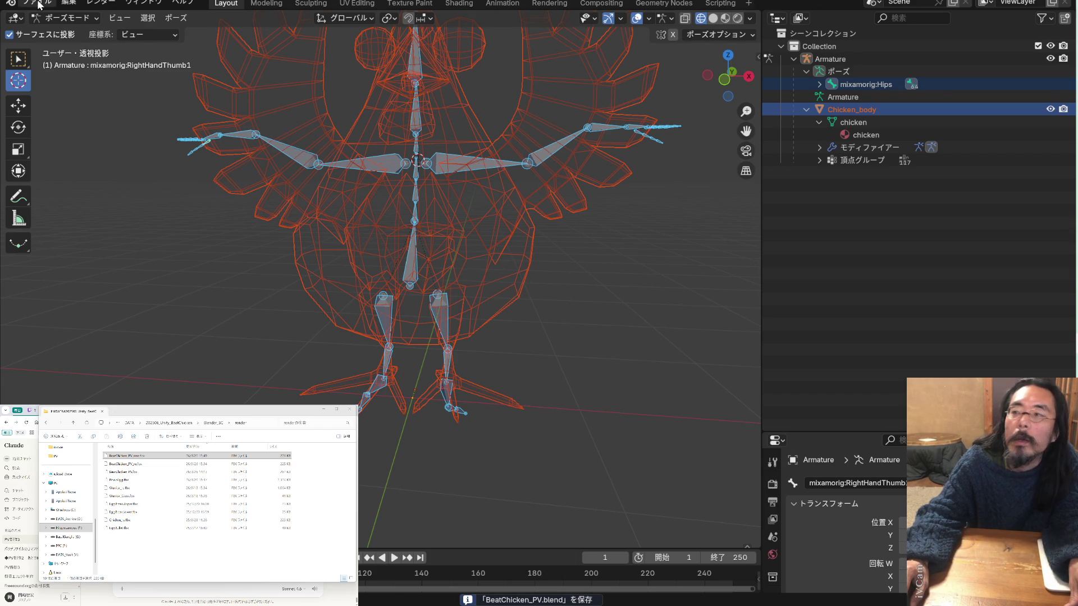
click(39, 5)
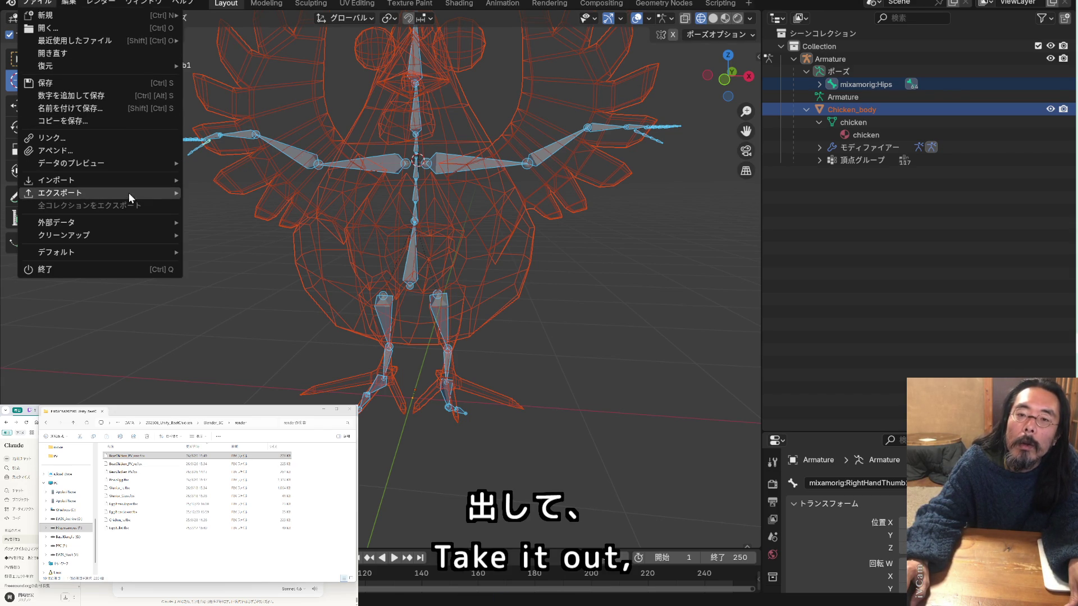
mouse_move(129, 193)
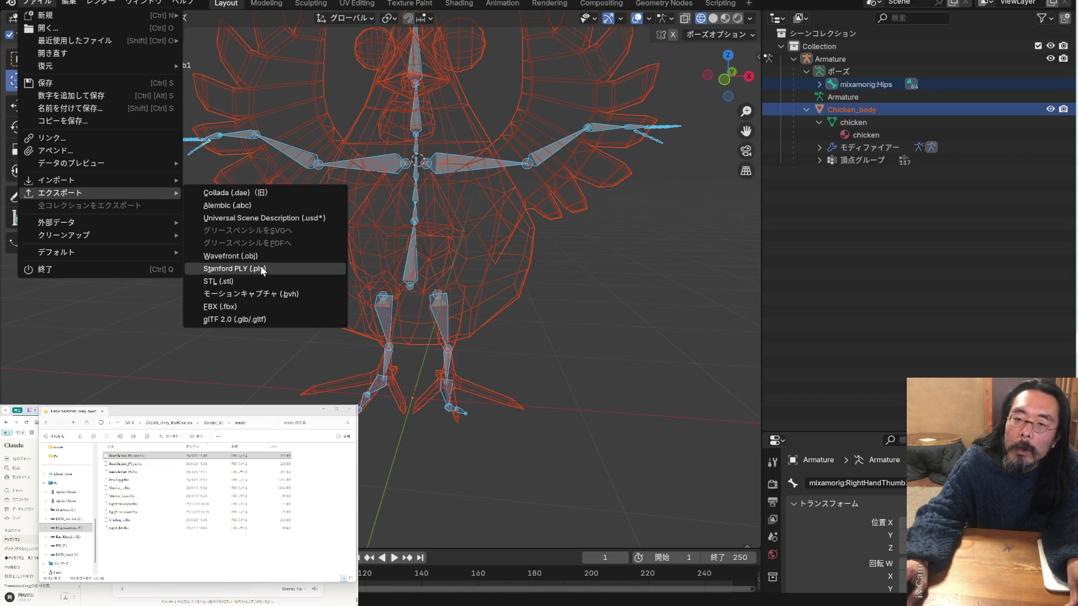
click(266, 306)
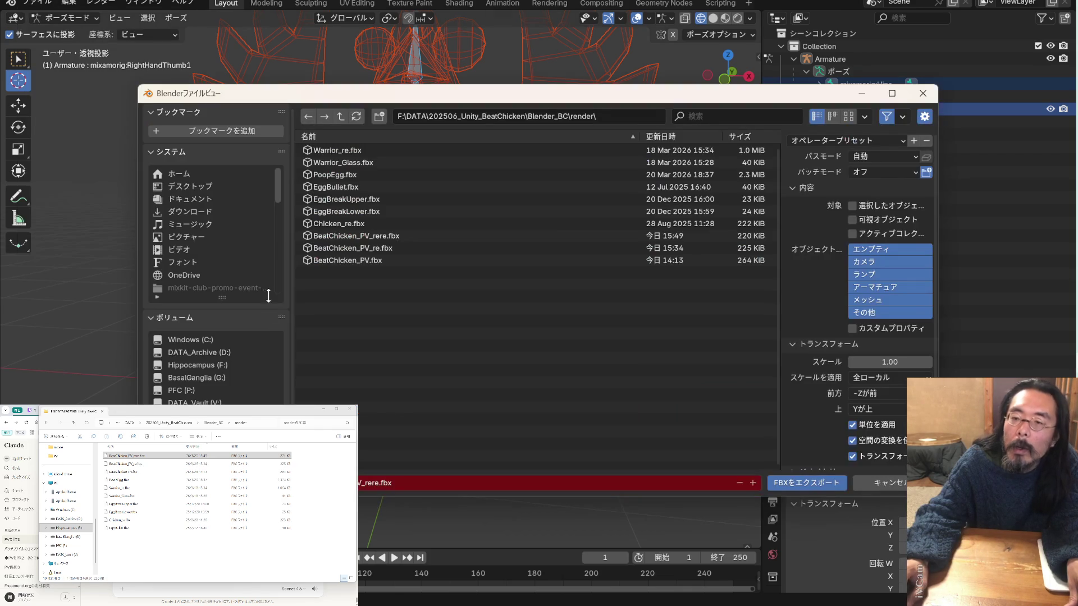
click(795, 484)
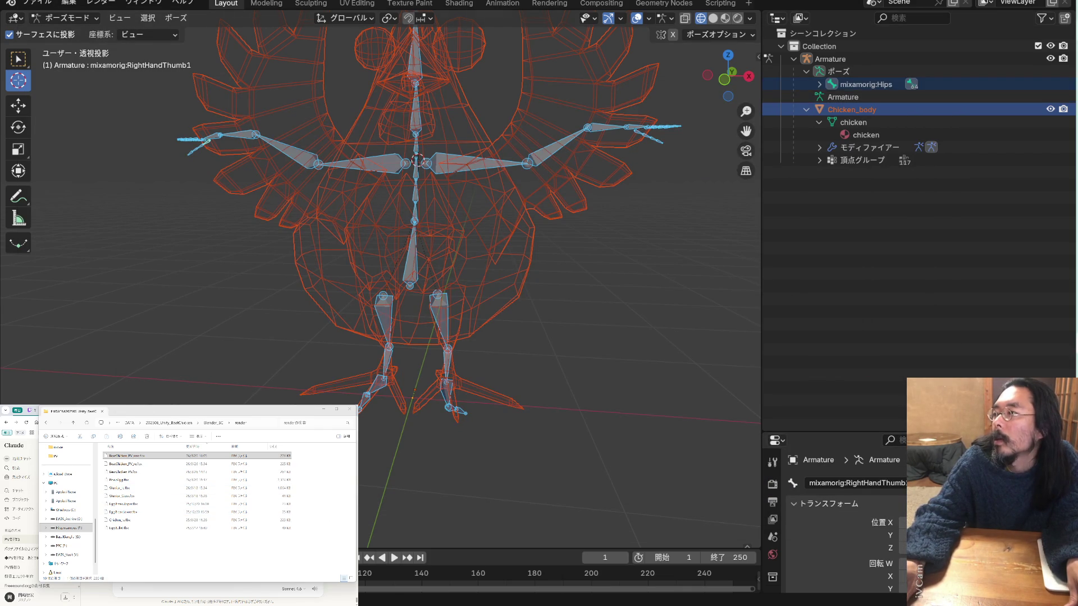
Upload the exported chicken FBX to Mixamo, replacing the current character
key(alt+Tab)
click(977, 187)
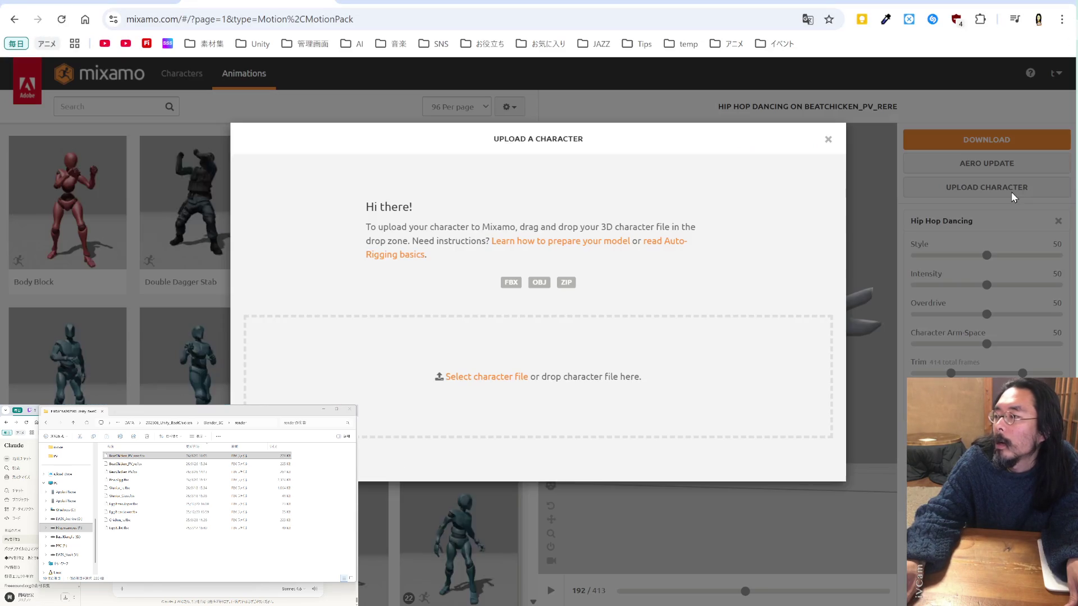
mouse_move(127, 456)
mouse_down()
mouse_move(244, 281)
mouse_move(378, 380)
mouse_up()
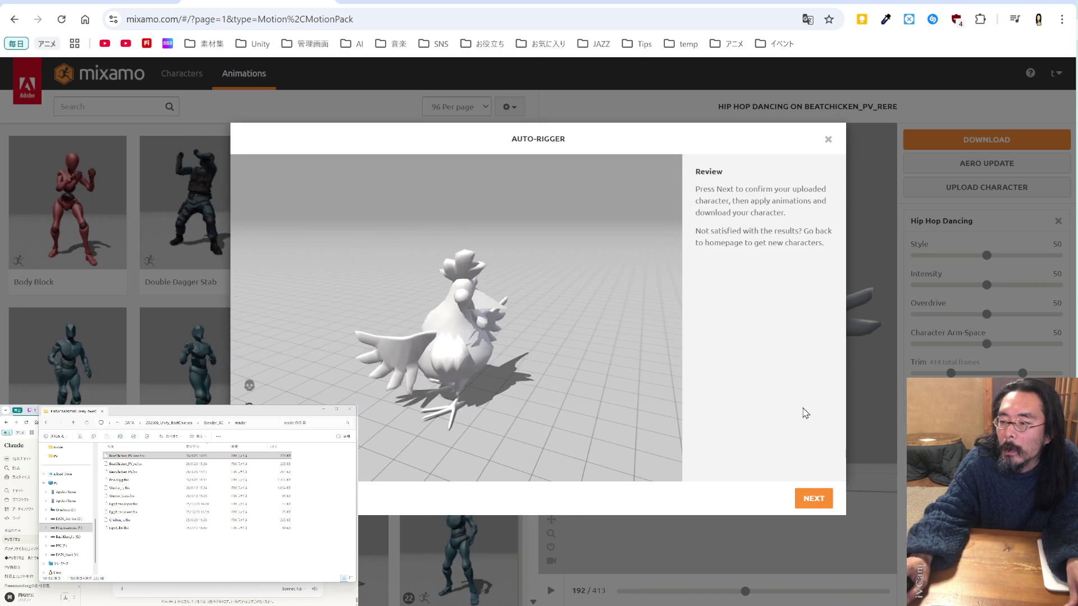
click(813, 500)
click(813, 499)
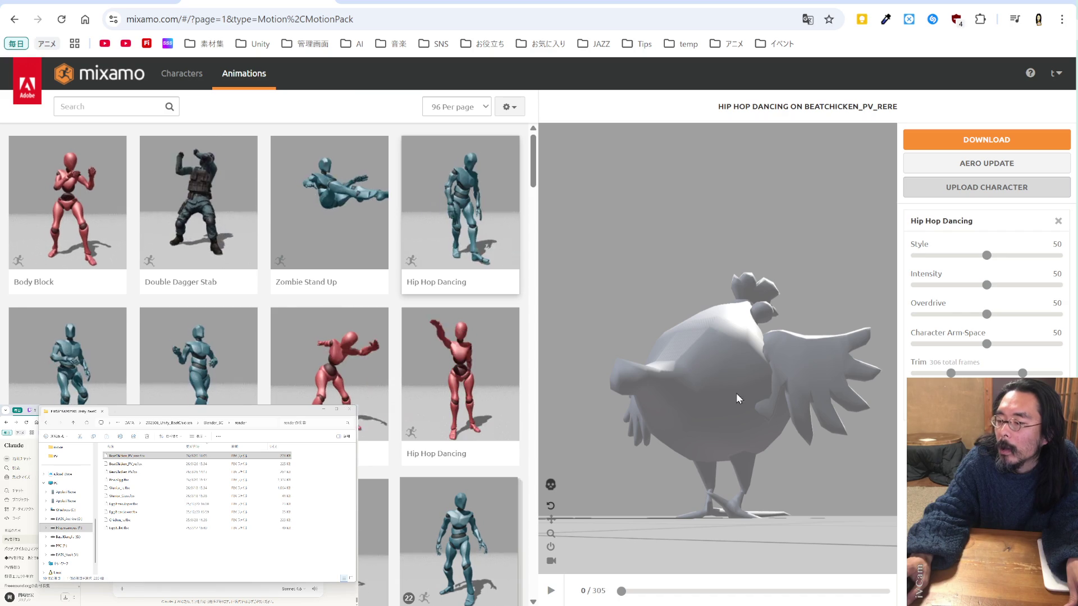
Preview the chicken performing the Dancing animation, pausing and resuming playback
mouse_move(722, 366)
mouse_down()
mouse_move(708, 381)
mouse_move(700, 306)
mouse_move(712, 288)
mouse_up()
scroll(674, 337, up, 5)
click(551, 505)
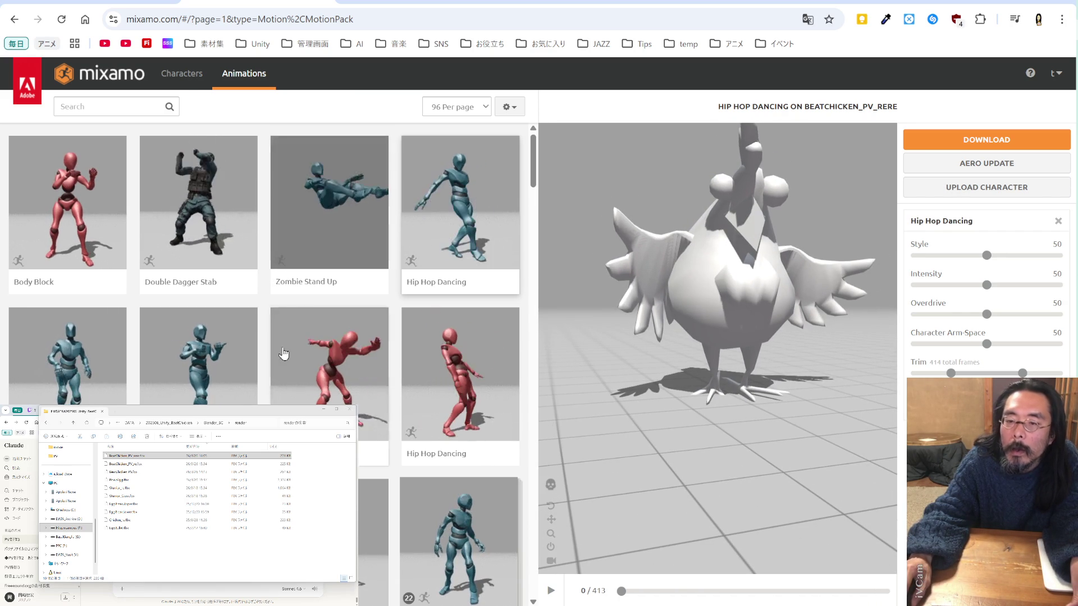
click(346, 378)
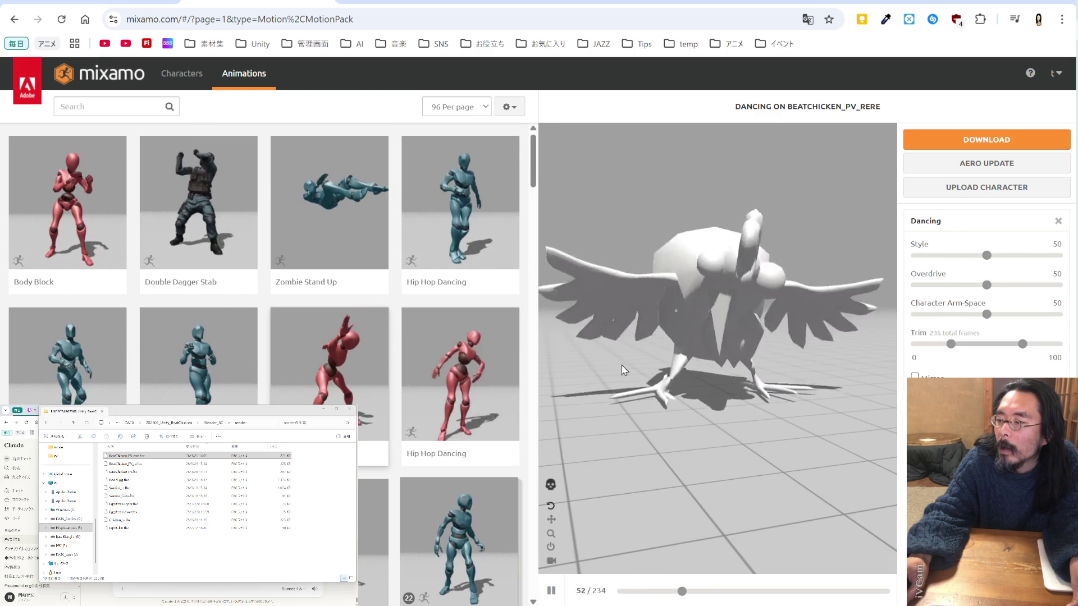
click(552, 593)
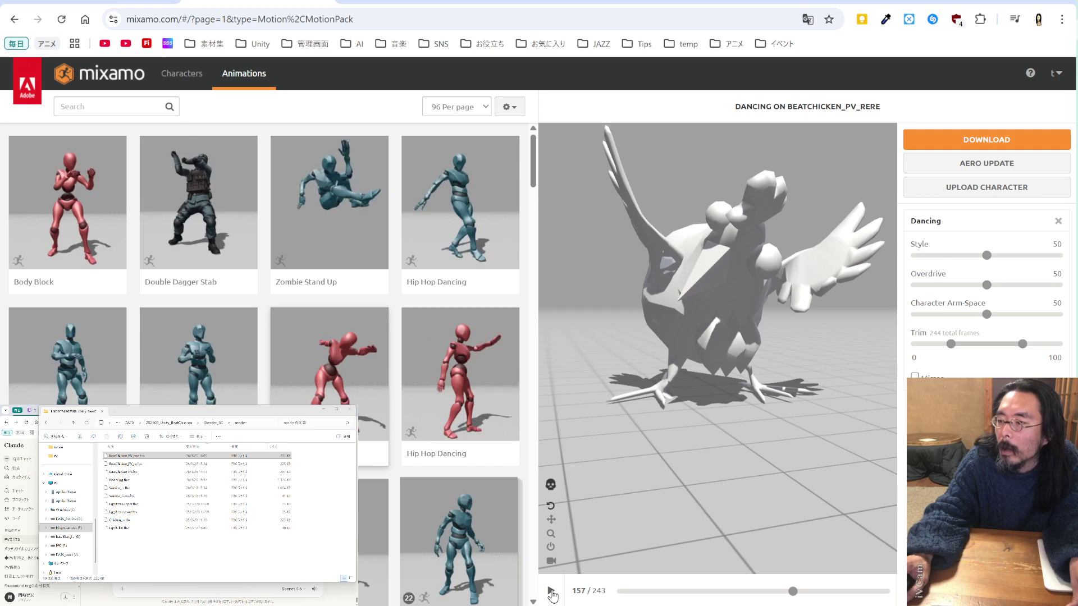
mouse_move(690, 317)
mouse_down()
mouse_move(641, 314)
mouse_move(618, 327)
mouse_move(693, 299)
mouse_move(630, 362)
mouse_move(590, 376)
mouse_move(562, 314)
mouse_move(599, 383)
mouse_move(648, 268)
mouse_move(583, 427)
mouse_up()
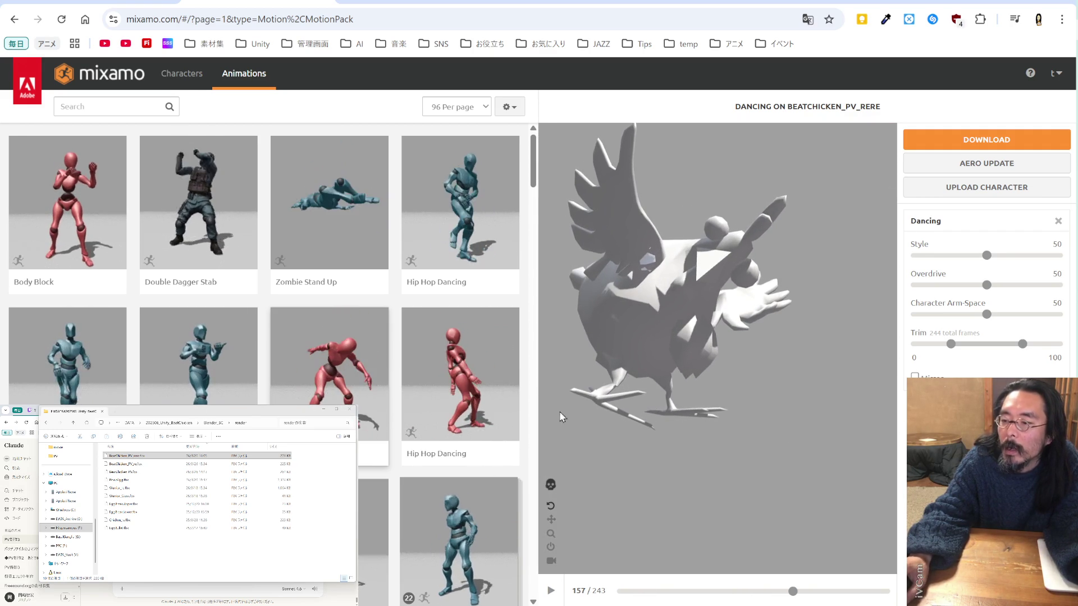
click(551, 591)
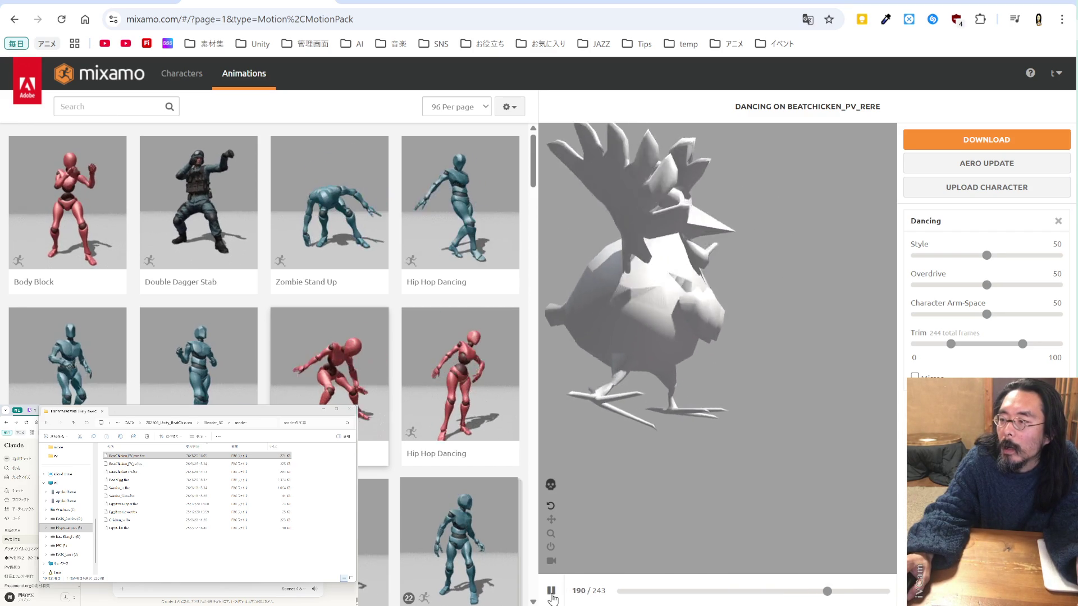
click(551, 591)
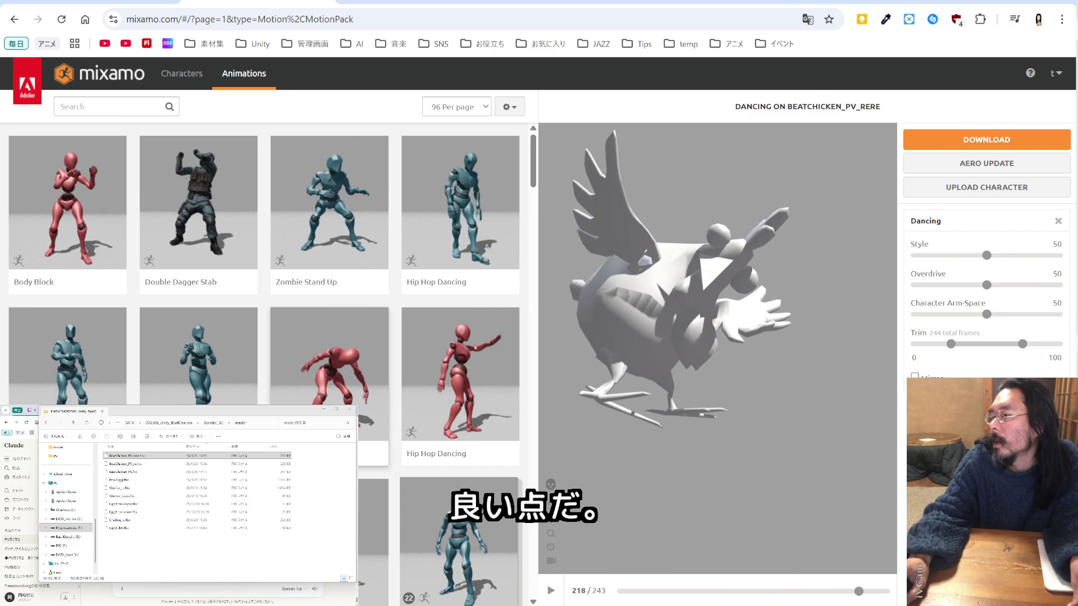
key(alt+Tab)
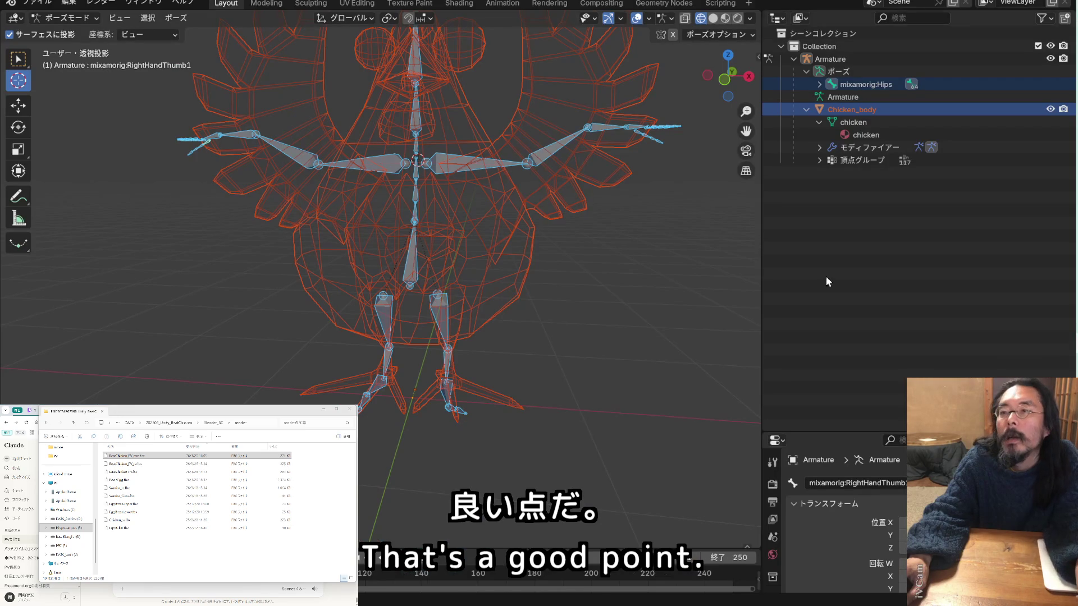
Save the project, set the 3D cursor on the Hips then chest joints, and save again
key(ctrl+s)
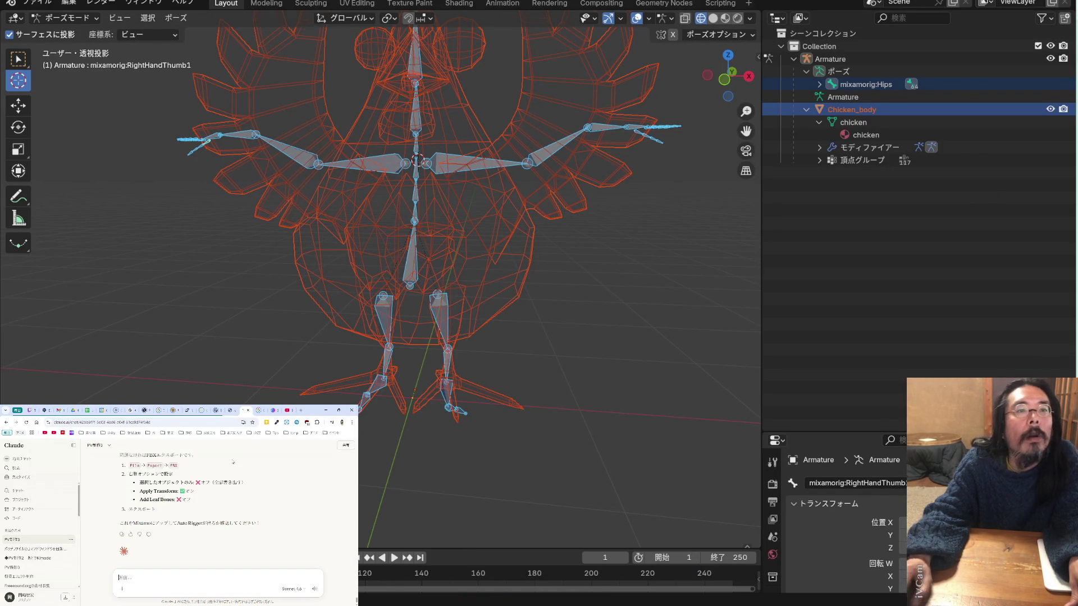
click(289, 410)
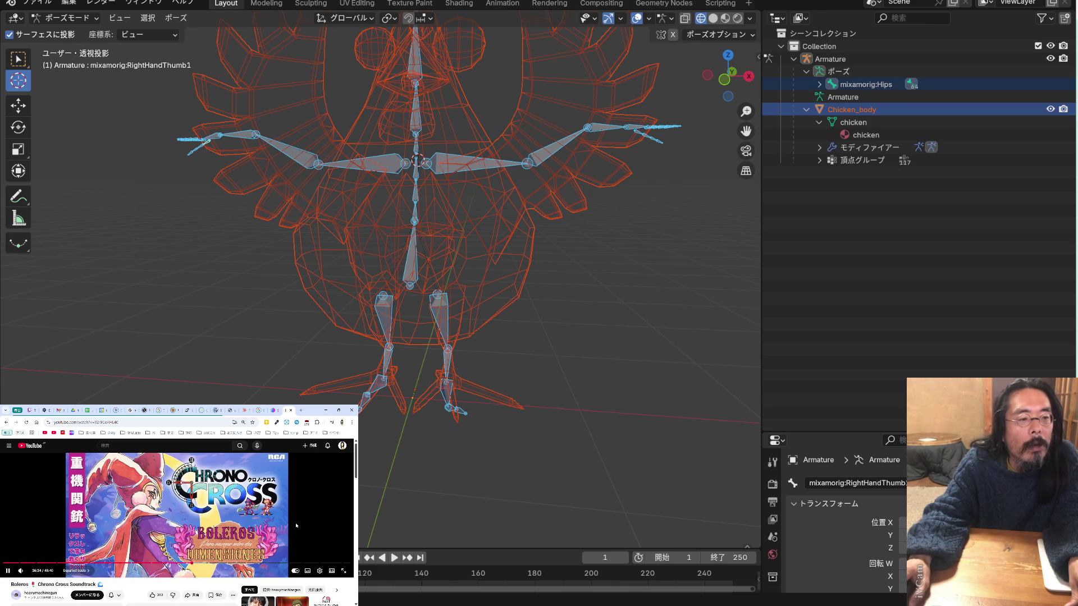
click(619, 272)
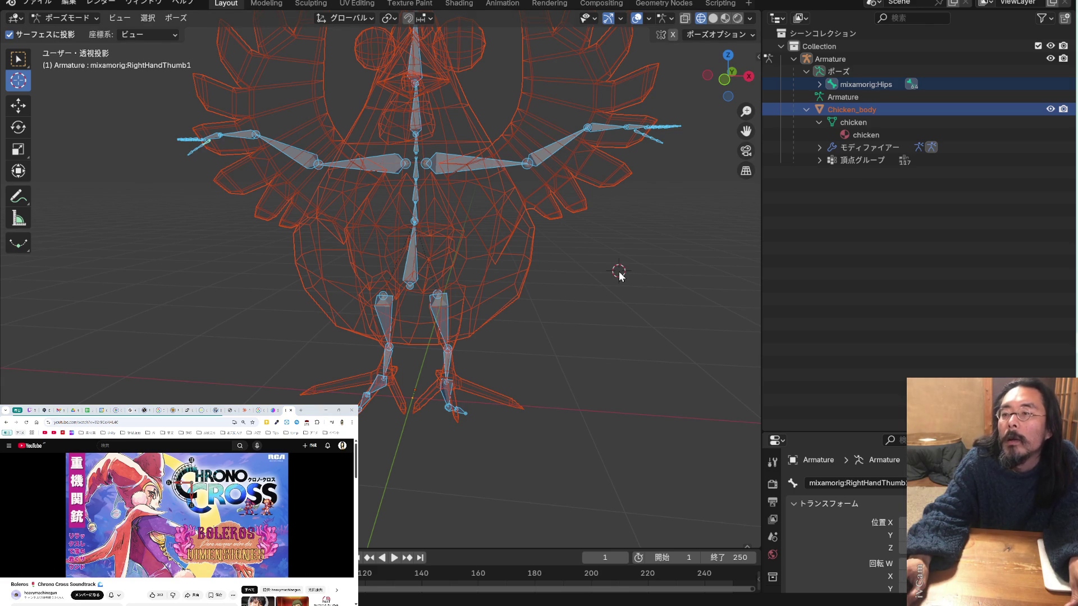
middle_drag(545, 272, 457, 270)
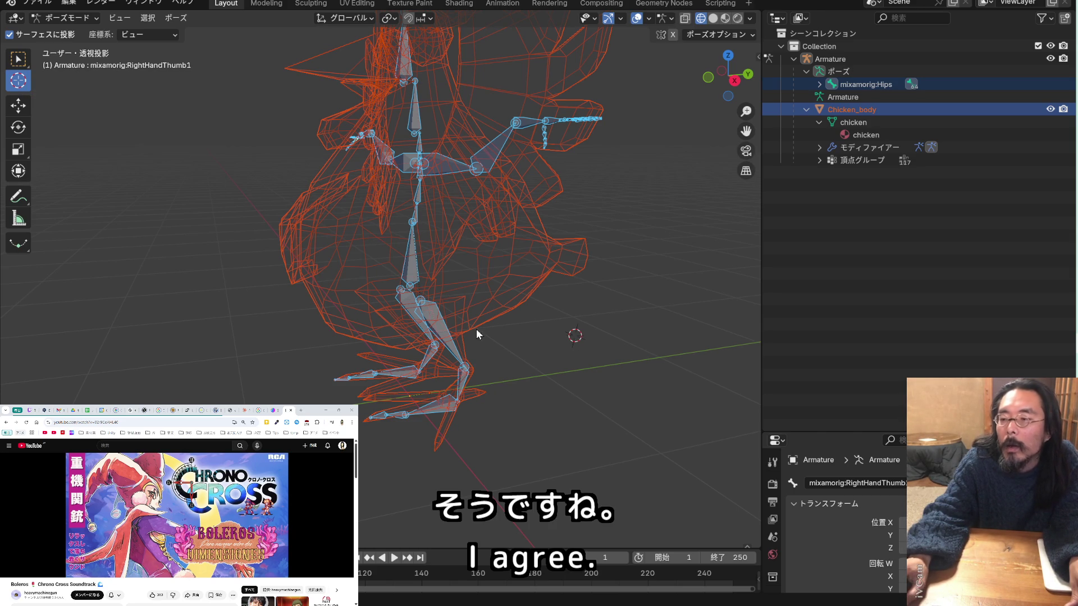
drag(578, 341, 566, 316)
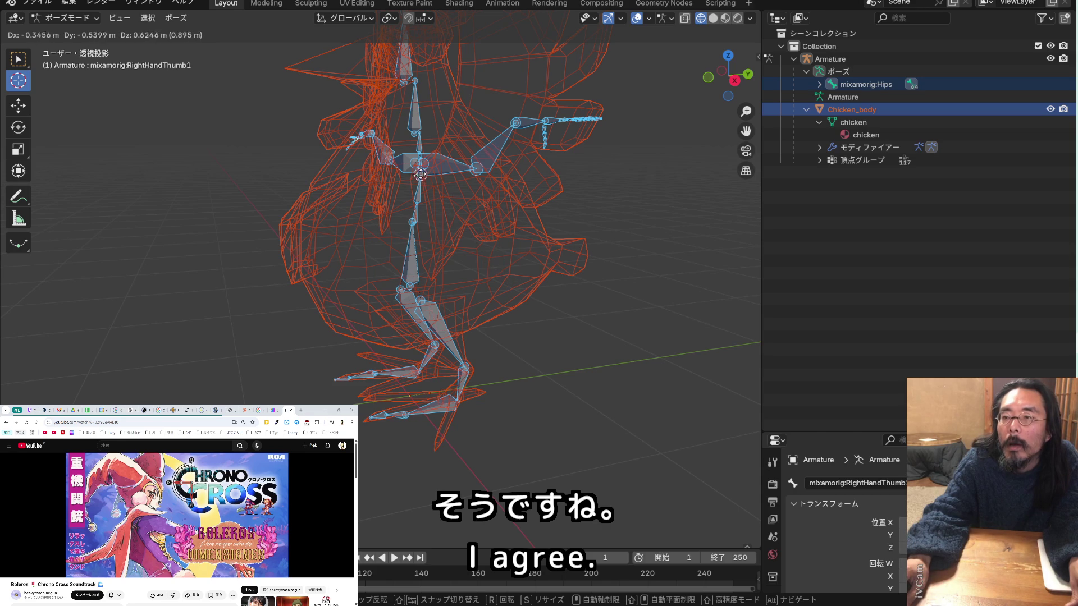
drag(421, 175, 419, 165)
mouse_move(430, 212)
middle_down()
mouse_move(420, 222)
mouse_move(512, 234)
mouse_move(563, 216)
middle_up()
drag(589, 211, 425, 183)
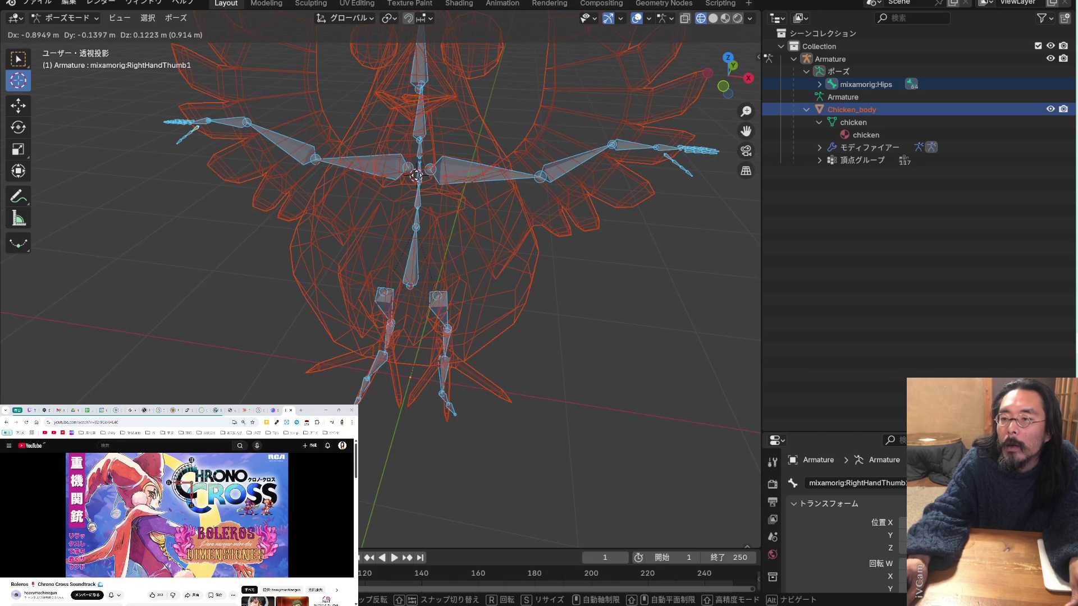
drag(418, 175, 418, 174)
mouse_move(435, 263)
middle_down()
mouse_move(331, 260)
mouse_move(620, 276)
mouse_move(560, 269)
middle_up()
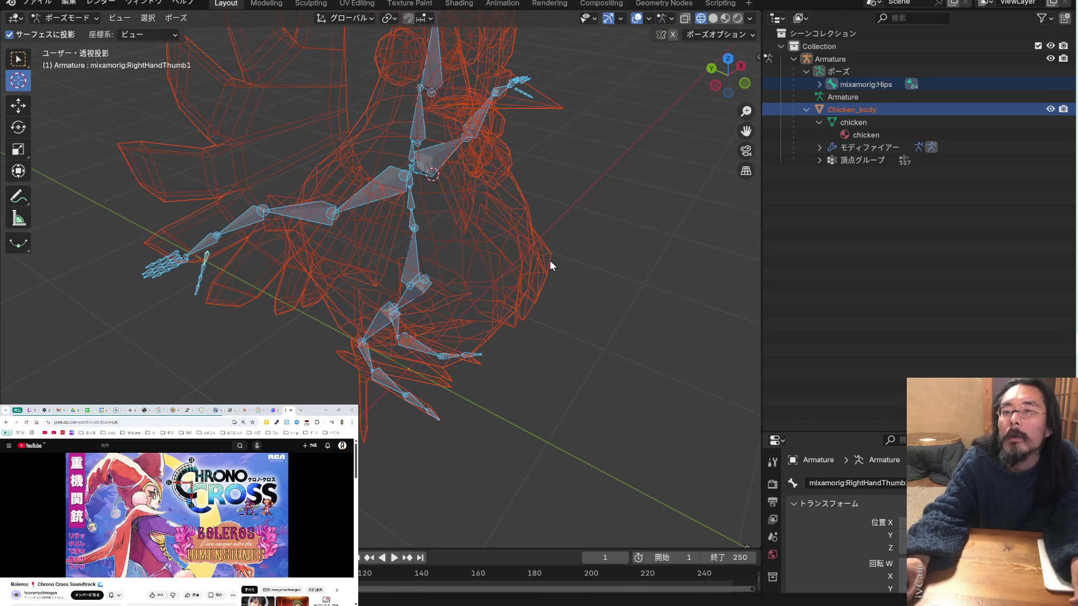
key(ctrl+s)
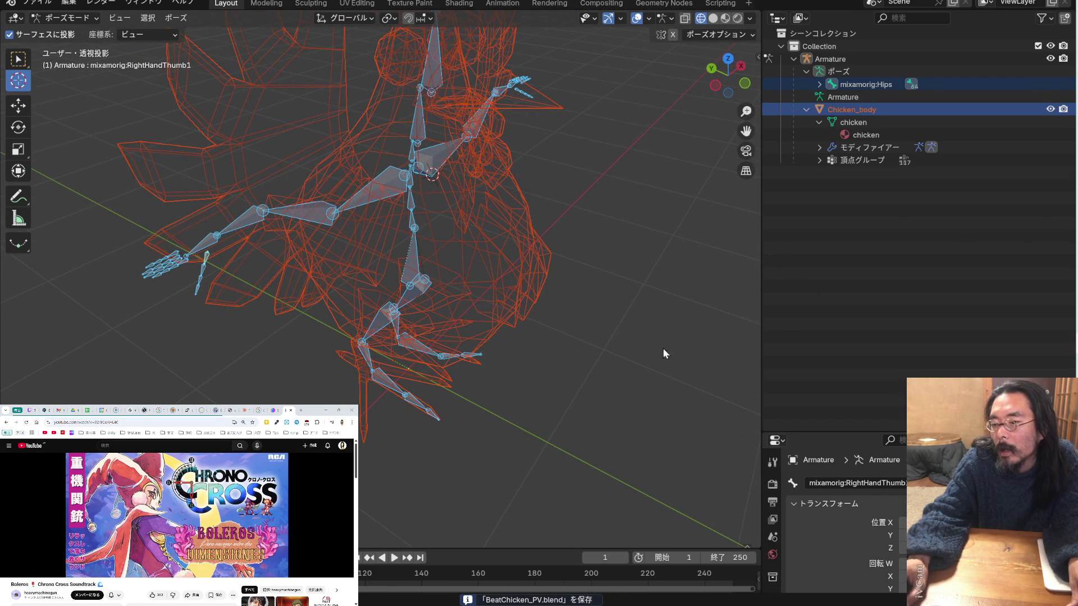
Zoom onto the feet, deselect everything, and switch the armature to Edit Mode
mouse_move(553, 330)
middle_down()
mouse_move(470, 284)
mouse_move(536, 279)
mouse_move(491, 283)
middle_up()
scroll(480, 401, up, 10)
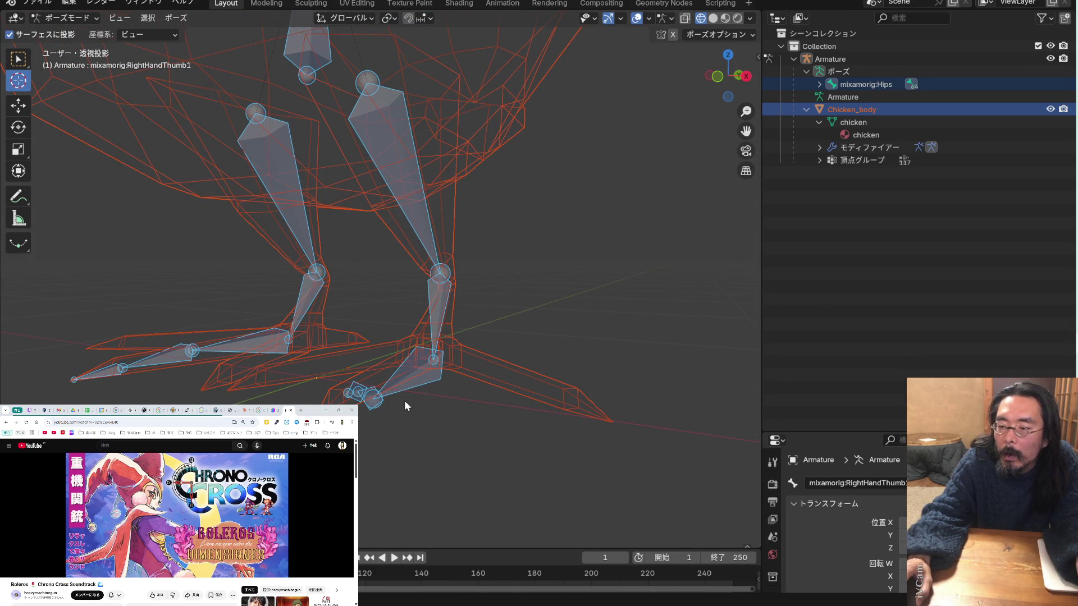
click(951, 188)
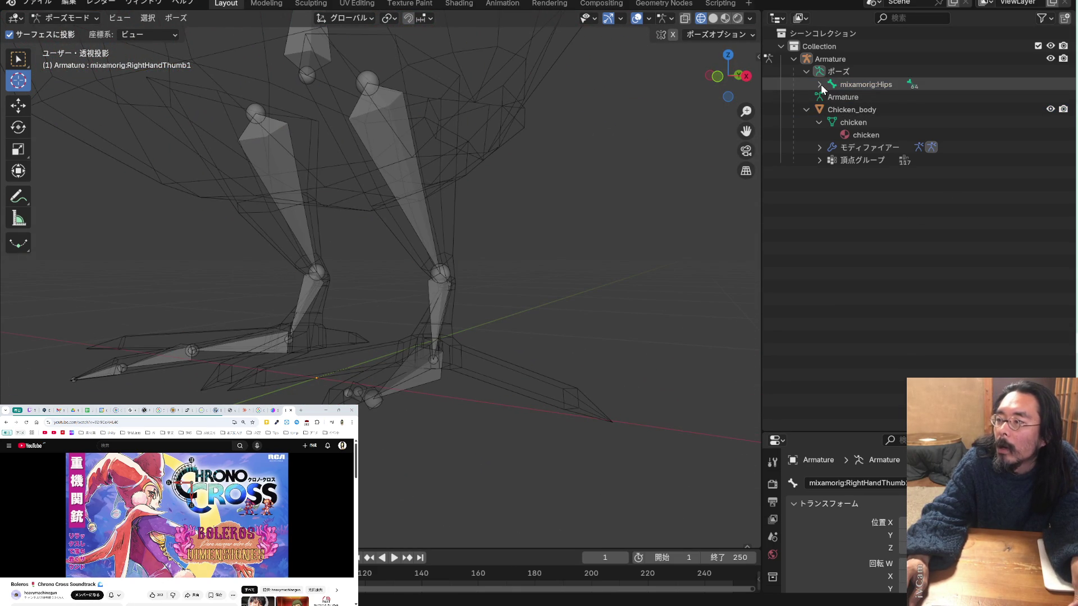
click(84, 18)
click(78, 44)
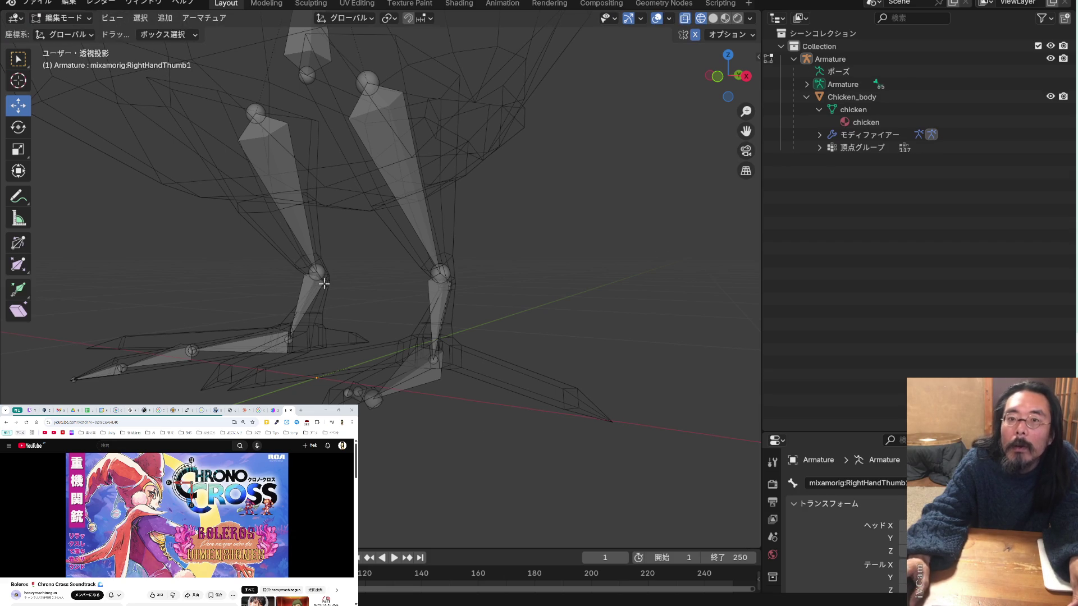
Raise a foot bone slightly and adjust its tip joint's height
mouse_move(440, 337)
middle_down()
mouse_move(479, 377)
mouse_move(393, 363)
mouse_move(464, 380)
mouse_move(487, 405)
middle_up()
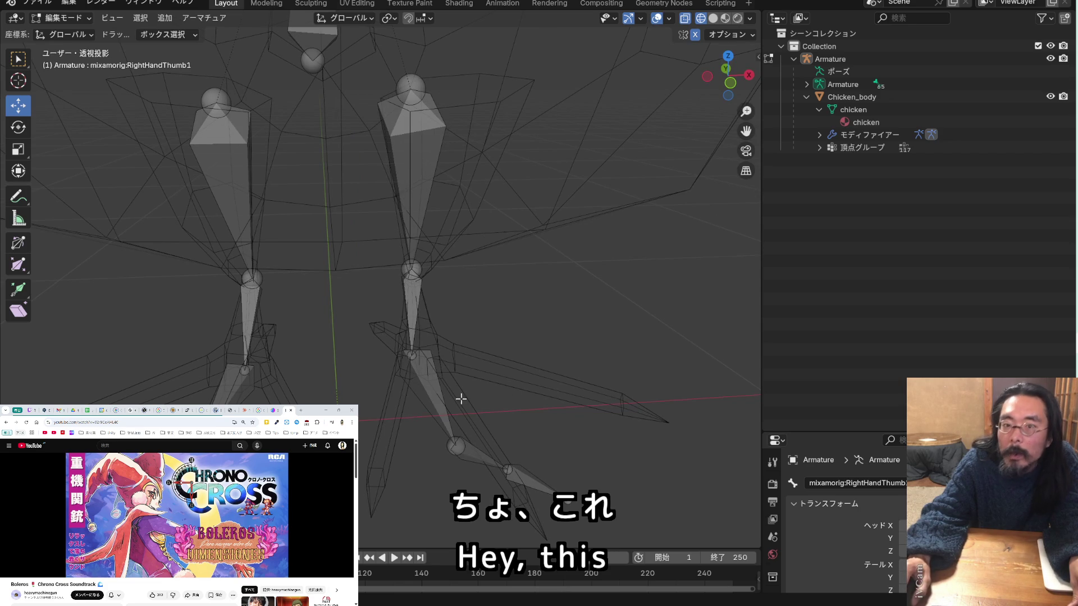
click(482, 455)
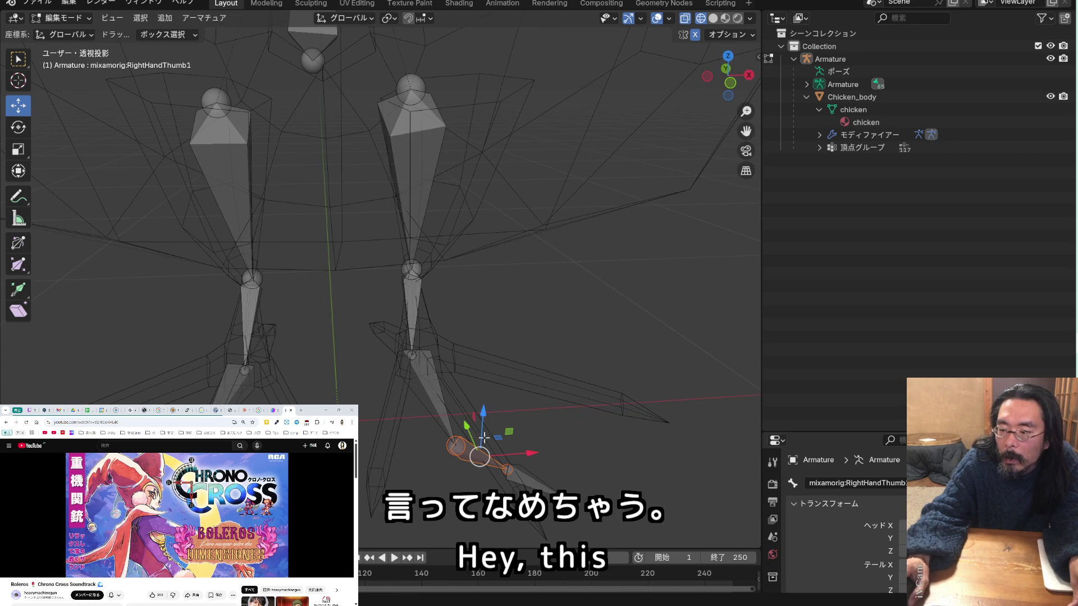
drag(483, 418, 486, 413)
mouse_move(486, 413)
middle_down()
mouse_move(488, 441)
mouse_move(539, 476)
middle_up()
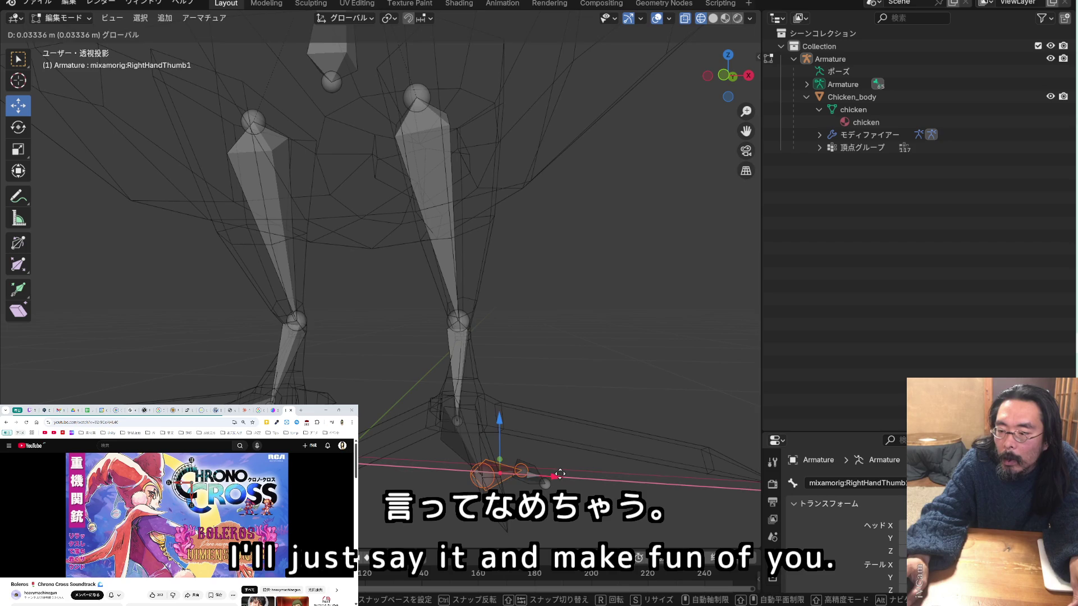
click(555, 450)
mouse_move(566, 436)
middle_down()
mouse_move(482, 406)
mouse_move(417, 416)
middle_up()
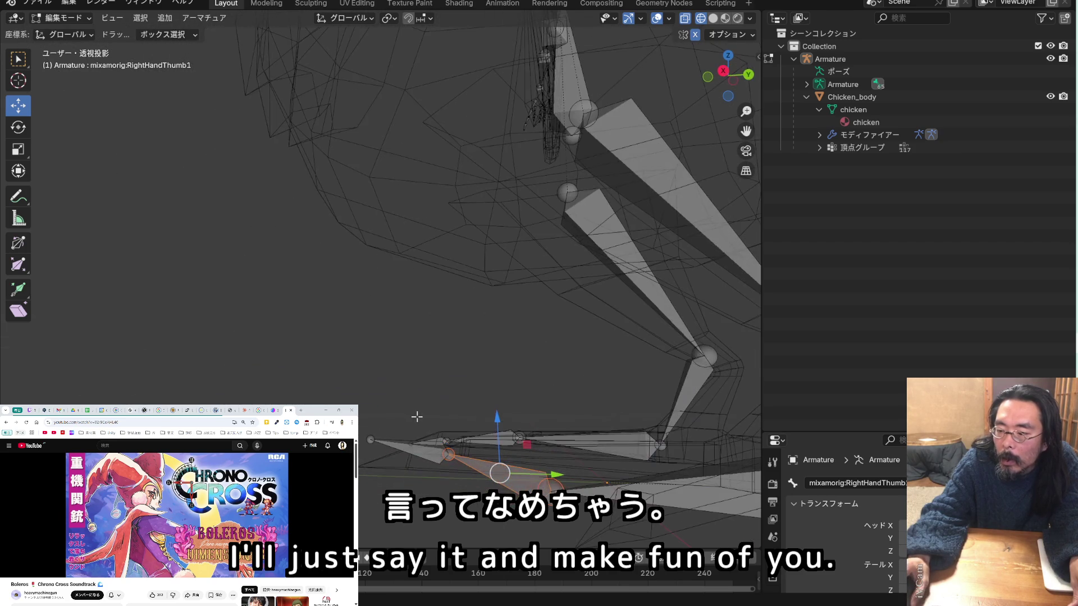
middle_drag(562, 477, 568, 480)
click(548, 483)
drag(544, 449, 546, 455)
middle_drag(545, 455, 607, 473)
middle_drag(720, 485, 705, 480)
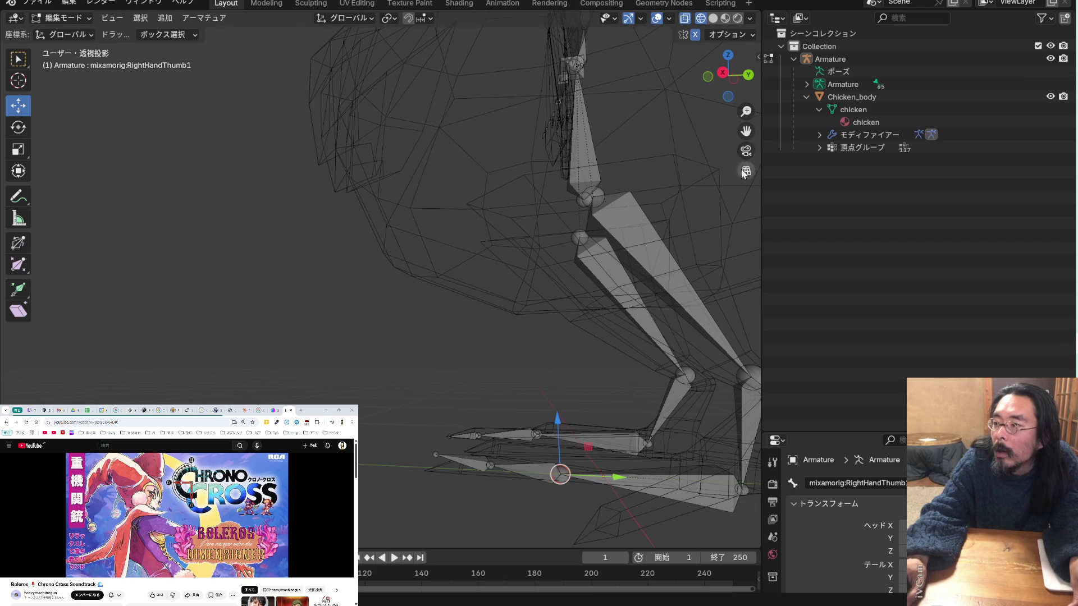
Centre the foot in view and nudge the selected joint's height and Y position
drag(746, 130, 600, 90)
mouse_move(712, 406)
shift+middle_down()
mouse_move(618, 412)
mouse_move(596, 505)
shift+middle_up()
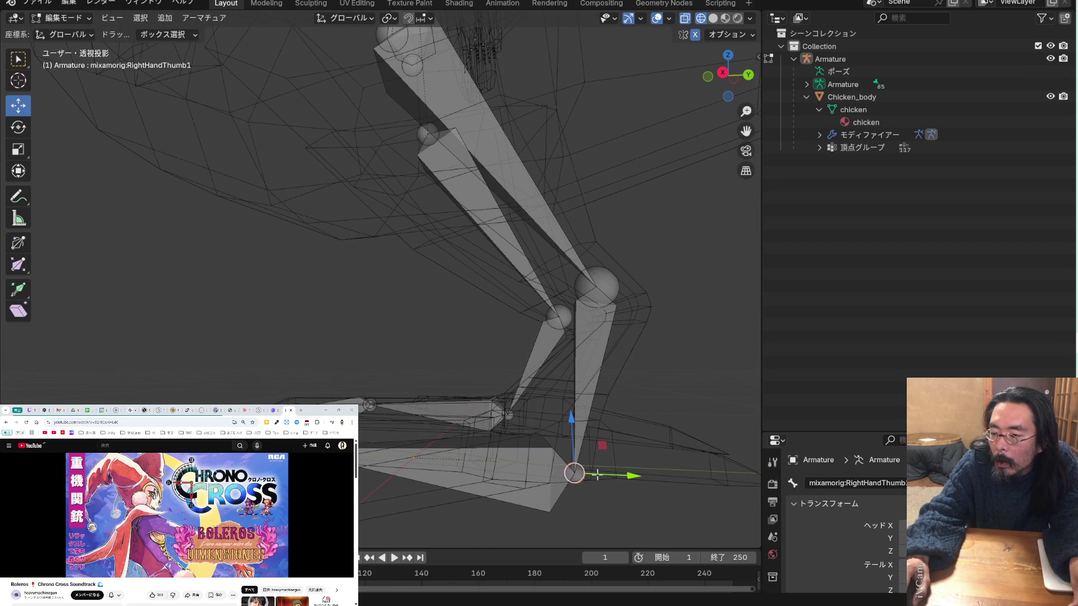
mouse_move(582, 435)
mouse_down()
mouse_move(581, 404)
mouse_move(578, 432)
mouse_up()
mouse_move(578, 433)
middle_down()
mouse_move(652, 449)
mouse_move(651, 474)
mouse_move(610, 463)
middle_up()
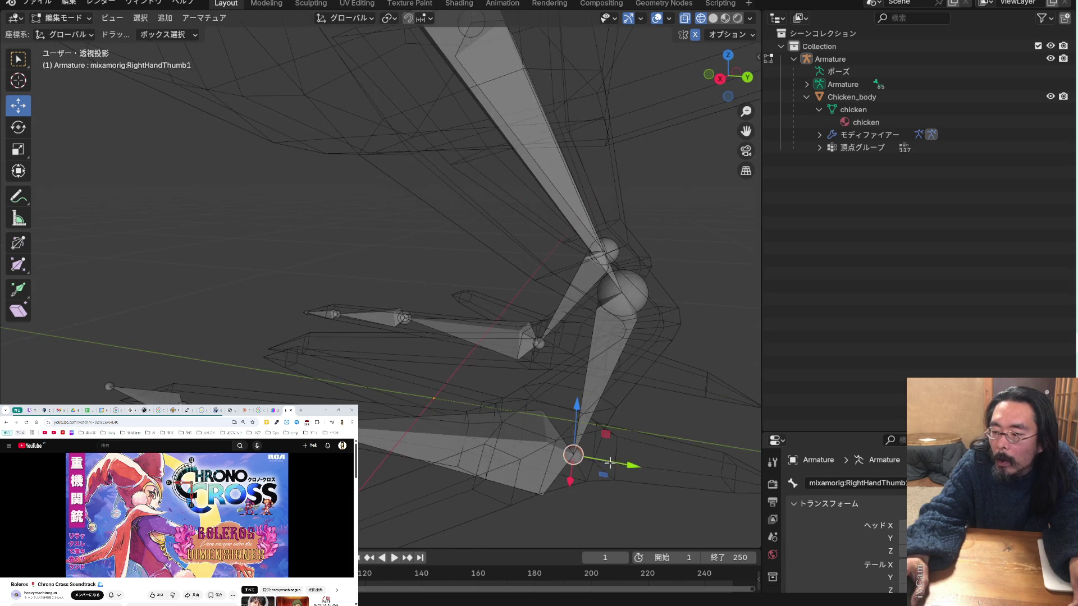
mouse_move(637, 469)
mouse_down()
mouse_move(640, 455)
mouse_move(621, 462)
mouse_up()
mouse_move(621, 462)
middle_down()
mouse_move(645, 474)
mouse_move(671, 467)
mouse_move(655, 432)
mouse_move(595, 393)
middle_up()
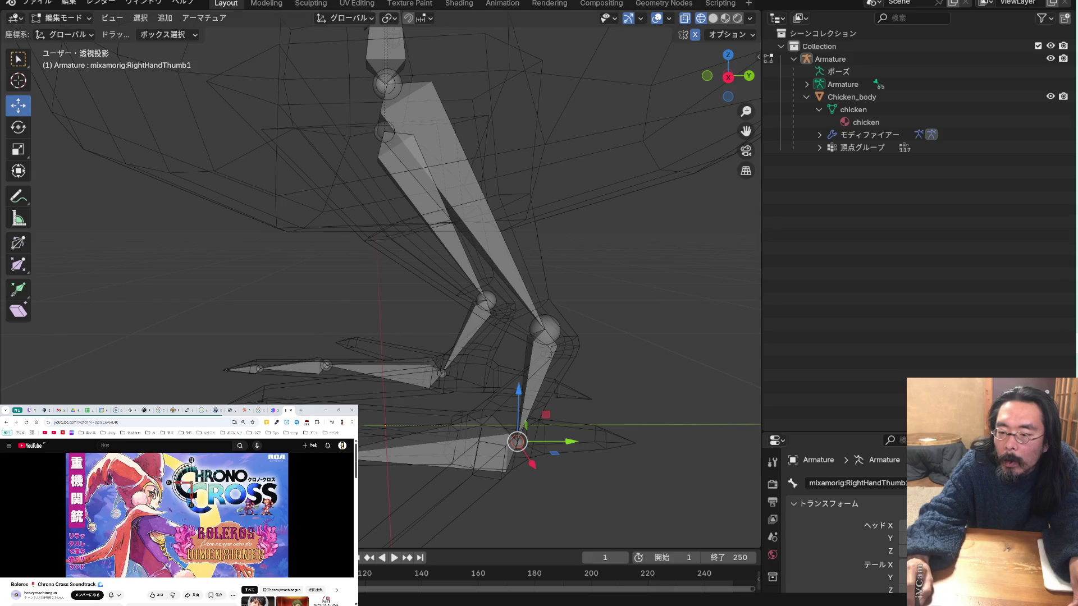
middle_drag(370, 436, 368, 446)
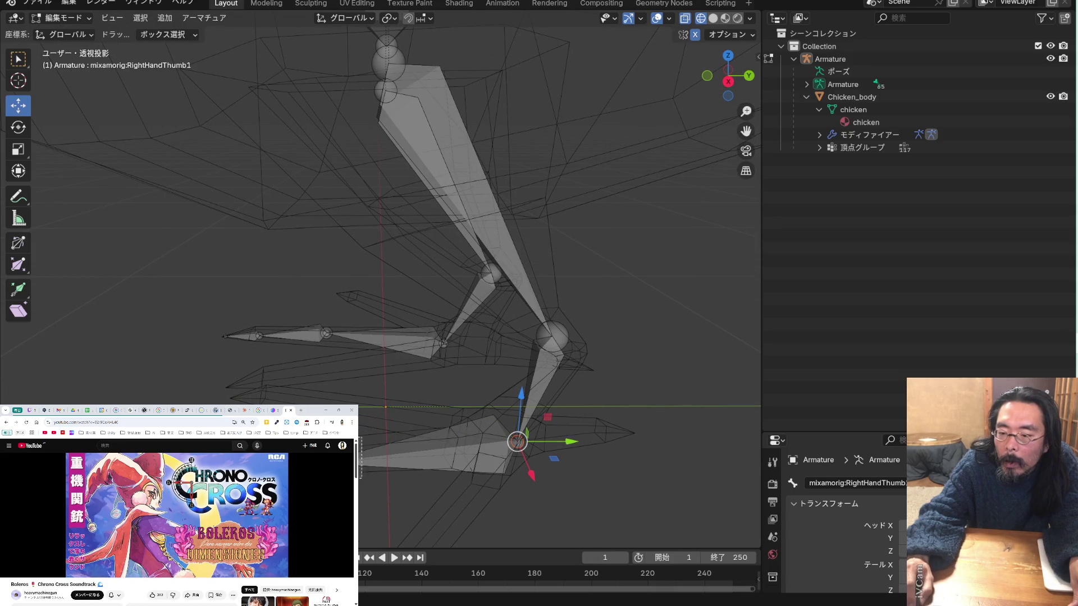
Move the toe joint along Z with G, Z, shift it sideways, then select the neighbouring joint
key(g)
key(z)
drag(367, 458, 384, 458)
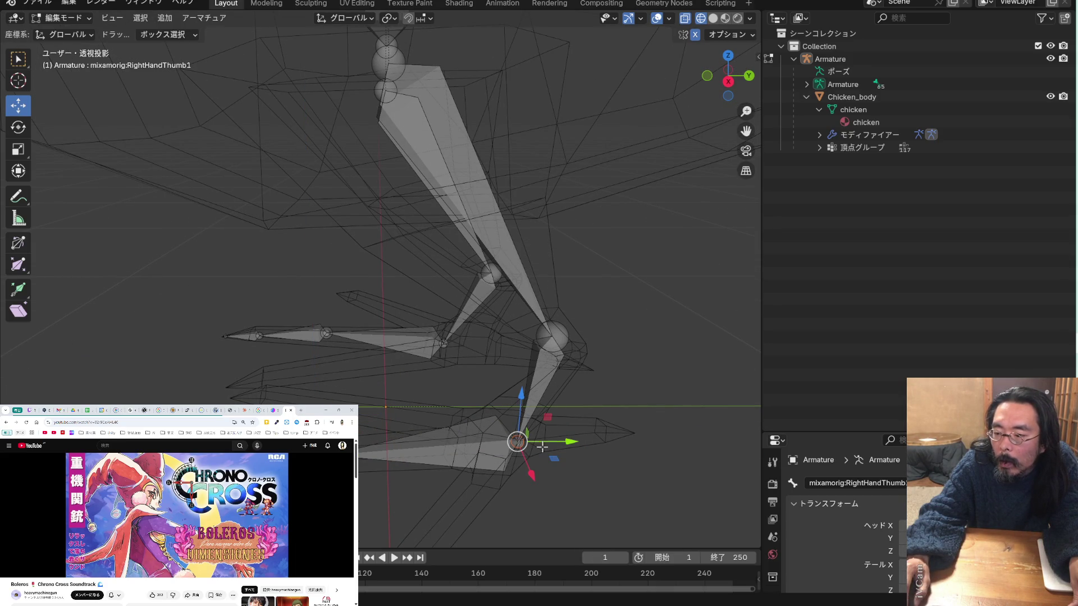
drag(570, 444, 577, 439)
mouse_move(577, 439)
middle_down()
mouse_move(606, 404)
mouse_move(590, 378)
mouse_move(629, 352)
mouse_move(700, 355)
mouse_move(665, 342)
middle_up()
click(517, 359)
click(596, 348)
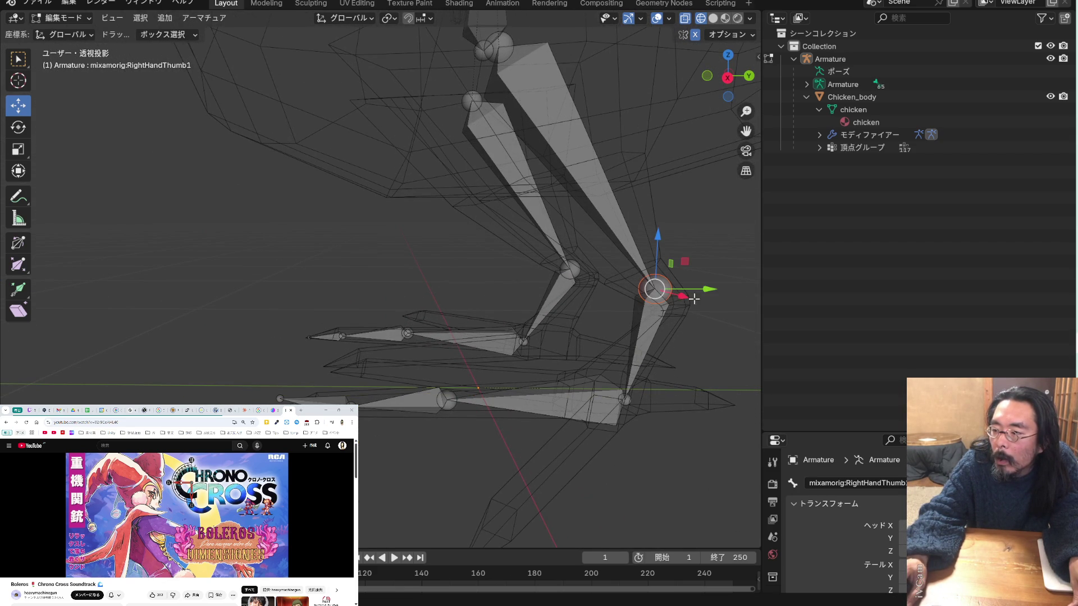
Nudge a leg joint sideways and upward, then push it left along X
drag(707, 294, 708, 282)
drag(666, 240, 663, 250)
mouse_move(589, 328)
middle_down()
mouse_move(647, 336)
mouse_move(608, 387)
middle_up()
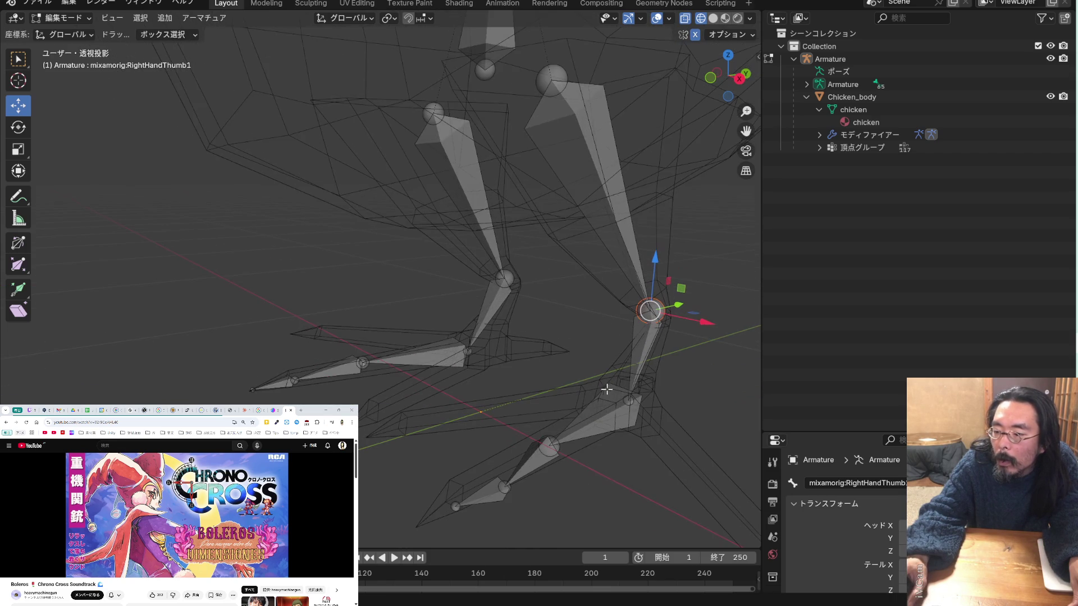
mouse_move(528, 454)
middle_down()
mouse_move(511, 440)
mouse_move(496, 473)
middle_up()
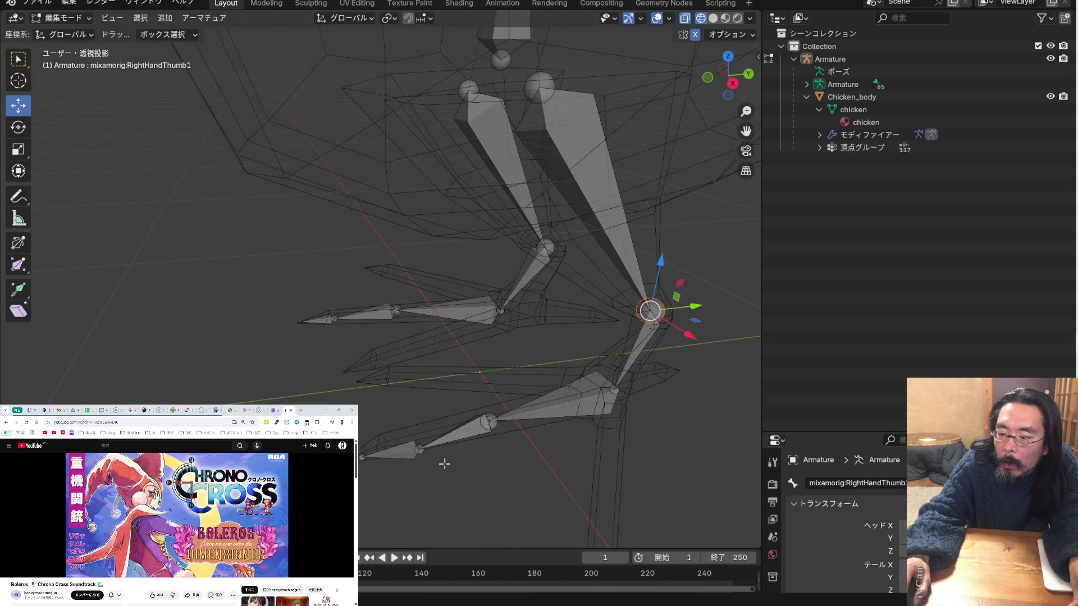
drag(423, 421, 425, 407)
middle_drag(458, 466, 463, 457)
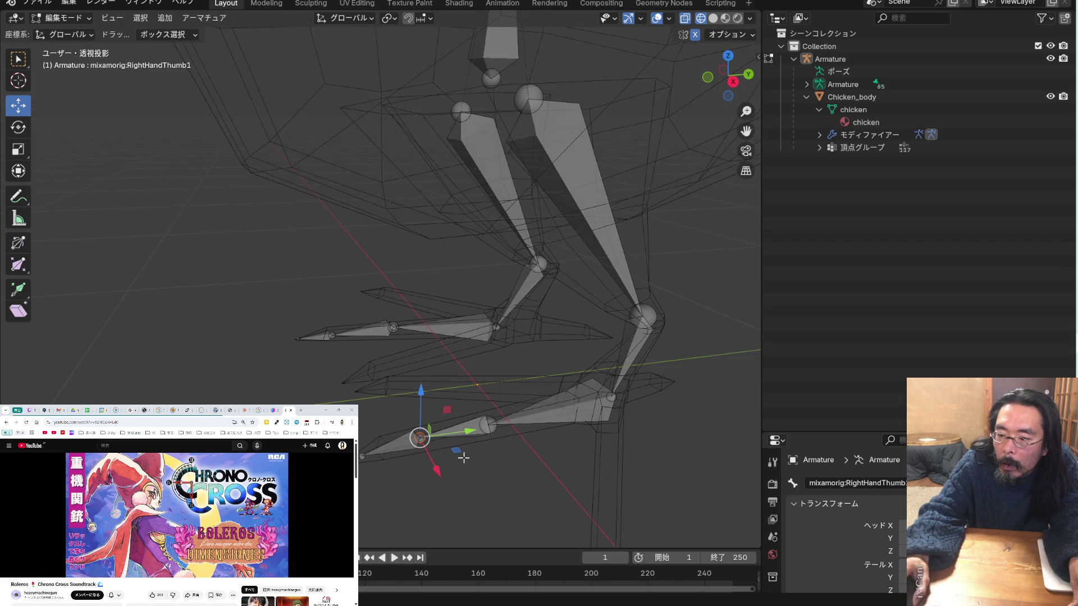
mouse_move(385, 452)
middle_down()
mouse_move(520, 436)
mouse_move(495, 458)
middle_up()
drag(470, 443, 447, 446)
drag(469, 485, 435, 486)
Lower the bone joints and shift one slightly along Y
middle_drag(433, 483, 388, 463)
drag(391, 428, 387, 456)
drag(439, 508, 429, 511)
drag(376, 450, 377, 454)
drag(471, 427, 471, 454)
mouse_move(472, 454)
middle_down()
mouse_move(585, 450)
mouse_move(600, 466)
mouse_move(580, 470)
mouse_move(444, 419)
mouse_move(450, 428)
middle_up()
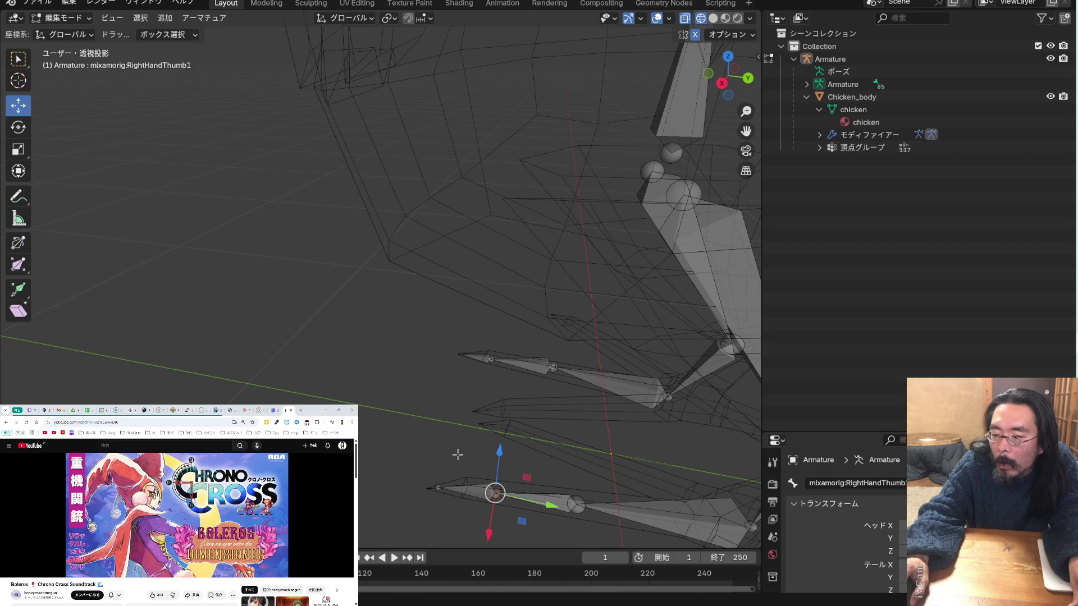
Move the thumb bone along Y and X, then frame the whole chicken
drag(544, 507, 527, 498)
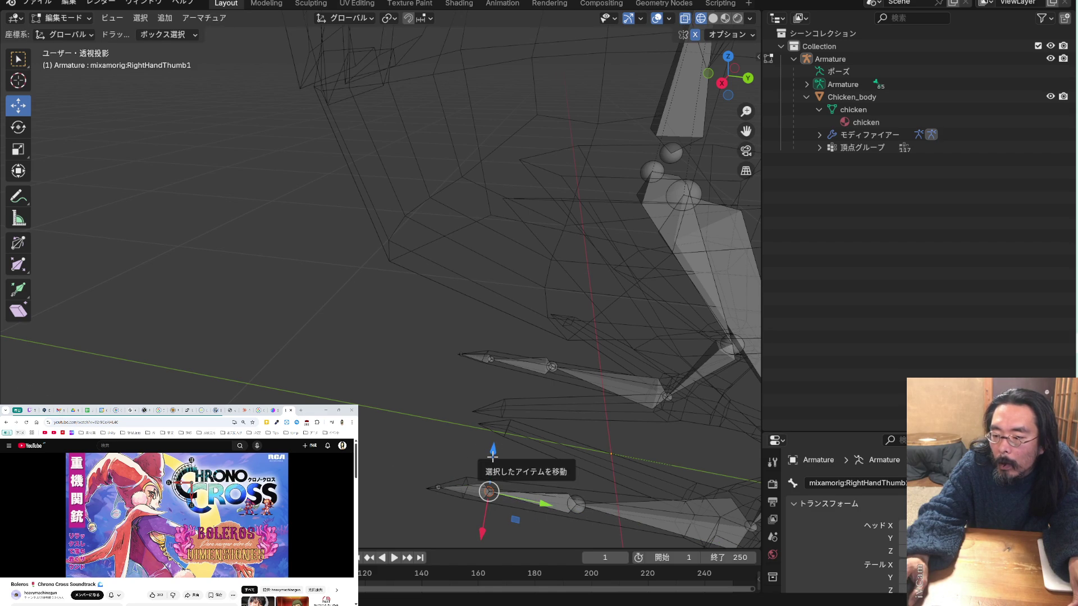
mouse_move(492, 457)
middle_down()
mouse_move(639, 427)
mouse_move(588, 454)
mouse_move(631, 503)
middle_up()
middle_drag(601, 466, 621, 494)
drag(525, 430, 522, 430)
mouse_move(560, 393)
middle_down()
mouse_move(525, 387)
mouse_move(354, 168)
mouse_move(353, 221)
mouse_move(406, 251)
mouse_move(361, 245)
mouse_move(371, 231)
mouse_move(412, 236)
mouse_move(424, 212)
mouse_move(251, 234)
mouse_move(570, 247)
mouse_move(477, 238)
mouse_move(533, 249)
middle_up()
scroll(474, 238, up, 4)
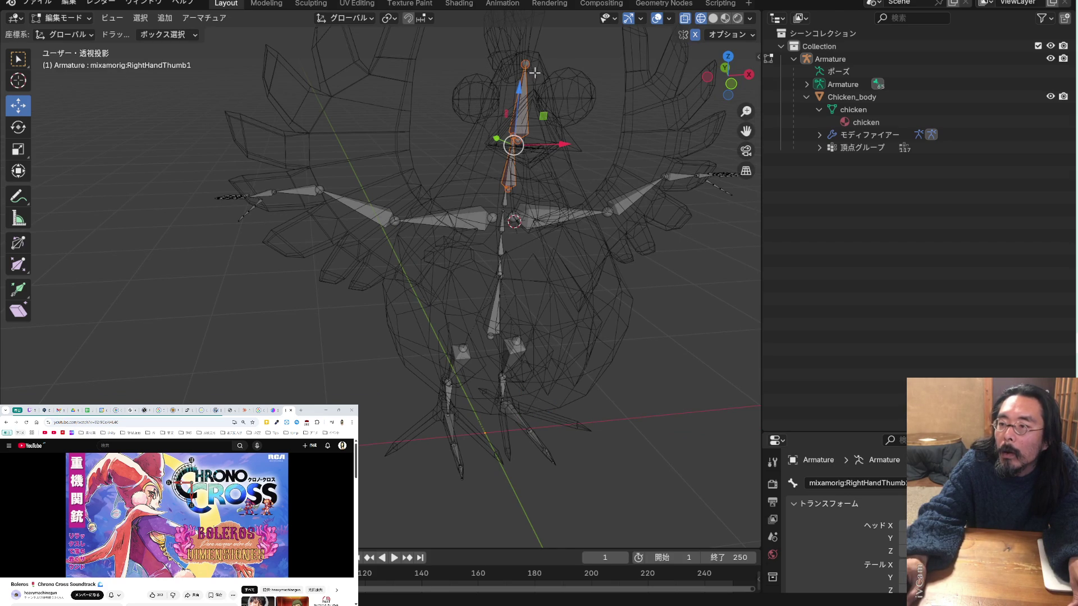
Raise the chest bone and adjust its height to sit inside the chicken's body
drag(518, 89, 520, 77)
middle_drag(520, 76, 601, 52)
middle_drag(567, 156, 514, 131)
scroll(548, 206, up, 4)
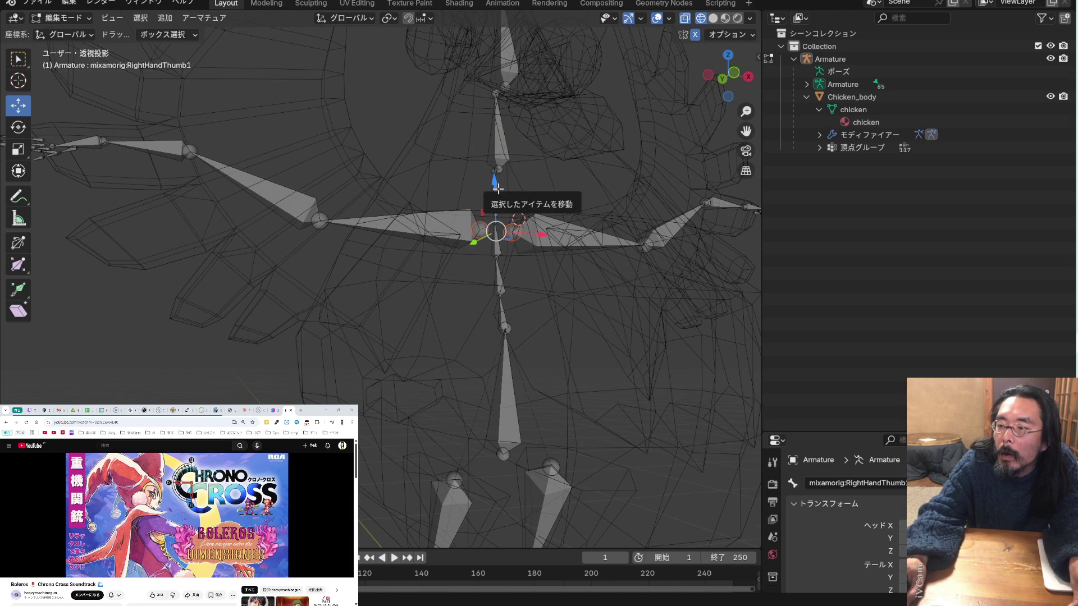
drag(498, 190, 497, 189)
scroll(522, 250, down, 4)
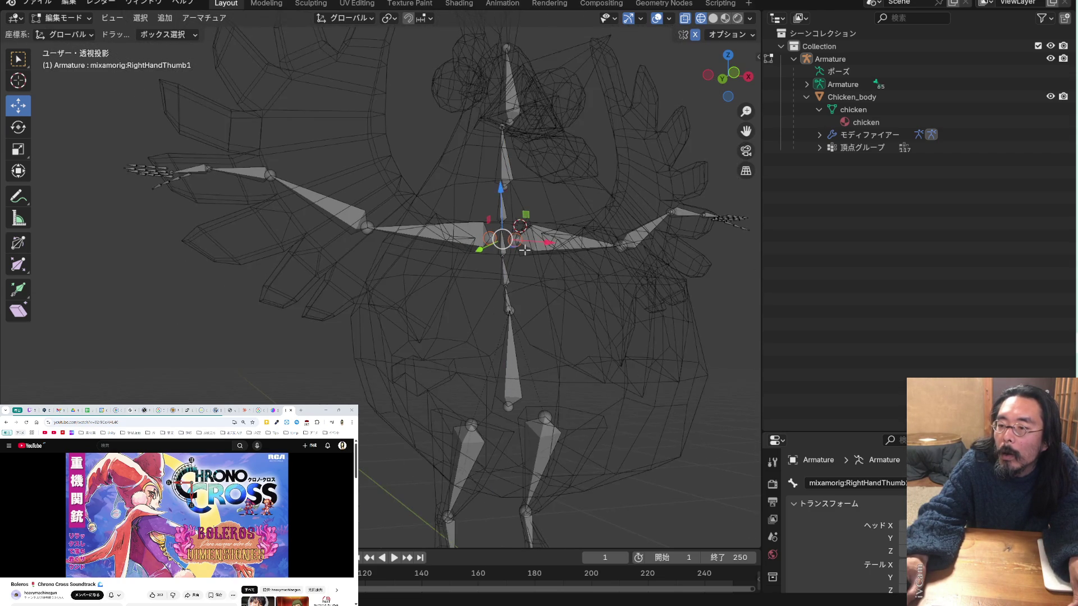
mouse_move(525, 253)
middle_down()
mouse_move(563, 291)
mouse_move(558, 300)
middle_up()
Select the chest-area joint and lower the spine bones into the body, fine-tuning their height
drag(531, 307, 507, 299)
scroll(515, 289, up, 2)
drag(512, 253, 513, 272)
mouse_move(590, 294)
middle_down()
mouse_move(538, 299)
mouse_move(554, 299)
middle_up()
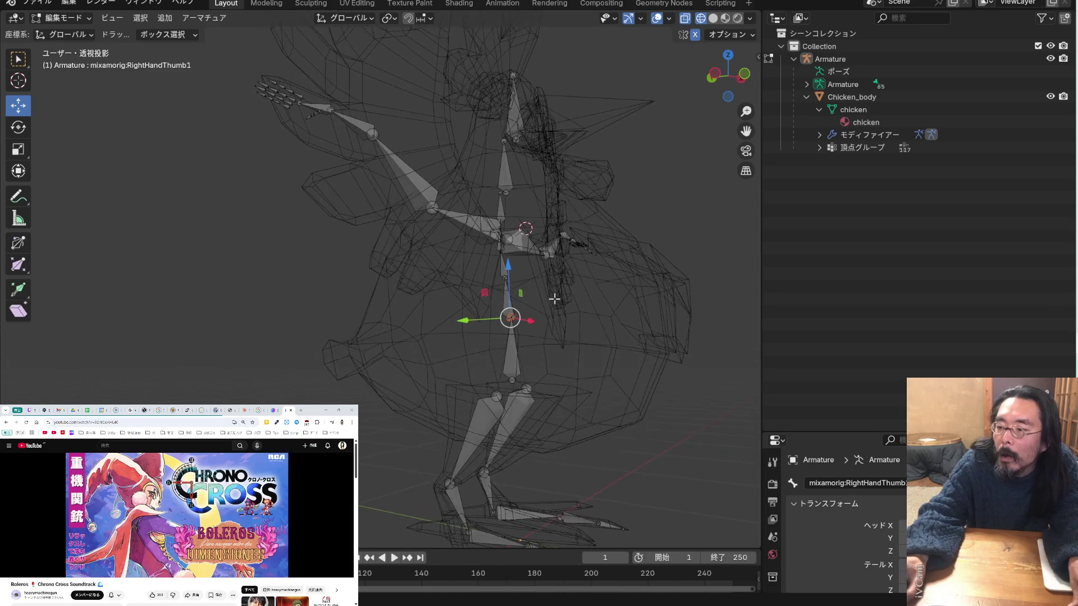
drag(511, 273, 524, 285)
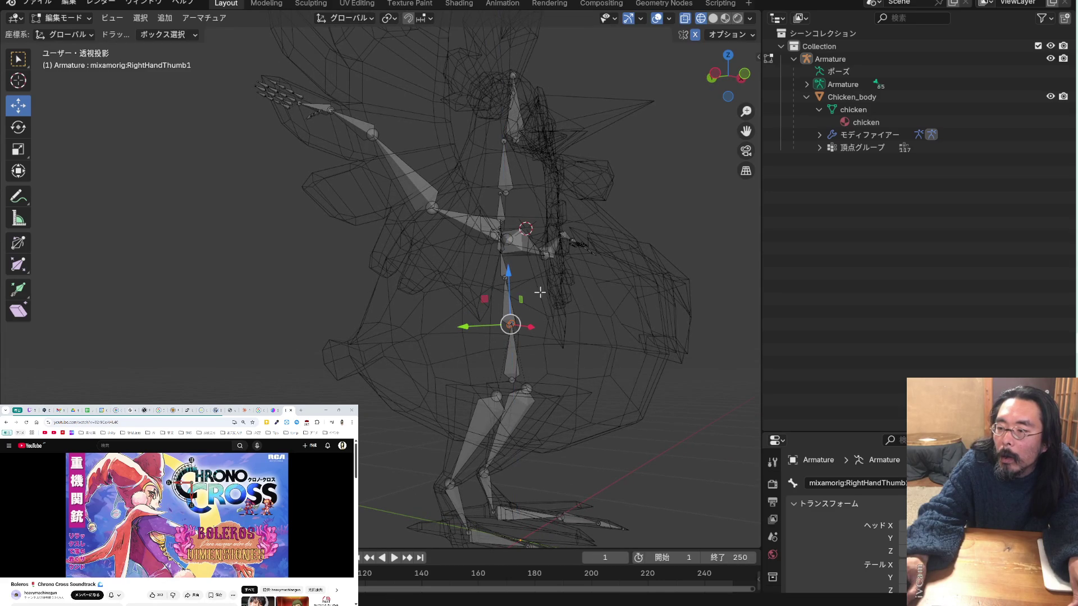
middle_drag(558, 298, 525, 290)
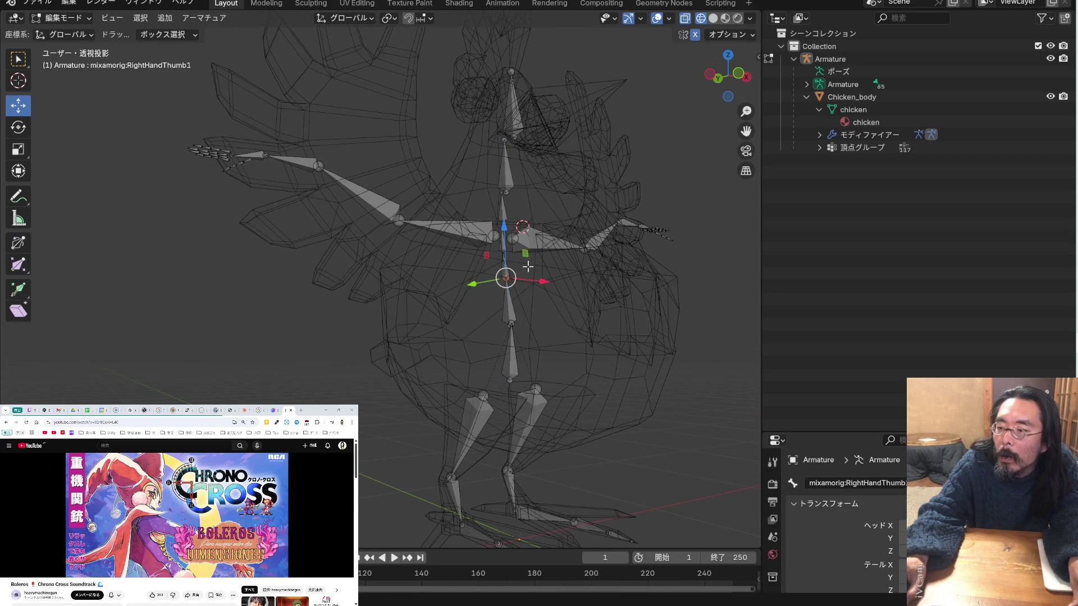
drag(506, 227, 506, 245)
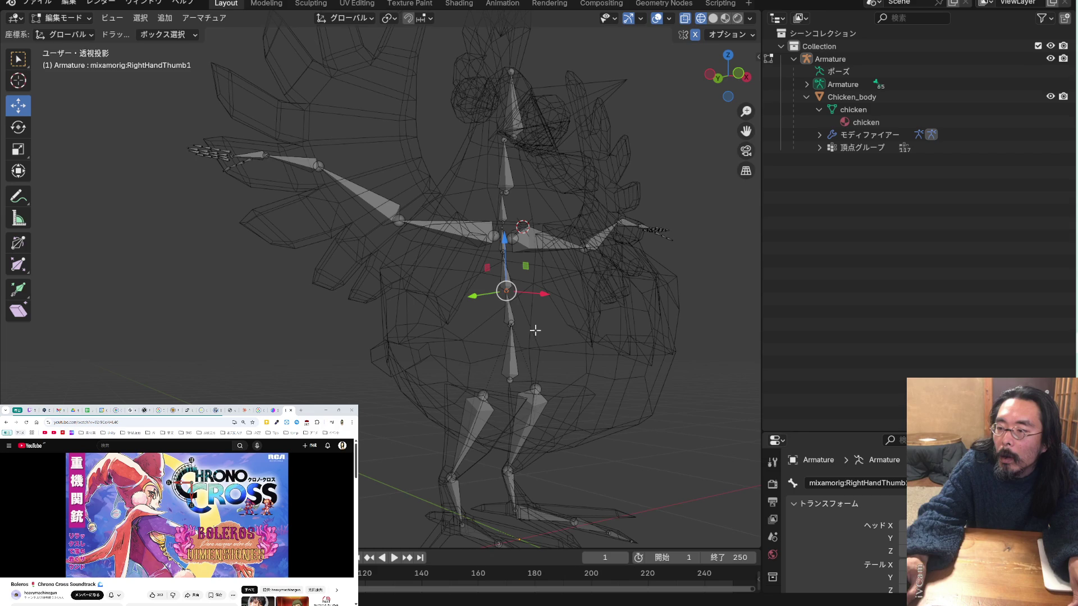
drag(509, 274, 509, 275)
From a side view, shift the bone backward along Y to fit the body
mouse_move(508, 275)
middle_down()
mouse_move(594, 327)
mouse_move(553, 331)
mouse_move(606, 328)
mouse_move(575, 308)
mouse_move(594, 289)
mouse_move(539, 315)
mouse_move(525, 343)
middle_up()
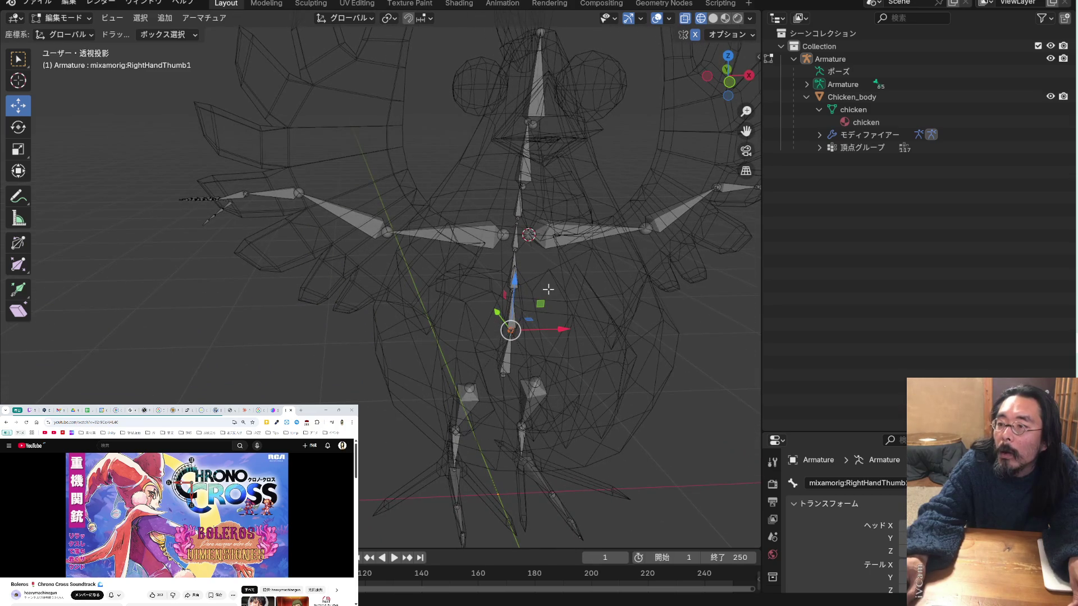
mouse_move(541, 286)
middle_down()
mouse_move(638, 284)
mouse_move(334, 293)
middle_up()
scroll(604, 284, down, 4)
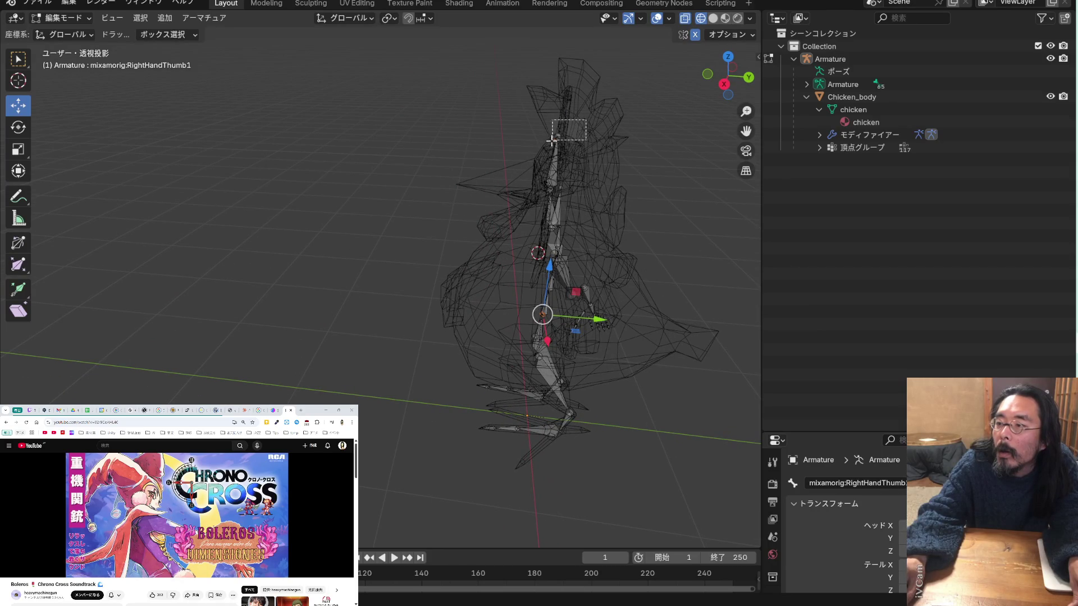
mouse_move(615, 137)
mouse_down()
mouse_move(623, 139)
mouse_move(597, 188)
mouse_up()
mouse_move(629, 194)
middle_down()
mouse_move(690, 188)
mouse_move(622, 180)
middle_up()
mouse_move(522, 192)
middle_down()
mouse_move(596, 193)
mouse_move(507, 175)
mouse_move(426, 183)
mouse_move(483, 185)
mouse_move(306, 191)
mouse_move(320, 180)
mouse_move(607, 186)
mouse_move(605, 150)
mouse_move(609, 211)
mouse_move(640, 221)
mouse_move(533, 242)
mouse_move(477, 230)
middle_up()
Save BeatChicken_PV.blend, export the rigged chicken as BeatChicken_PV_rere.fbx, and sort files newest first
key(ctrl+s)
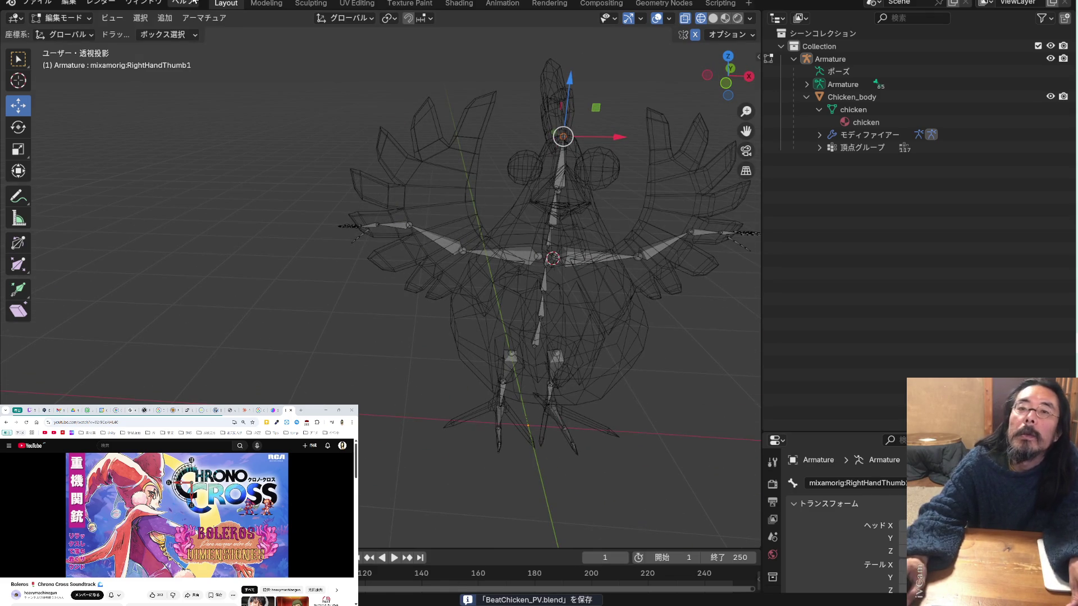
click(37, 3)
mouse_move(134, 196)
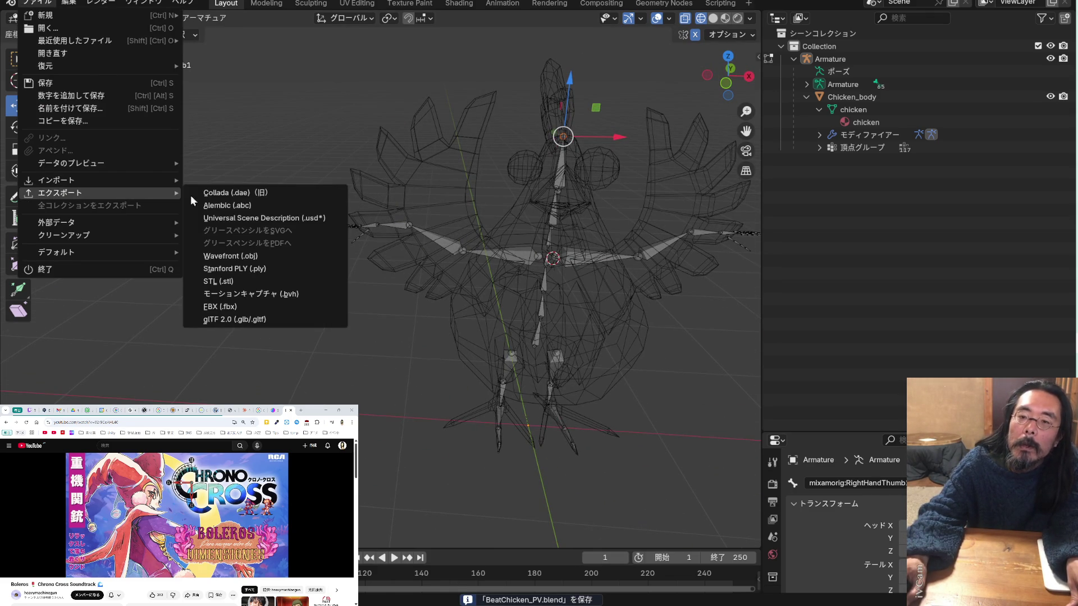
click(222, 306)
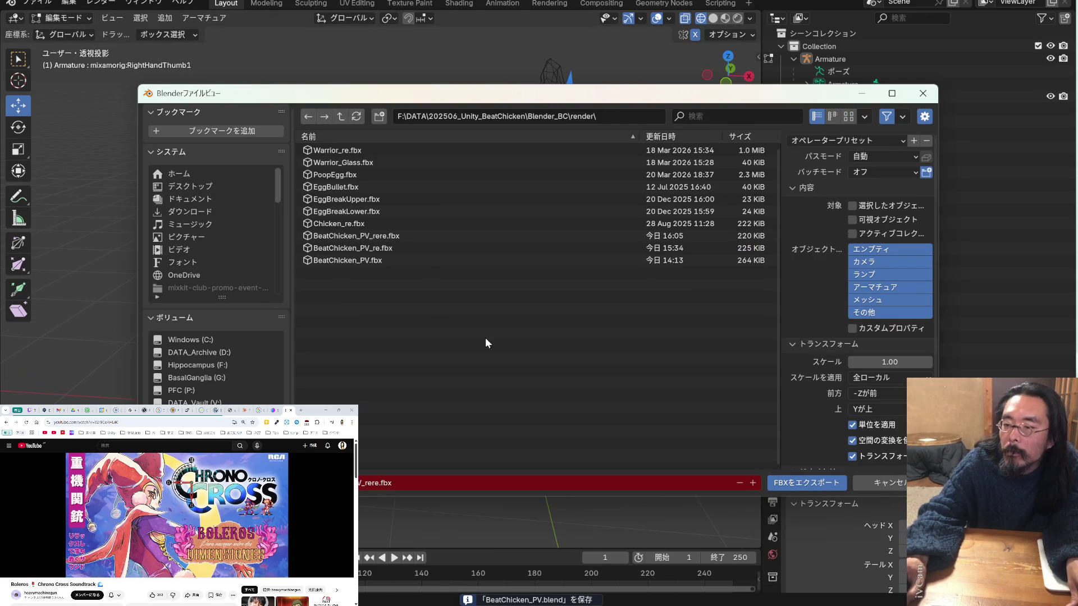
click(797, 483)
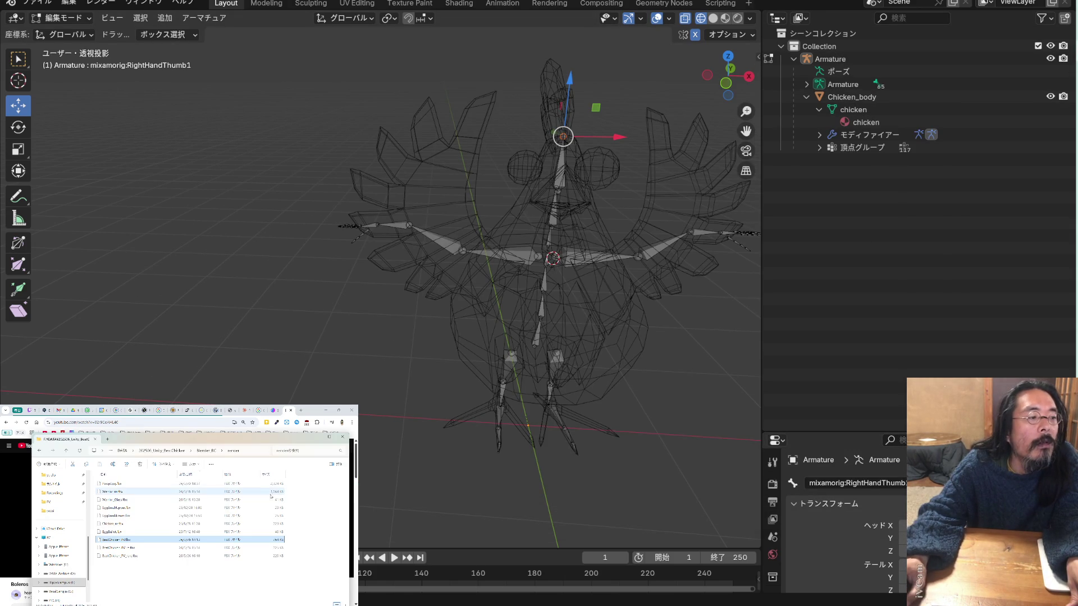
click(201, 478)
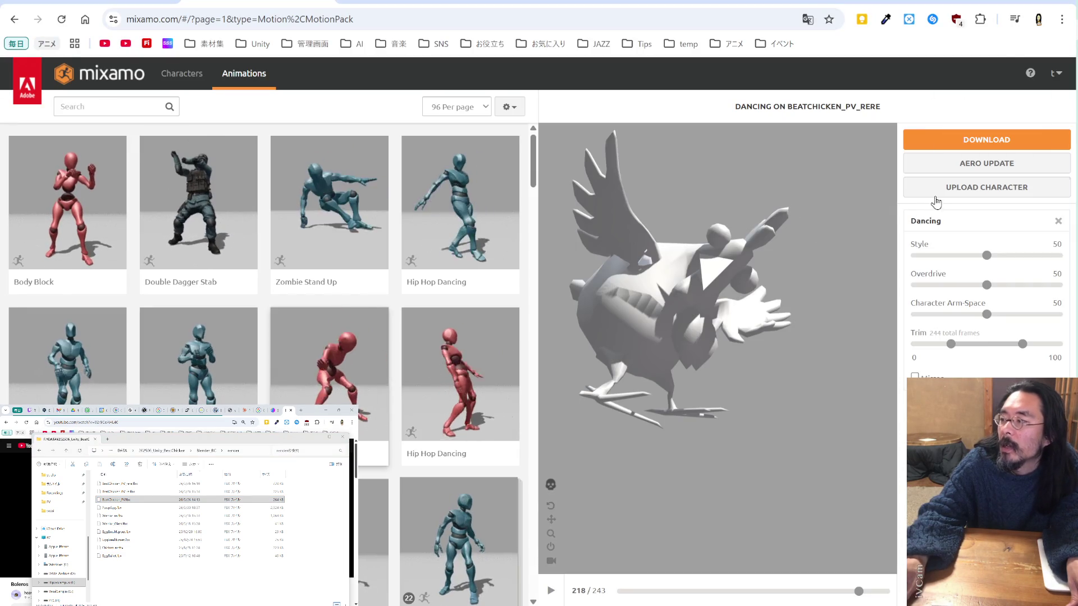
Upload BeatChicken_PV_rere.fbx to Mixamo, replace the previous character, and play the Dancing animation
click(961, 191)
drag(118, 483, 436, 385)
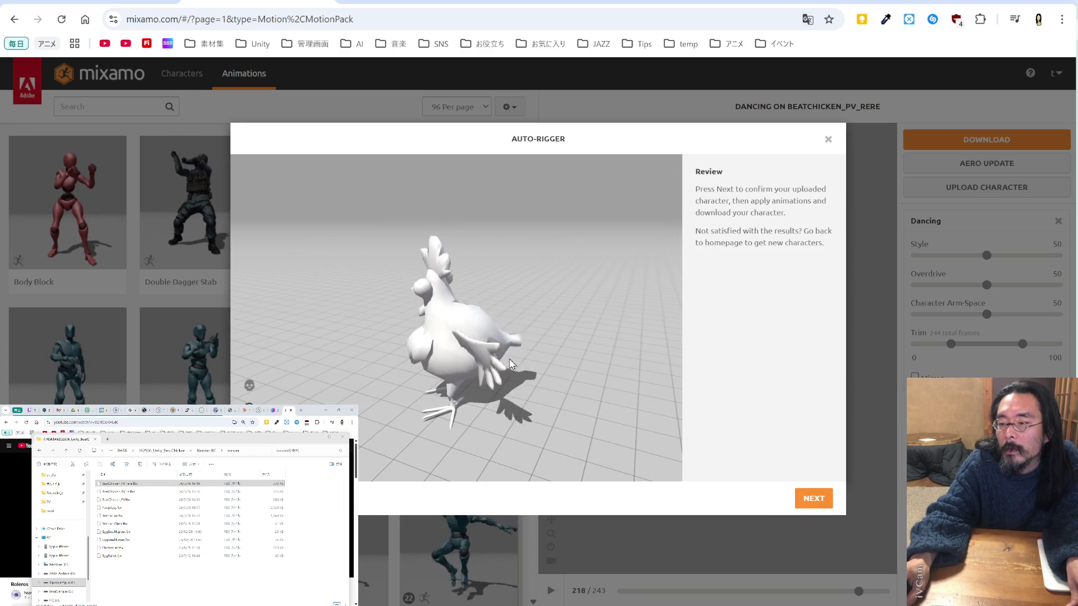
click(809, 499)
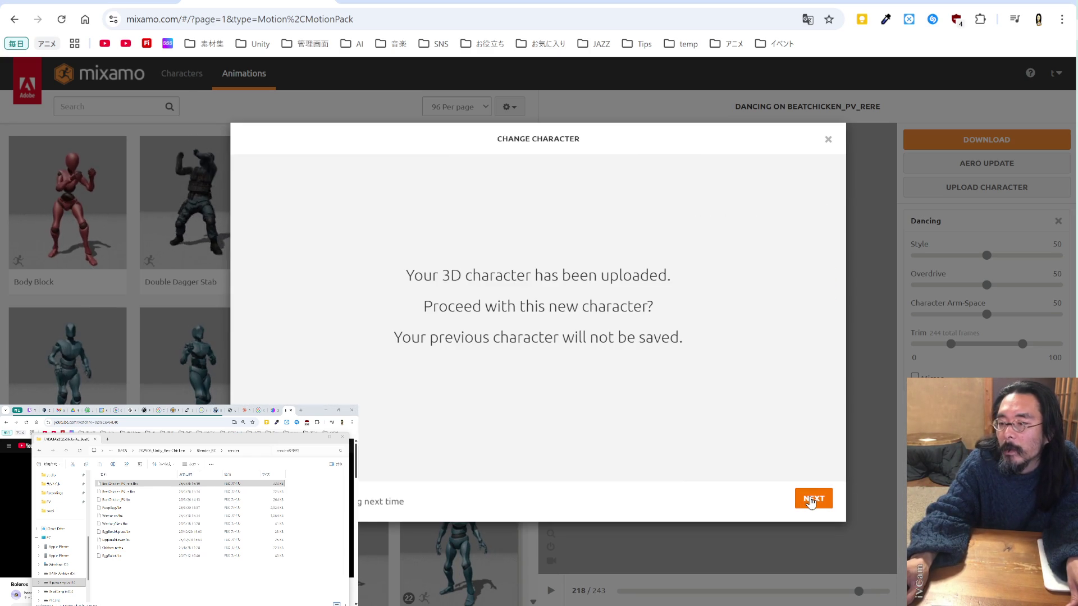
click(809, 499)
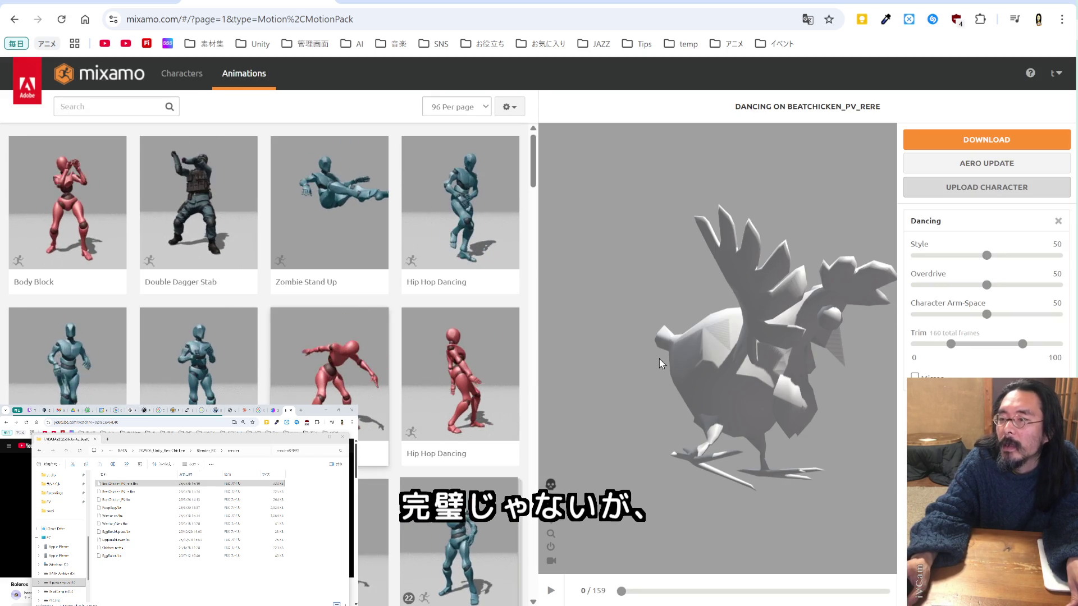
click(552, 590)
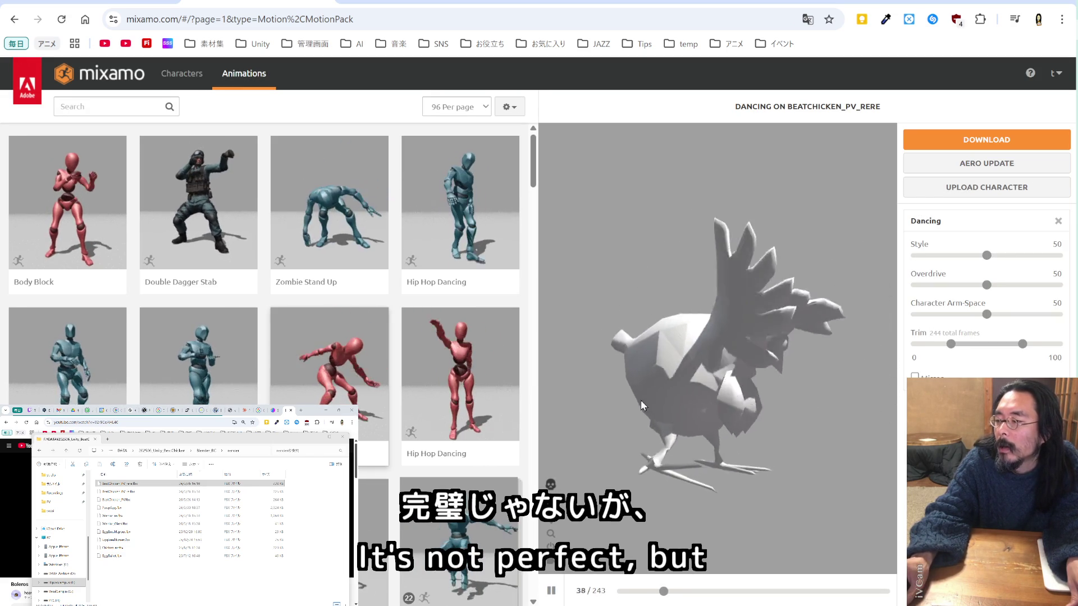
Turn the preview to the chicken's front, then switch to the Double Dagger Stab animation
mouse_move(651, 393)
mouse_down()
mouse_move(618, 380)
mouse_move(634, 387)
mouse_move(669, 357)
mouse_up()
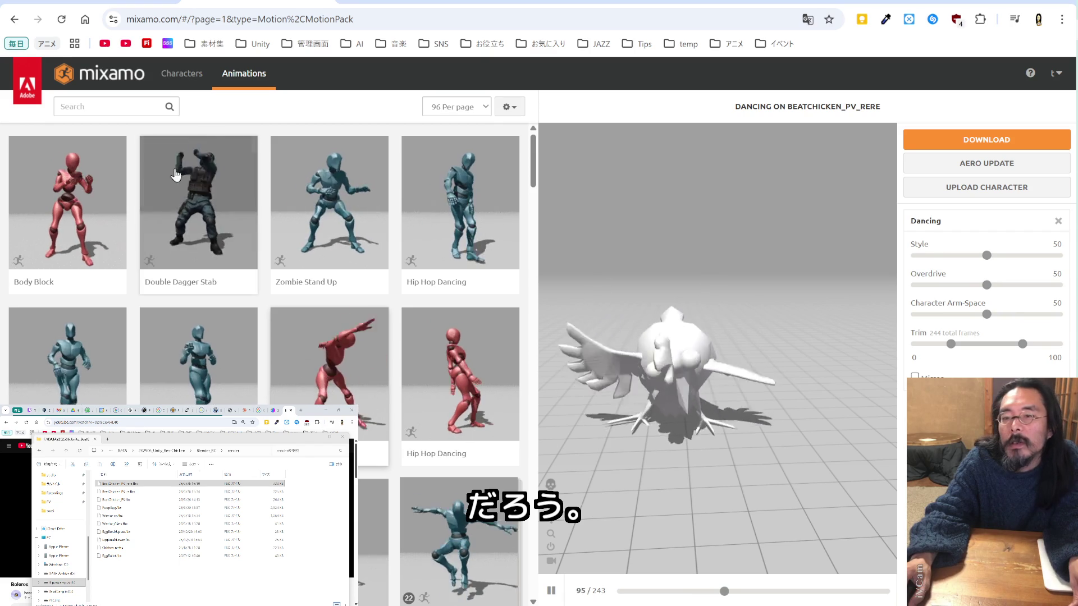
click(218, 191)
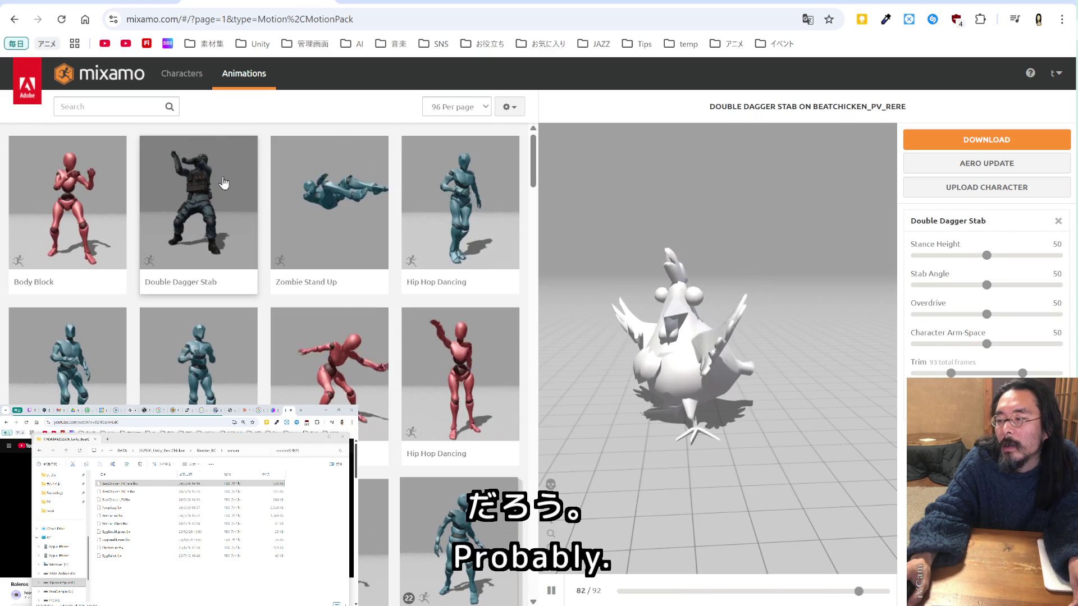
click(223, 185)
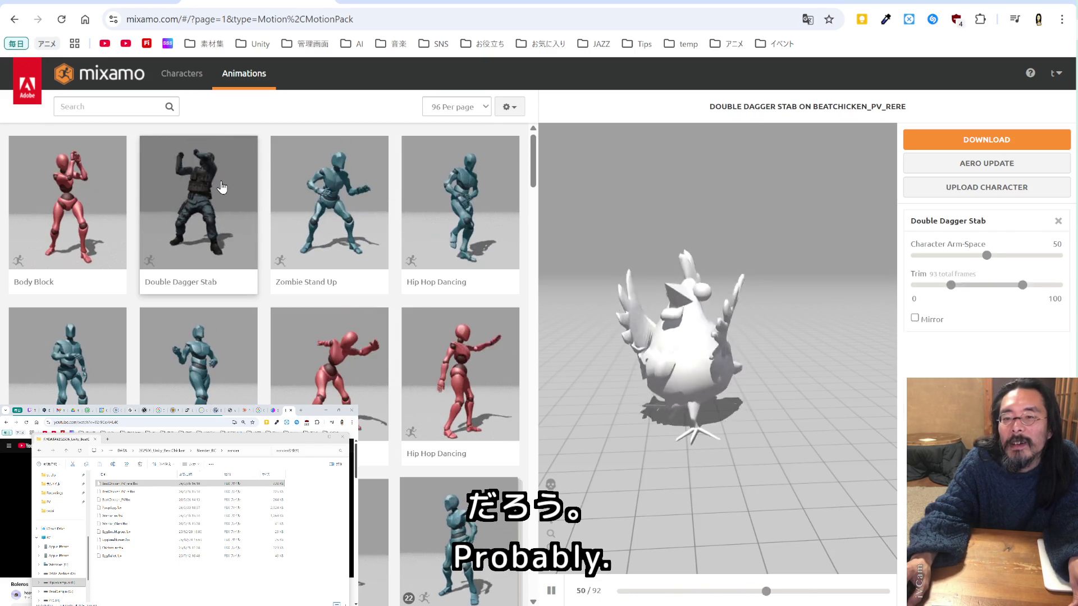
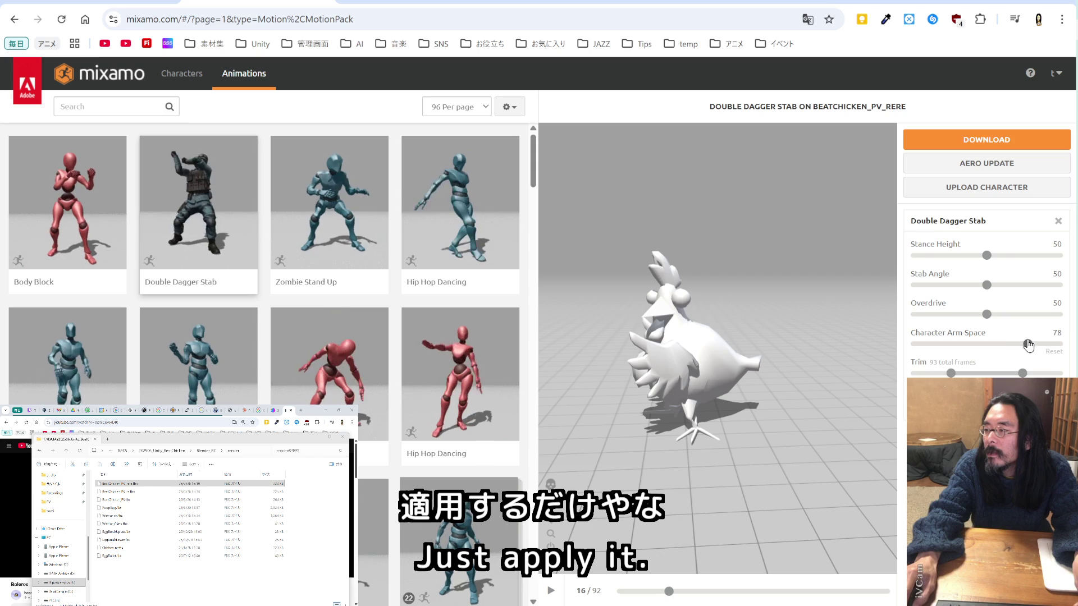
Set Character Arm-Space to 79, Stance Height to 77 and Stab Angle to 54 on Double Dagger Stab
drag(1027, 346, 1028, 346)
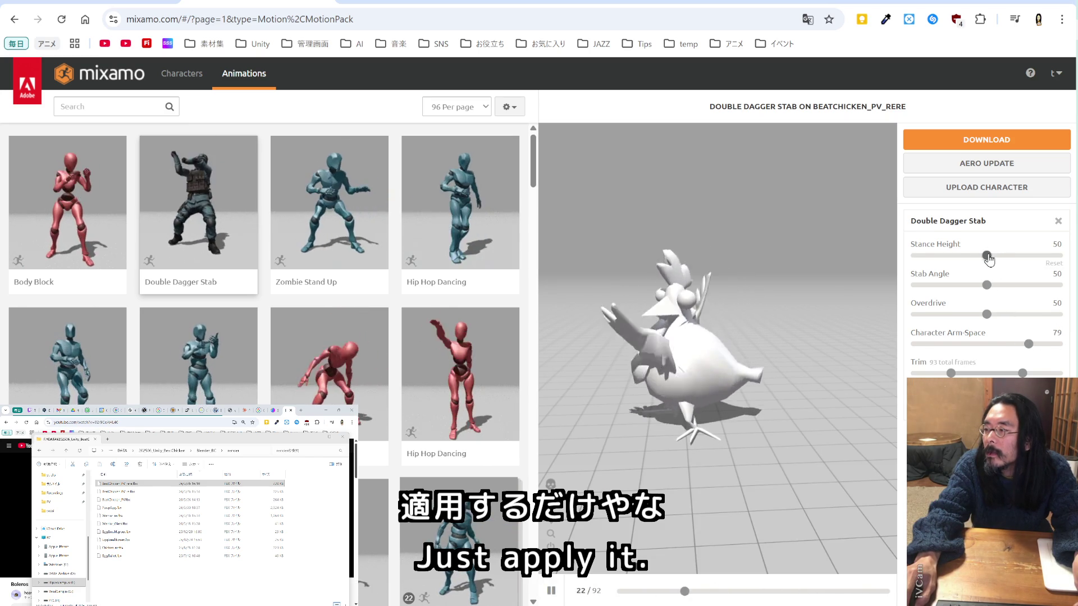
click(987, 256)
drag(1021, 256, 1026, 256)
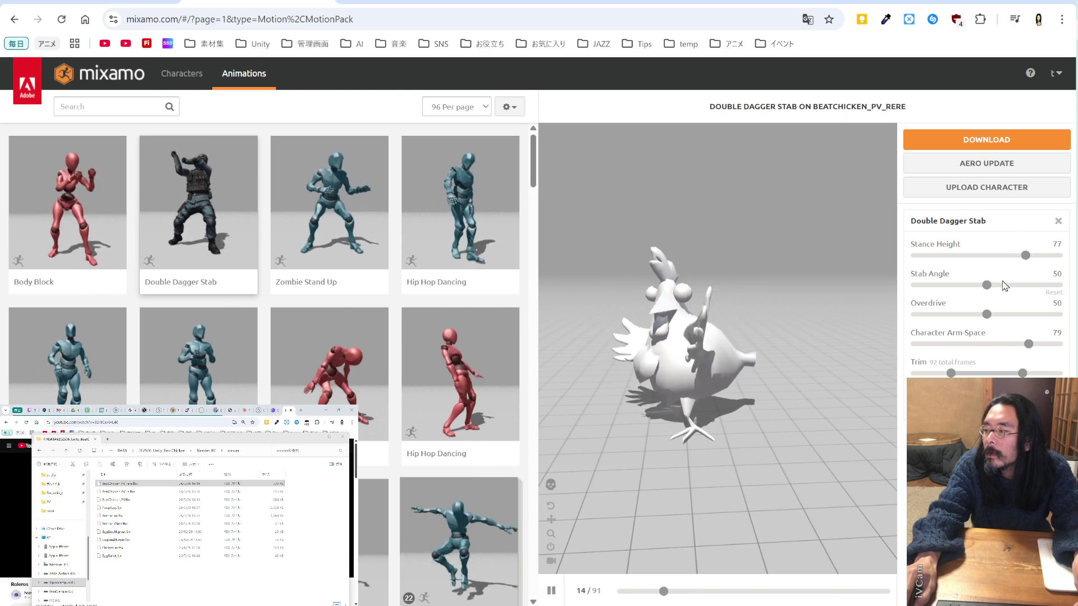
drag(987, 286, 1025, 286)
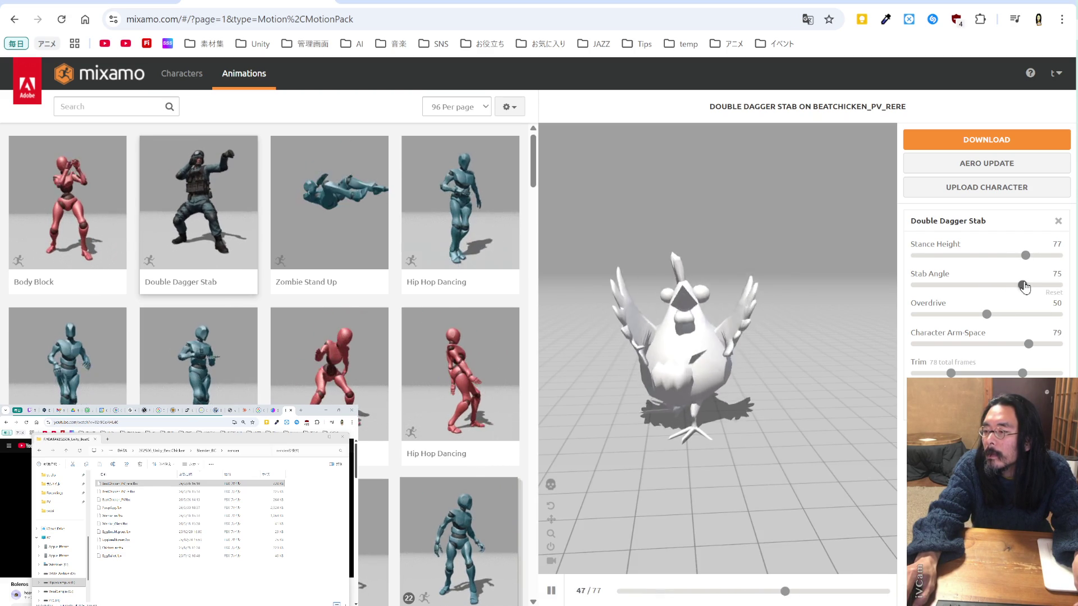
drag(1025, 286, 993, 290)
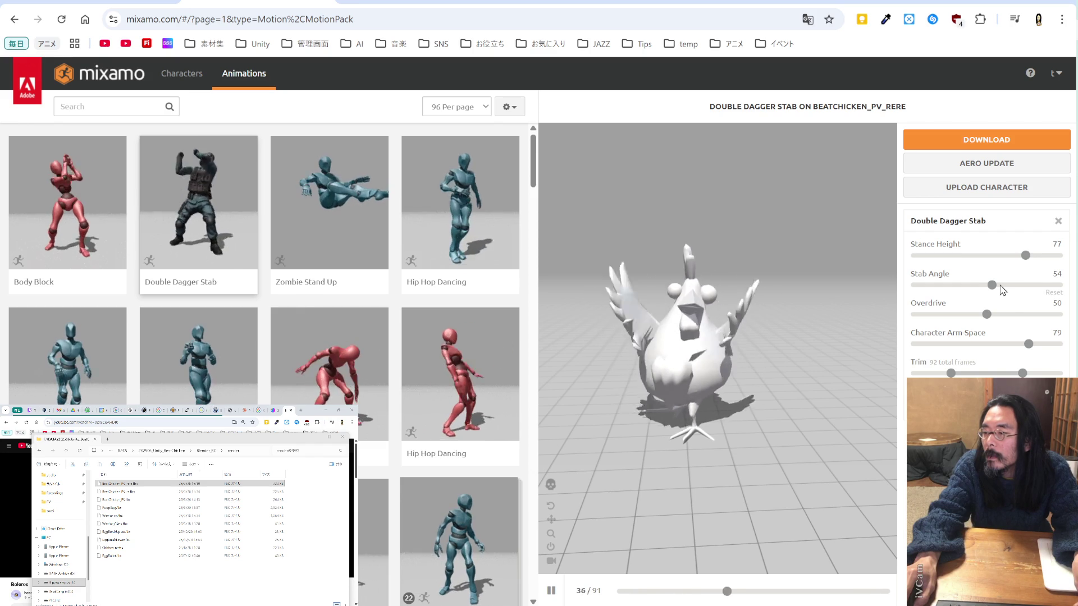
Download Double Dagger Stab as FBX for Unity, with skin, 30 fps and uniform keyframe reduction
click(1005, 140)
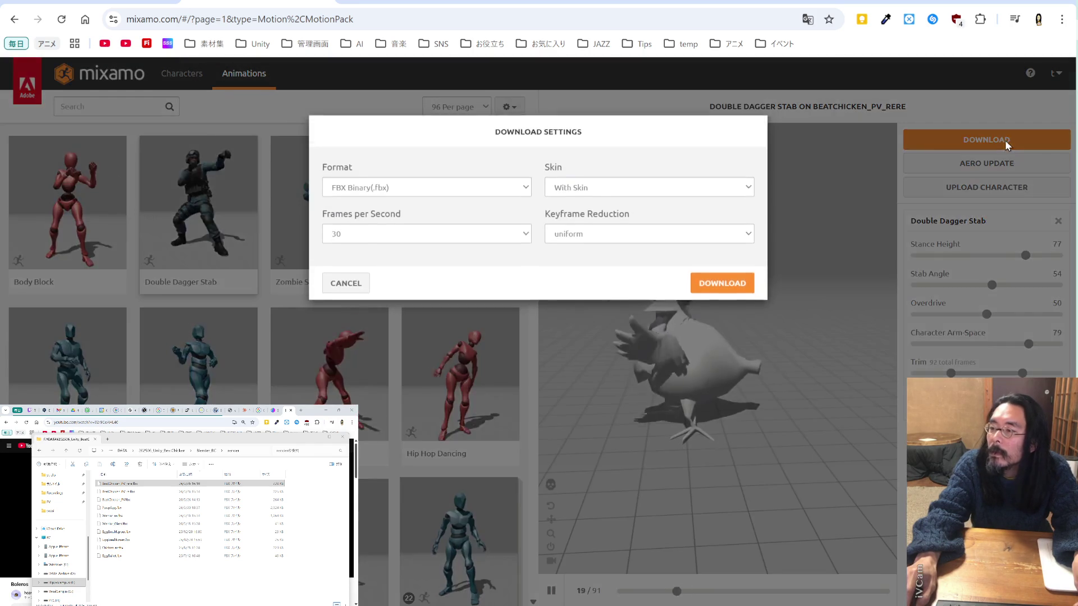
click(595, 240)
click(595, 275)
click(464, 194)
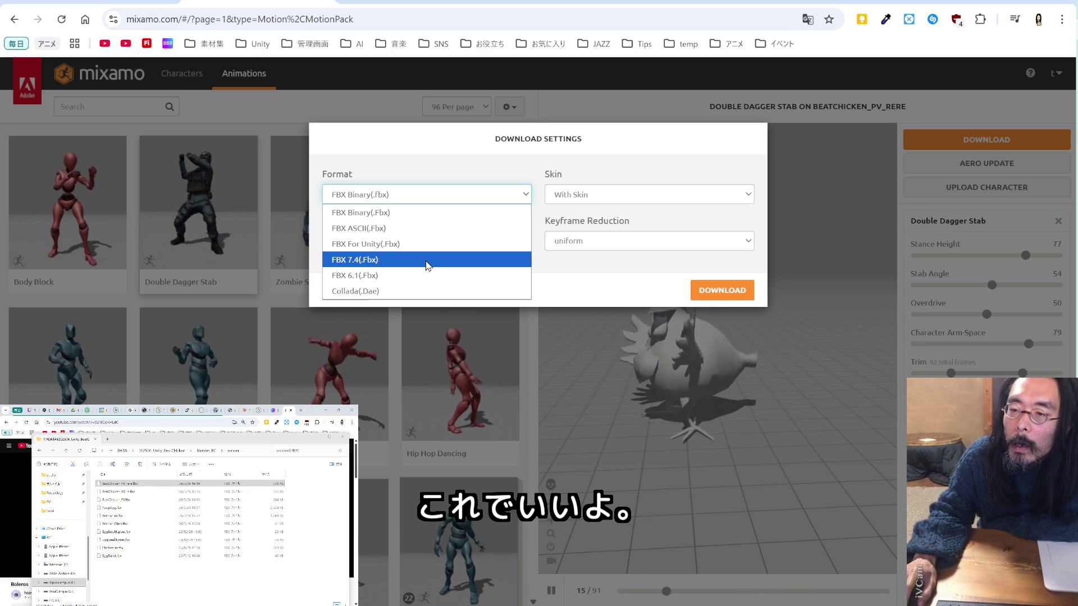
click(427, 245)
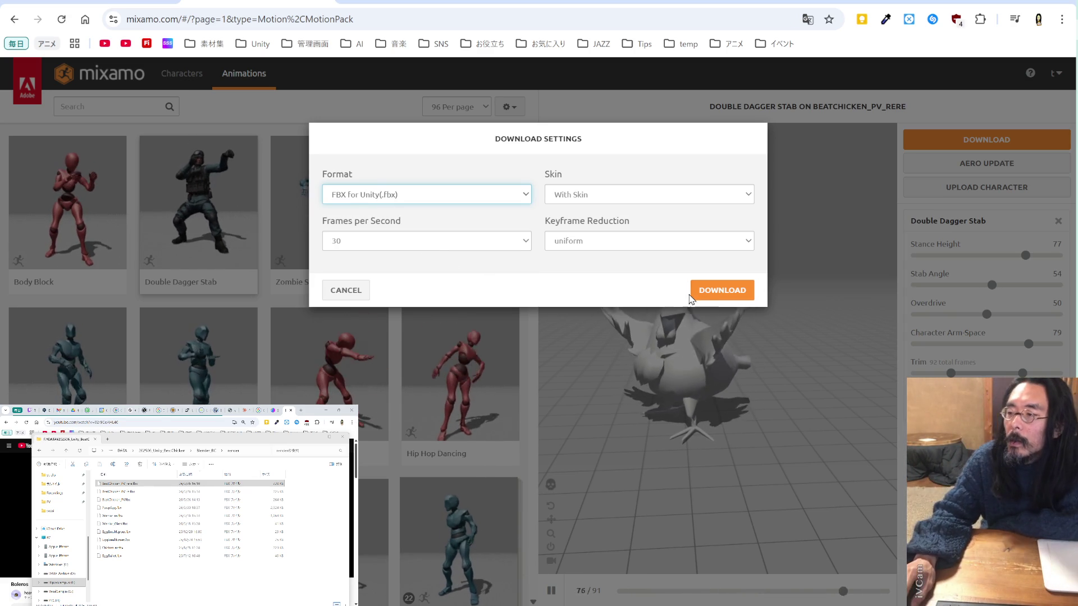
click(705, 291)
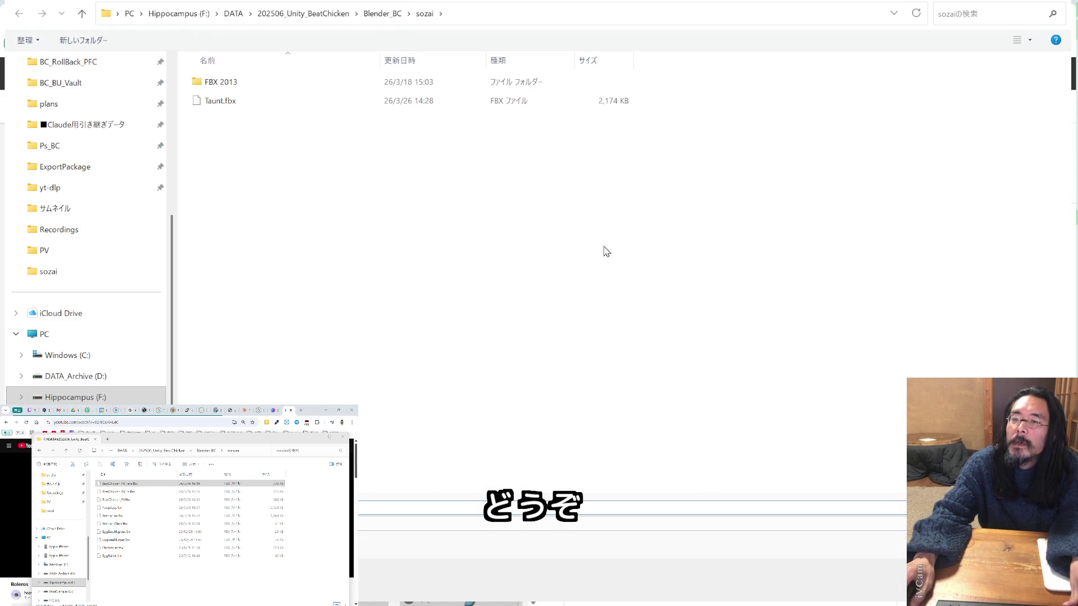
Navigate the save dialog to 202506_Unity_BeatChicken's BeatChicken/Assets/_My_Animation folder
scroll(85, 207, up, 5)
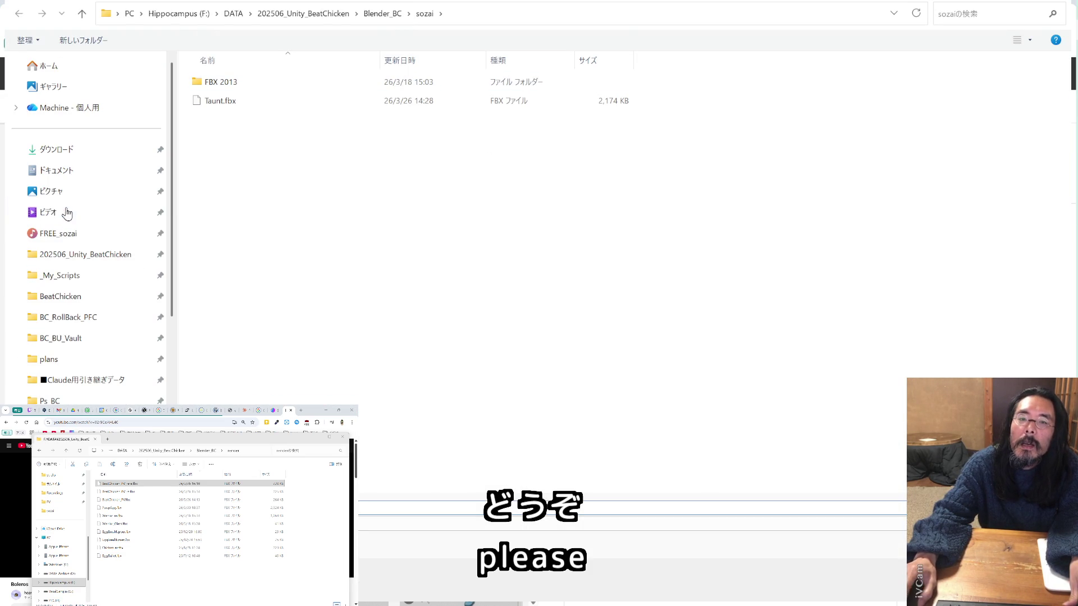
click(84, 258)
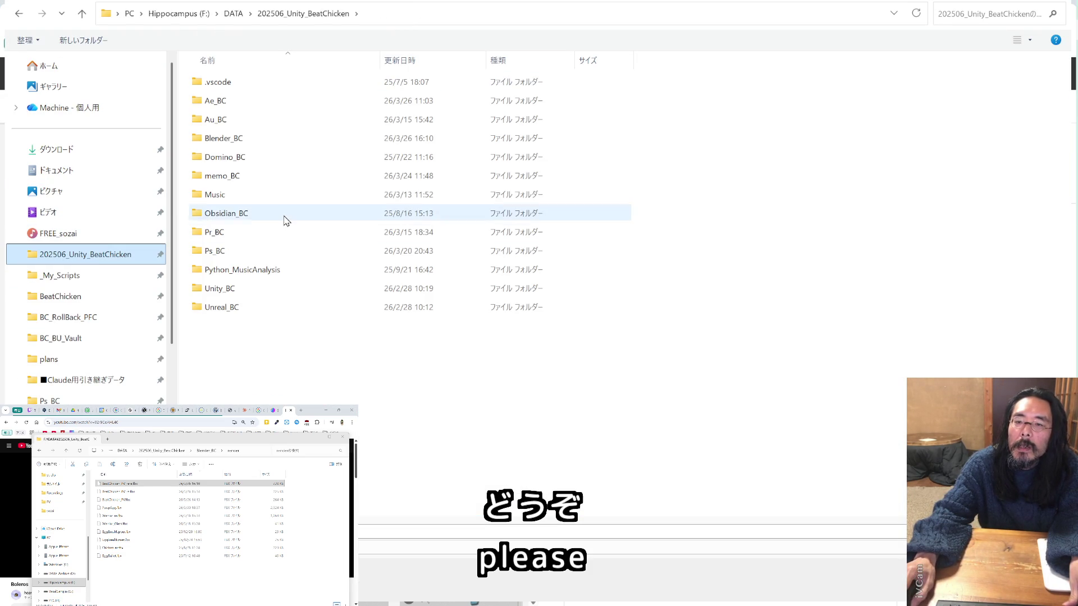
click(116, 296)
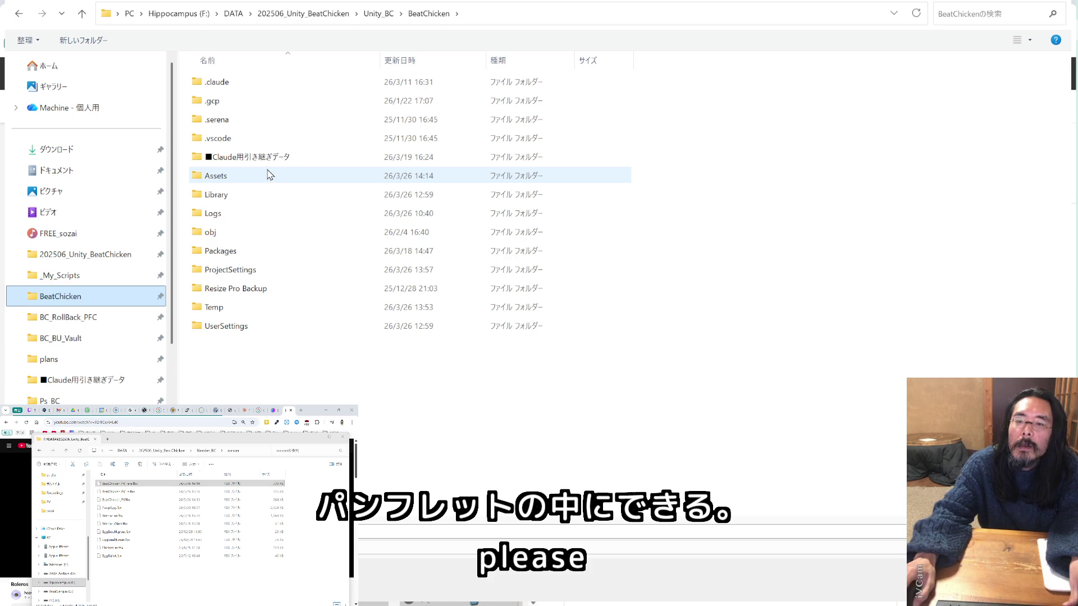
click(224, 178)
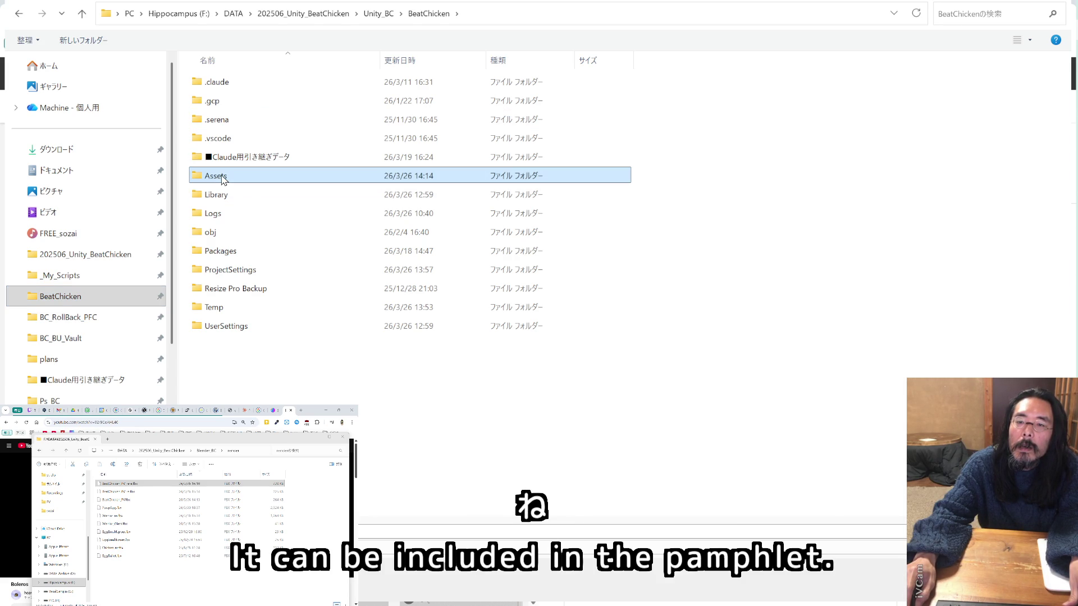
double_click(223, 179)
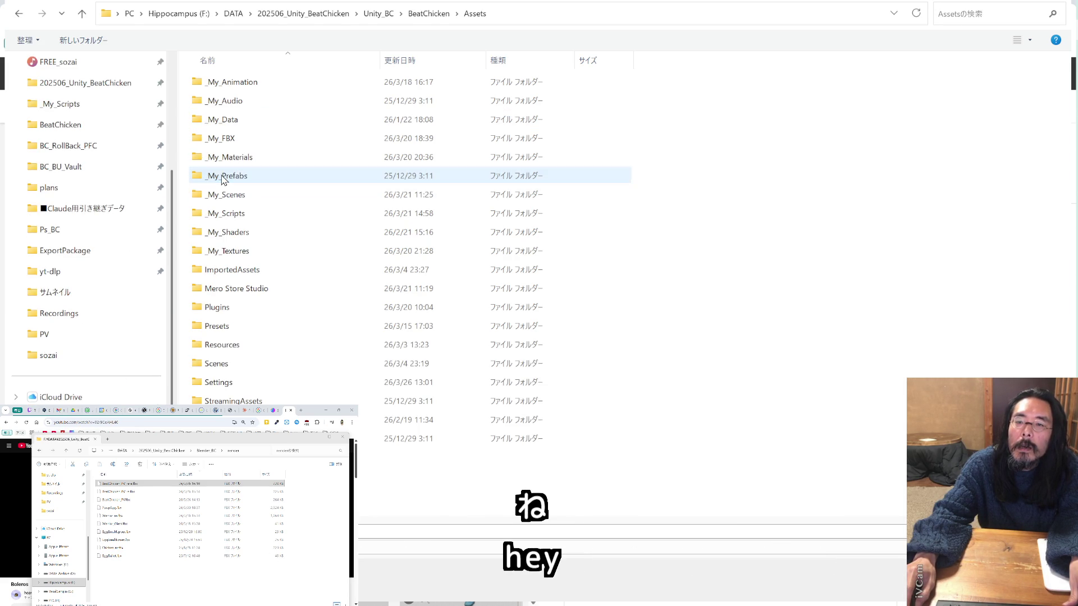
double_click(252, 91)
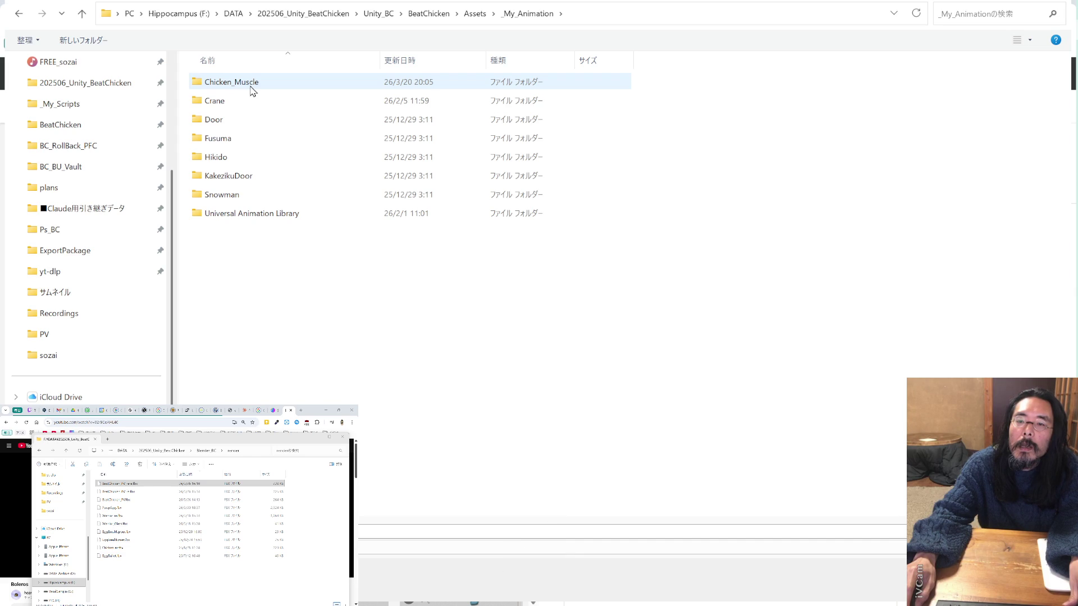
Create a new folder inside _My_Animation
right_click(254, 249)
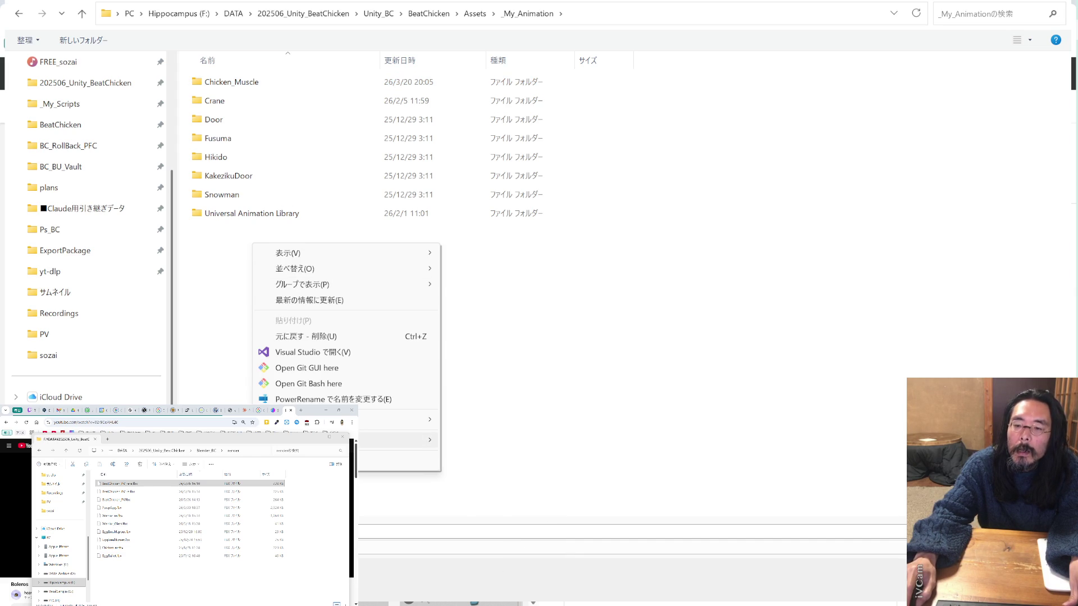
mouse_move(422, 440)
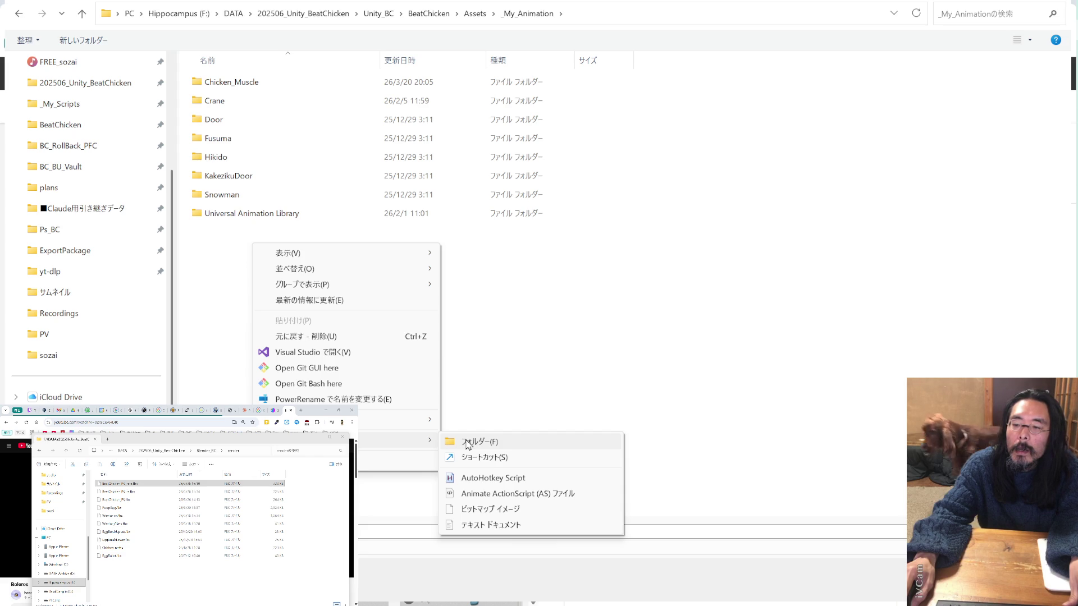
click(477, 409)
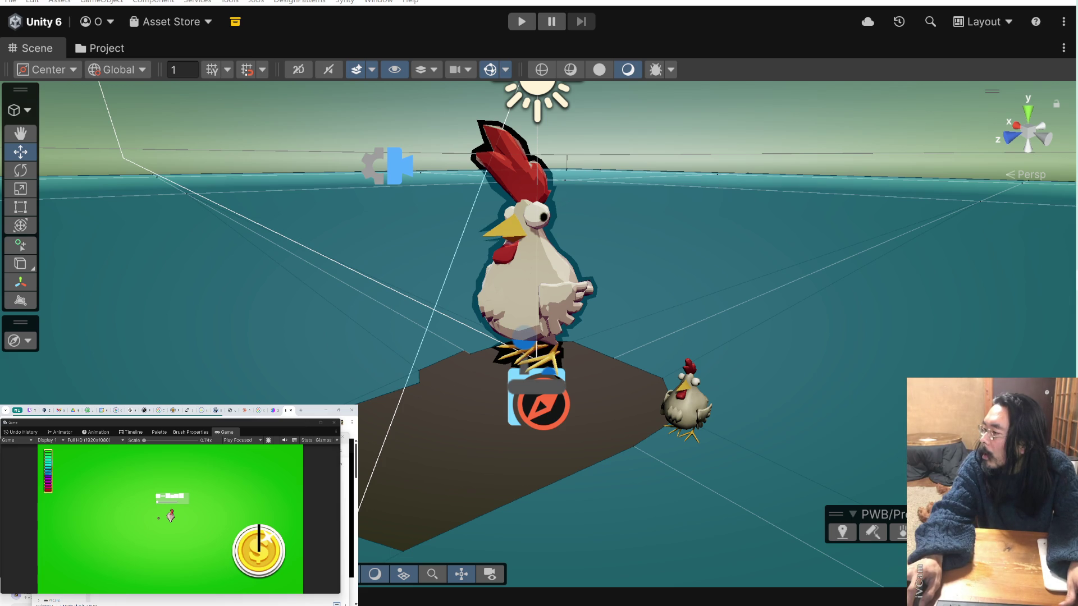
Delete the stray New Folder asset and open another File Explorer window on the render folder
key(Delete)
click(544, 325)
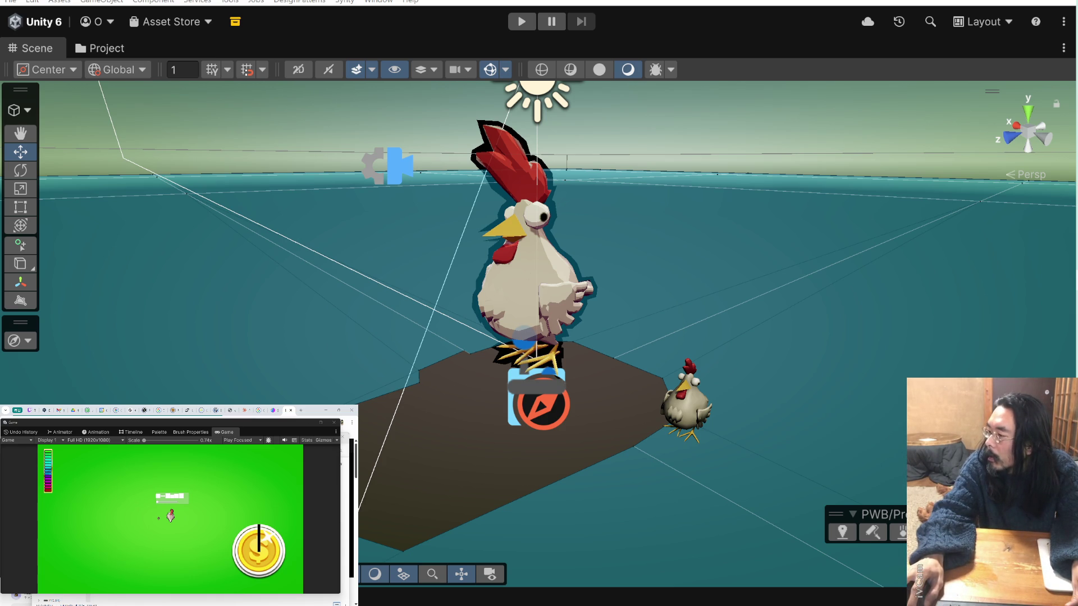
key(alt+Tab)
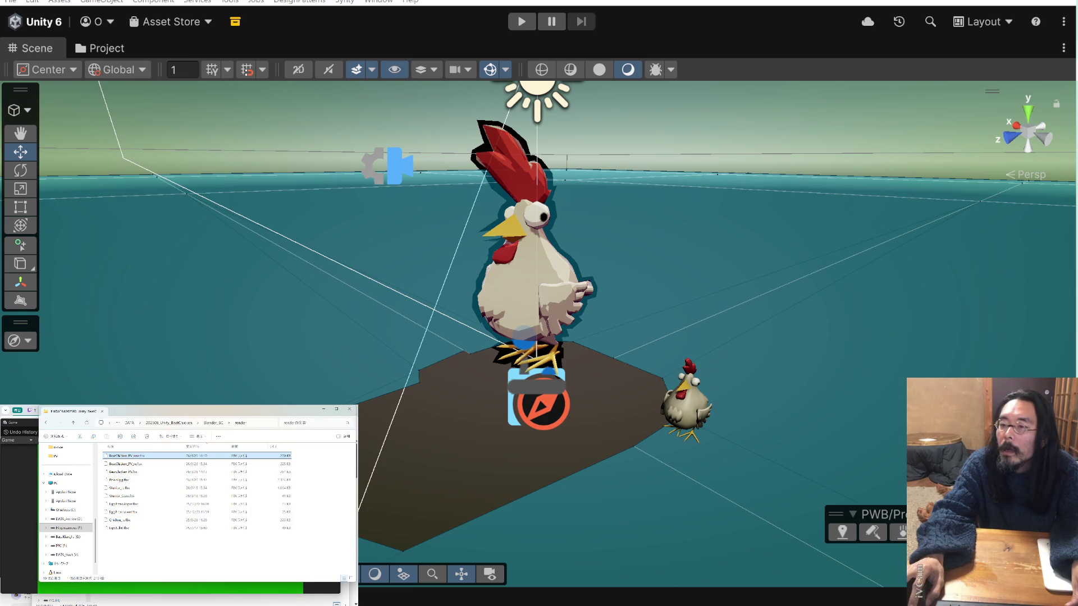
key(ctrl+n)
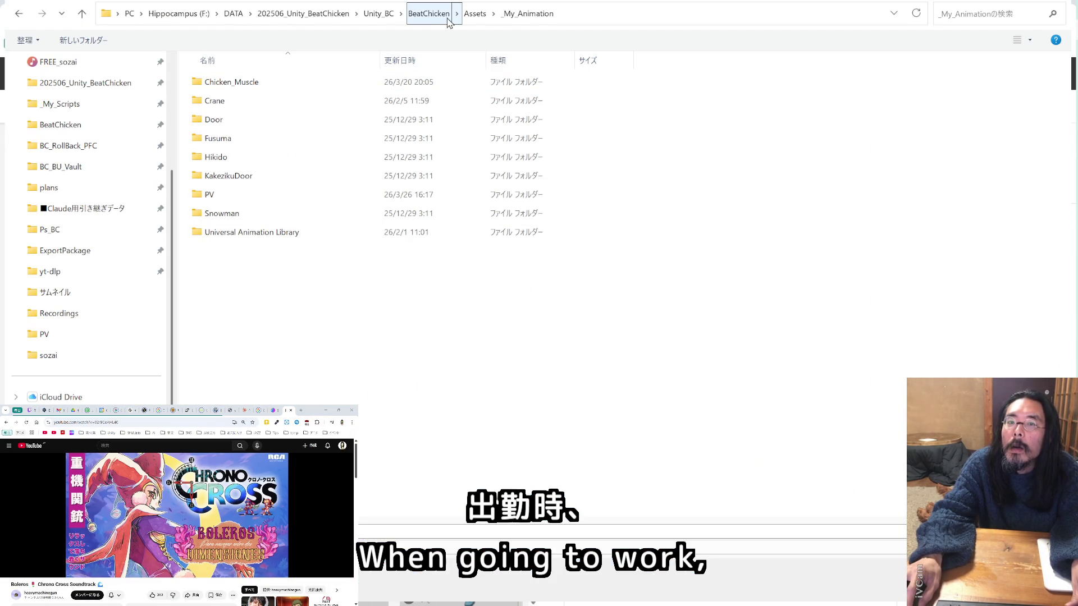
Save the Mixamo animation into Assets/_My_Animation/PV and switch back to Unity
click(476, 15)
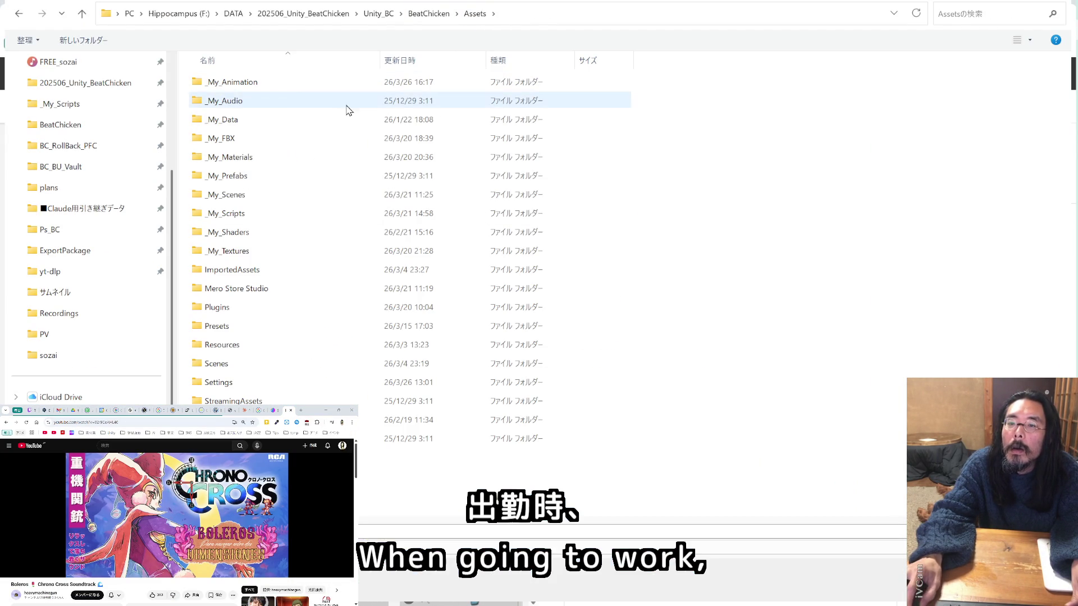
double_click(279, 86)
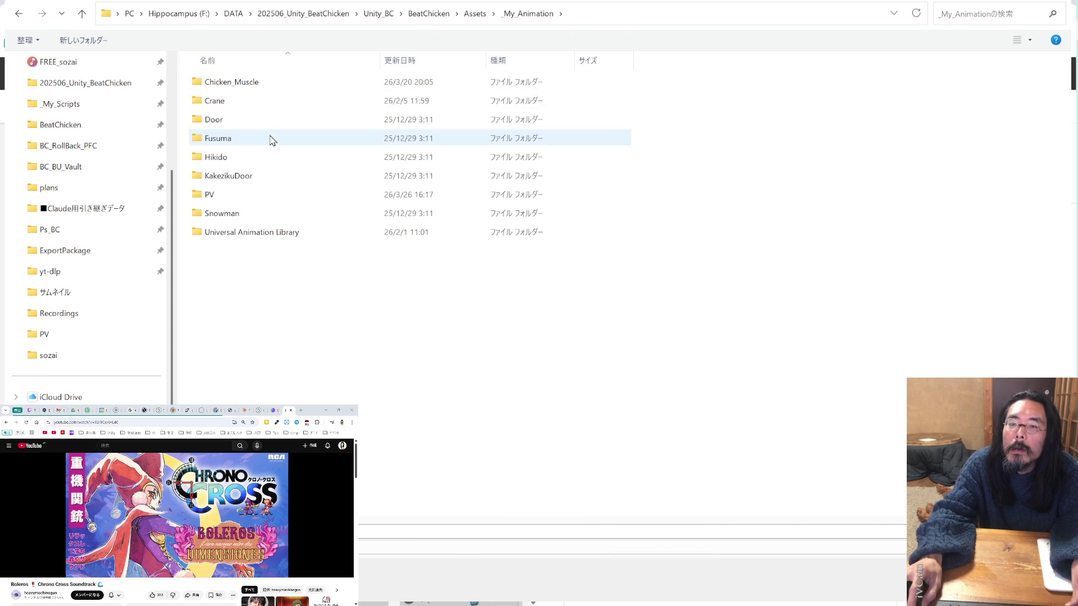
double_click(261, 197)
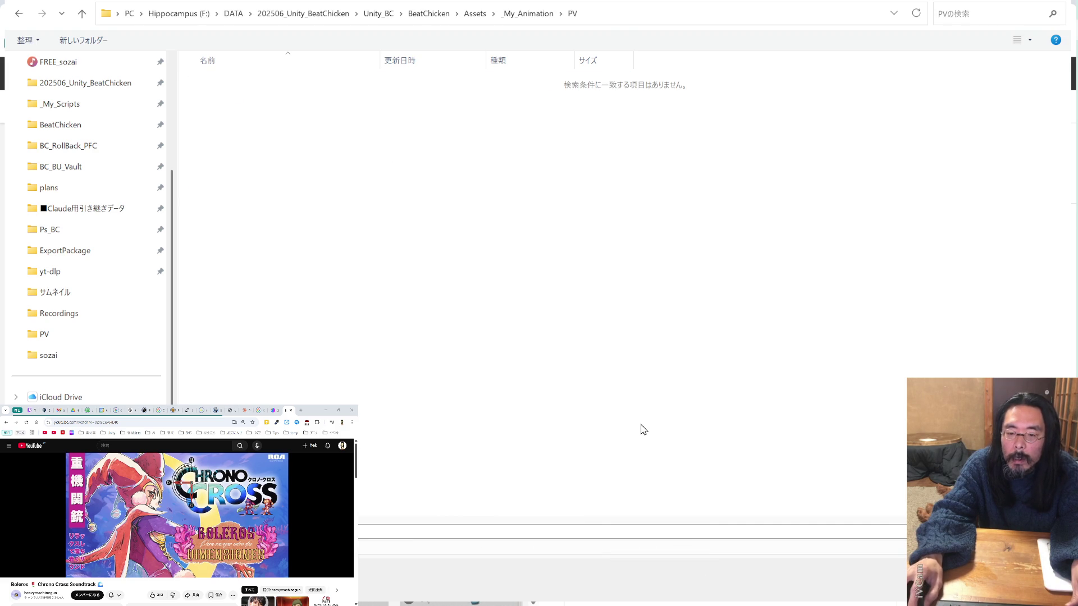
key(Return)
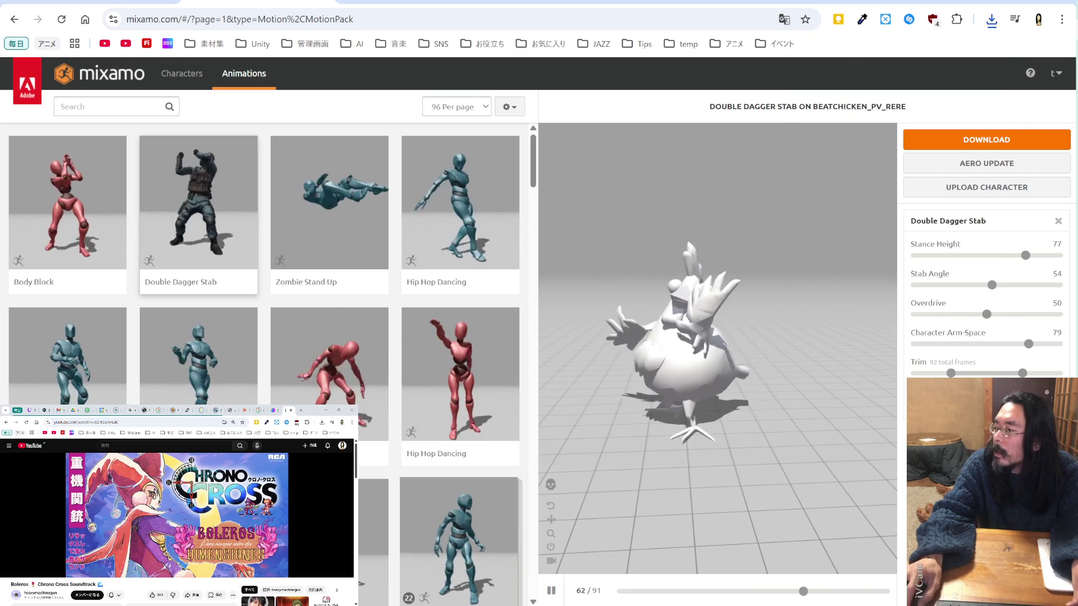
key(alt+Tab)
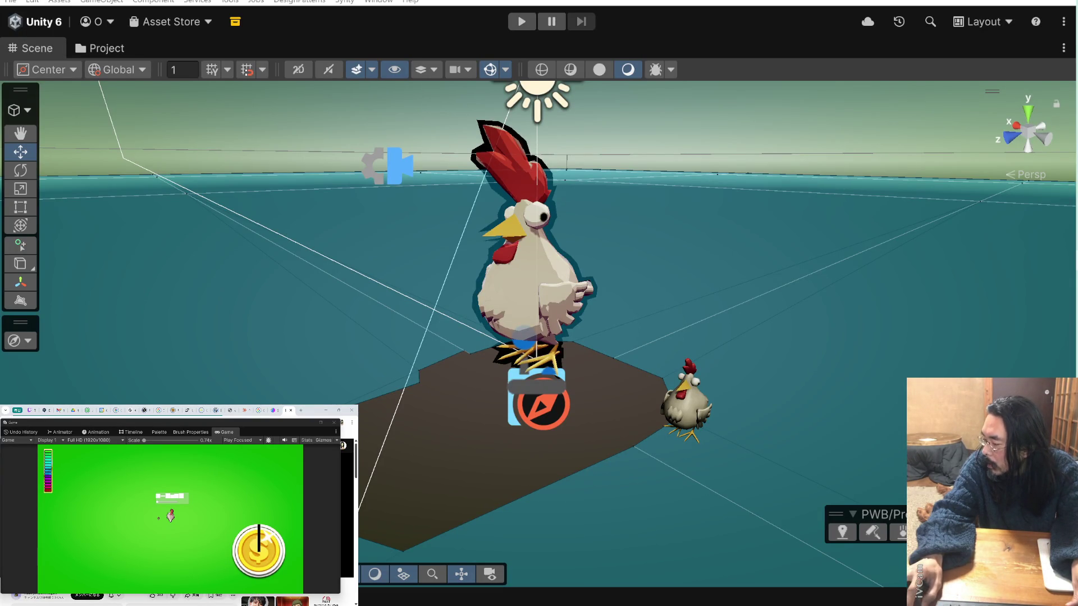
Remove the small chicken from the scene and reselect the large toon chicken's body object
click(686, 401)
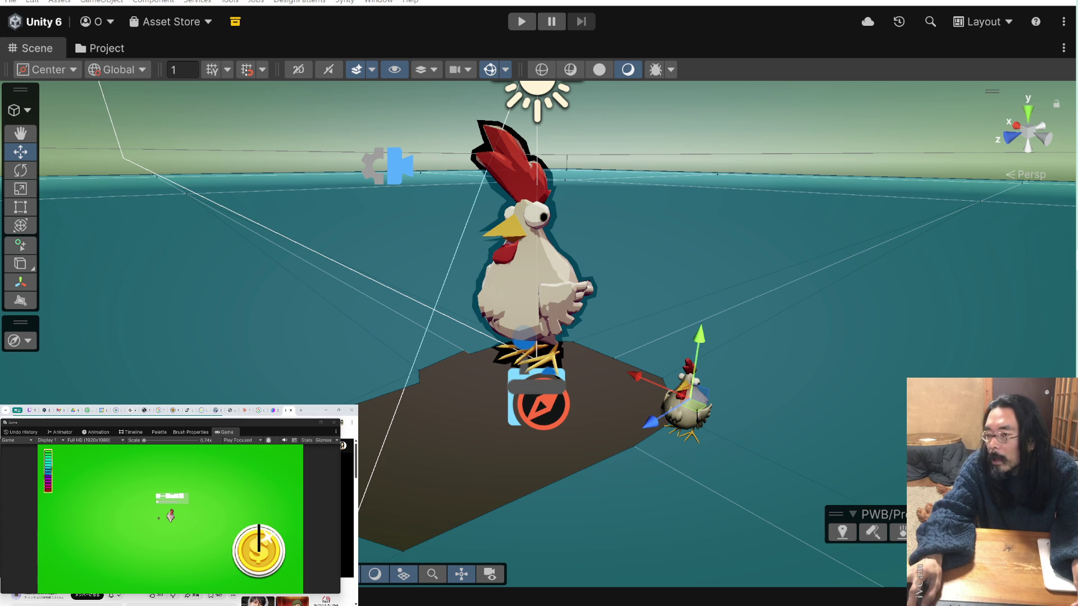
key(Delete)
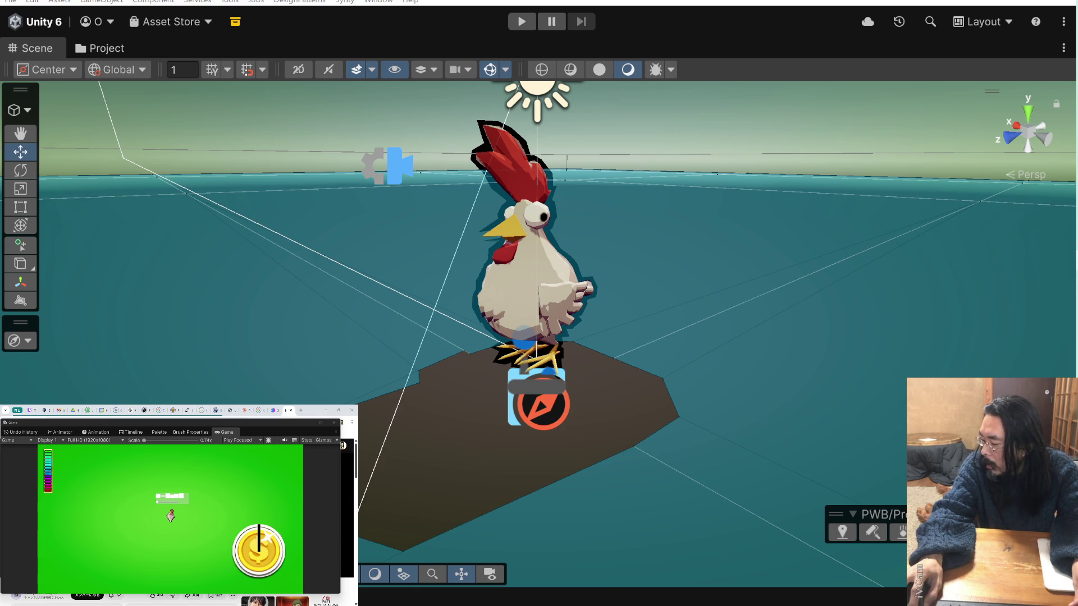
click(533, 264)
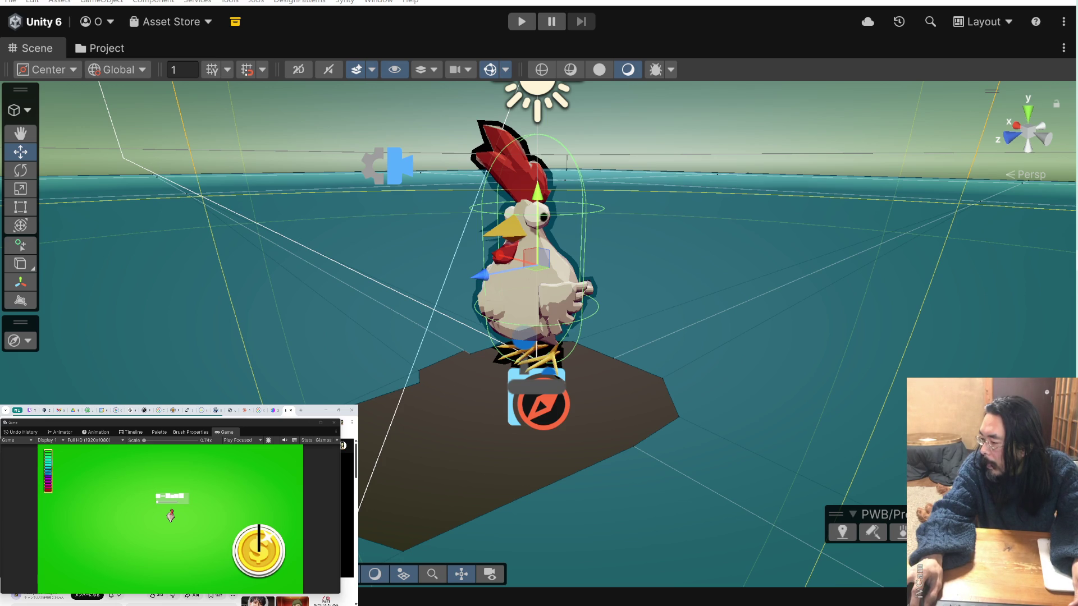
click(536, 348)
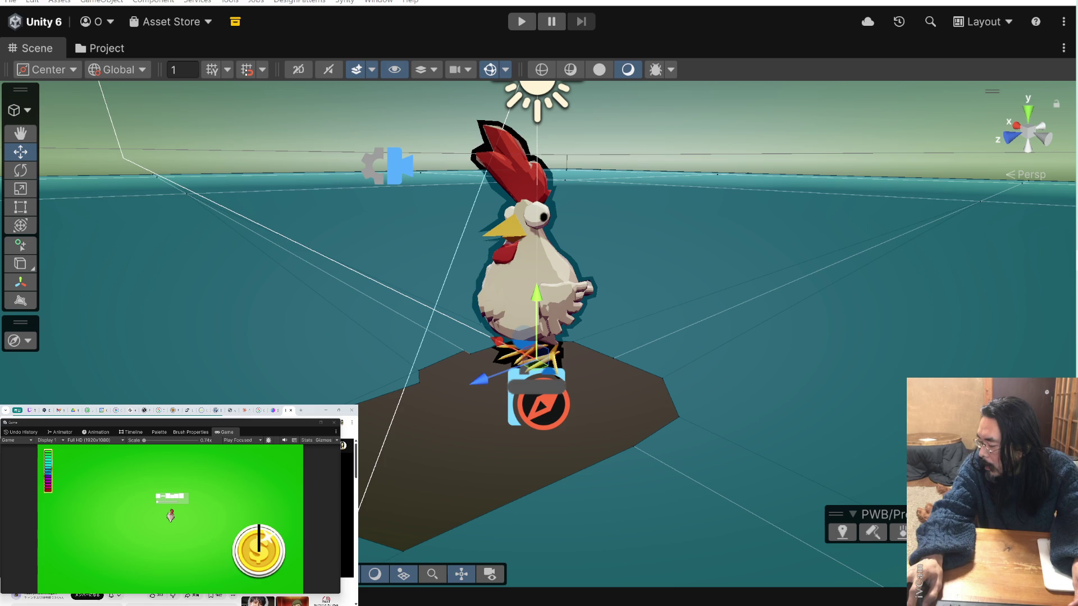
key(ctrl+z)
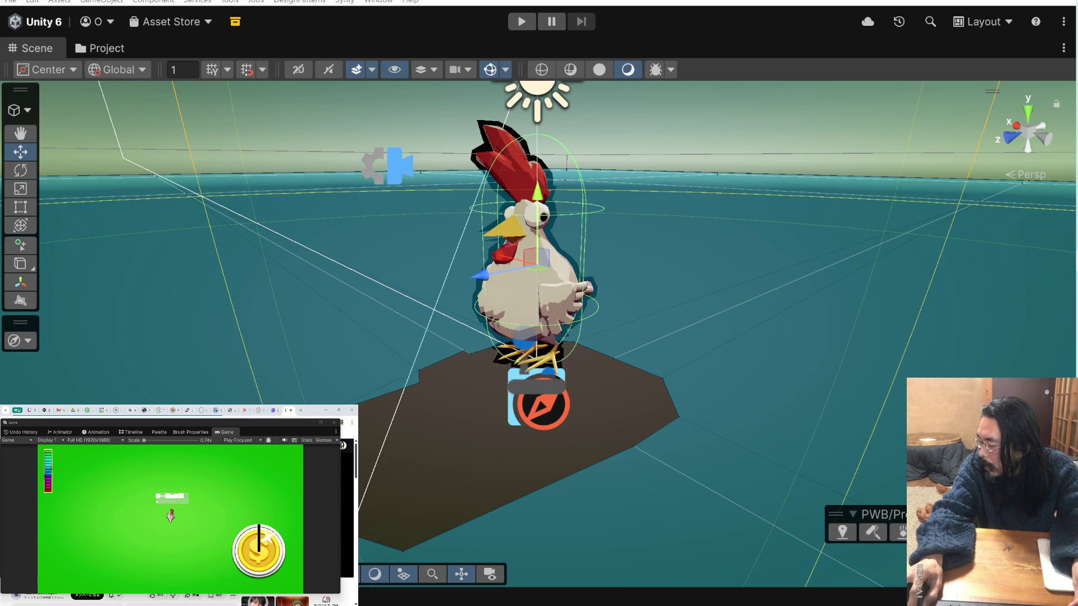
key(ctrl+z)
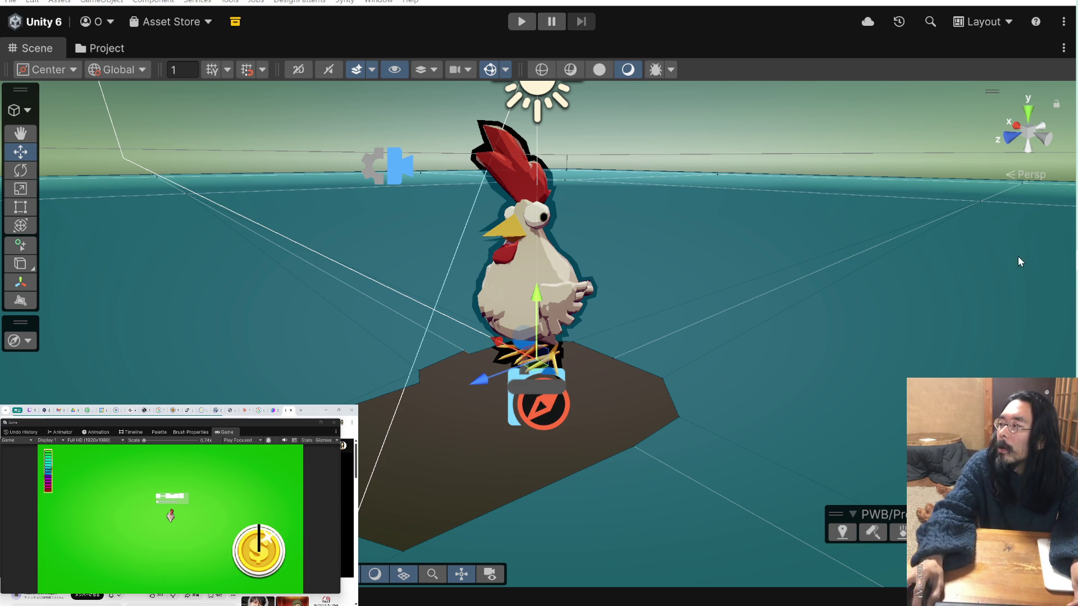
Switch to the Claude chat about rigging the chicken
key(alt+Tab)
scroll(649, 286, up, 15)
scroll(651, 289, down, 15)
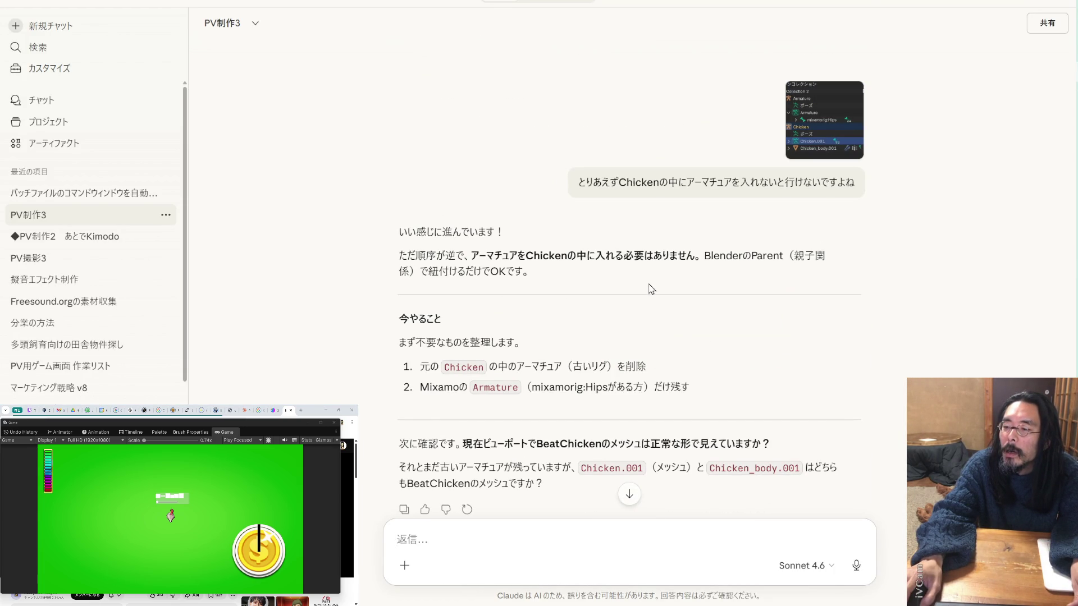
Scroll back through the Claude conversation to the Humanoid versus Generic rig advice
scroll(651, 289, down, 10)
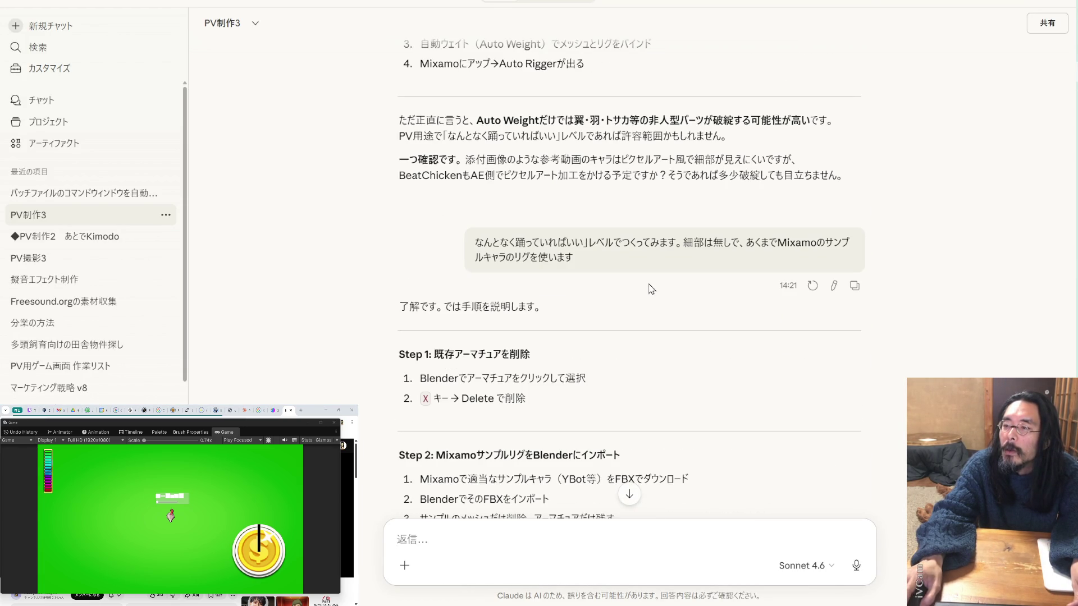
scroll(651, 289, down, 10)
scroll(651, 289, down, 10)
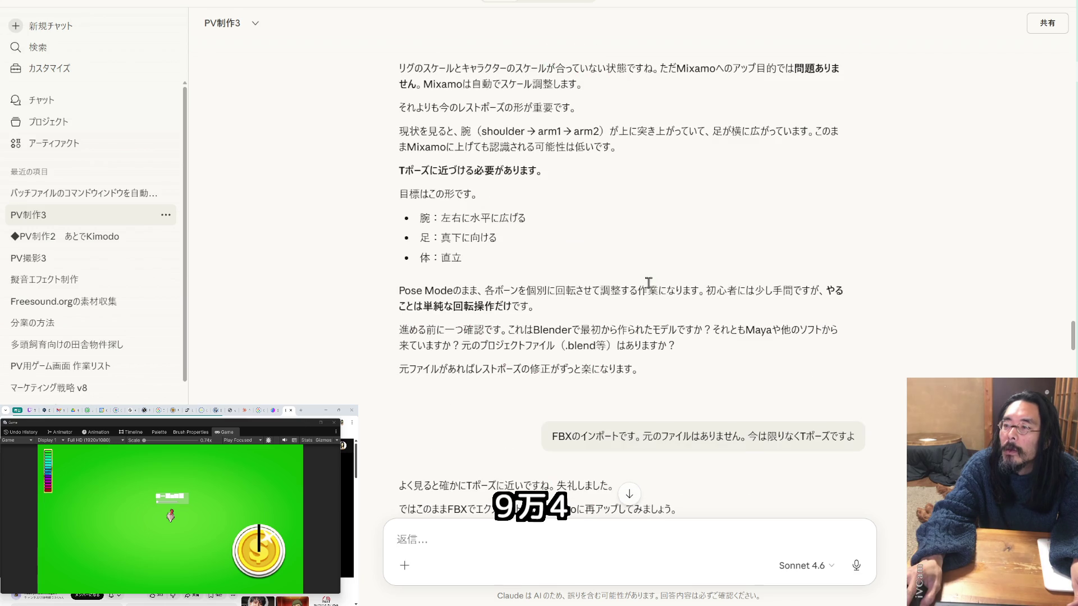
scroll(651, 289, up, 10)
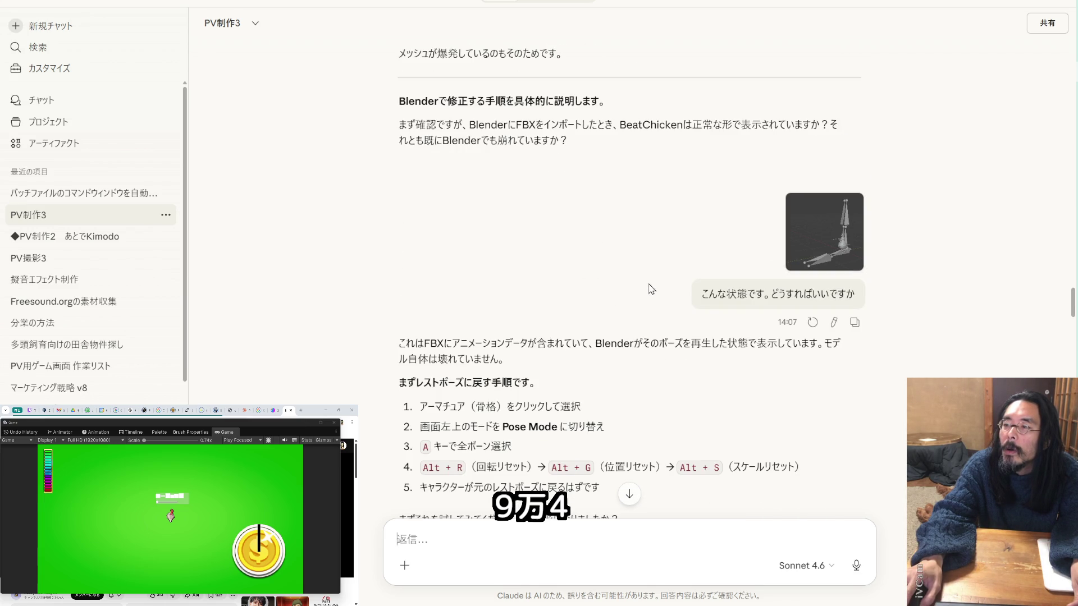
scroll(650, 289, down, 10)
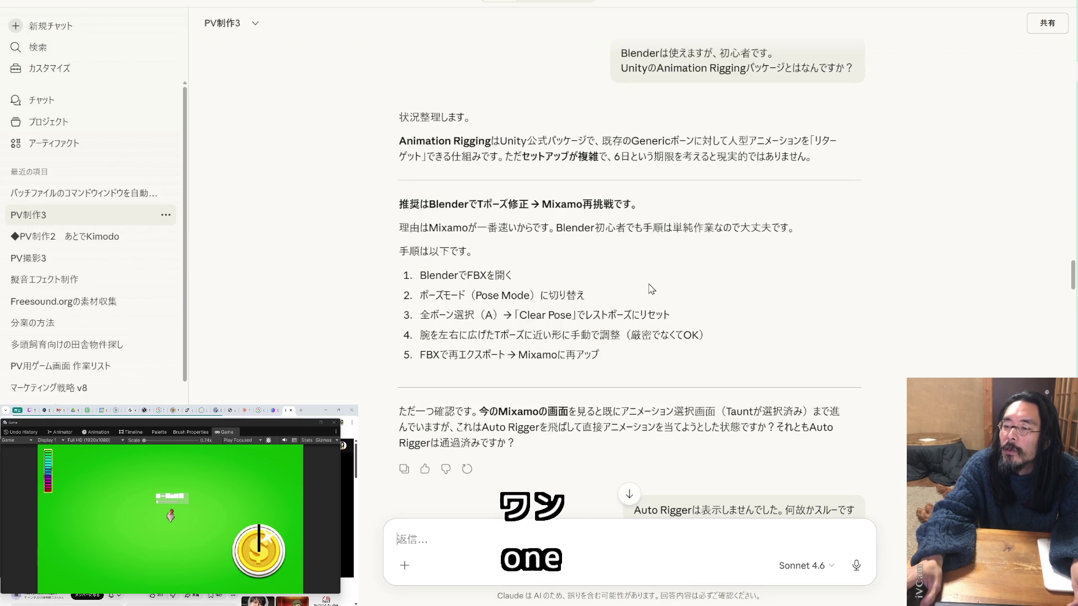
scroll(650, 289, up, 10)
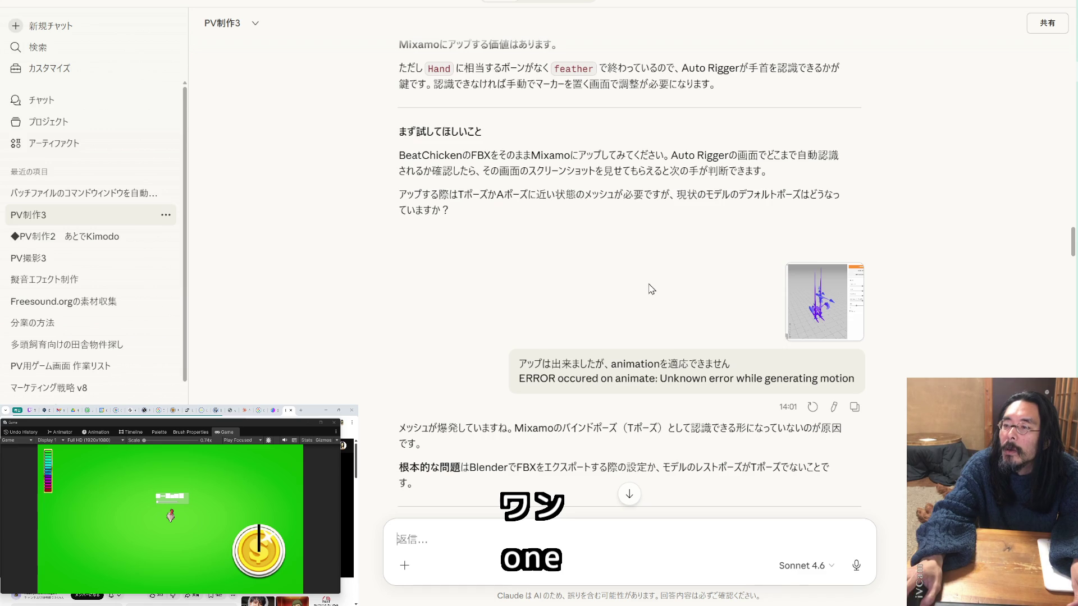
scroll(650, 289, up, 4)
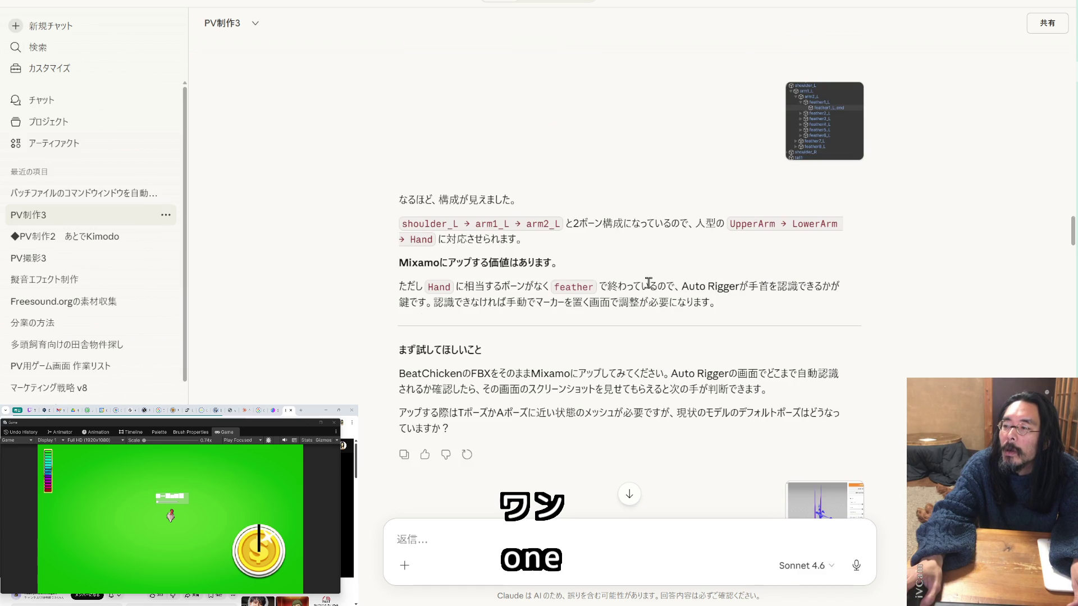
scroll(649, 287, up, 5)
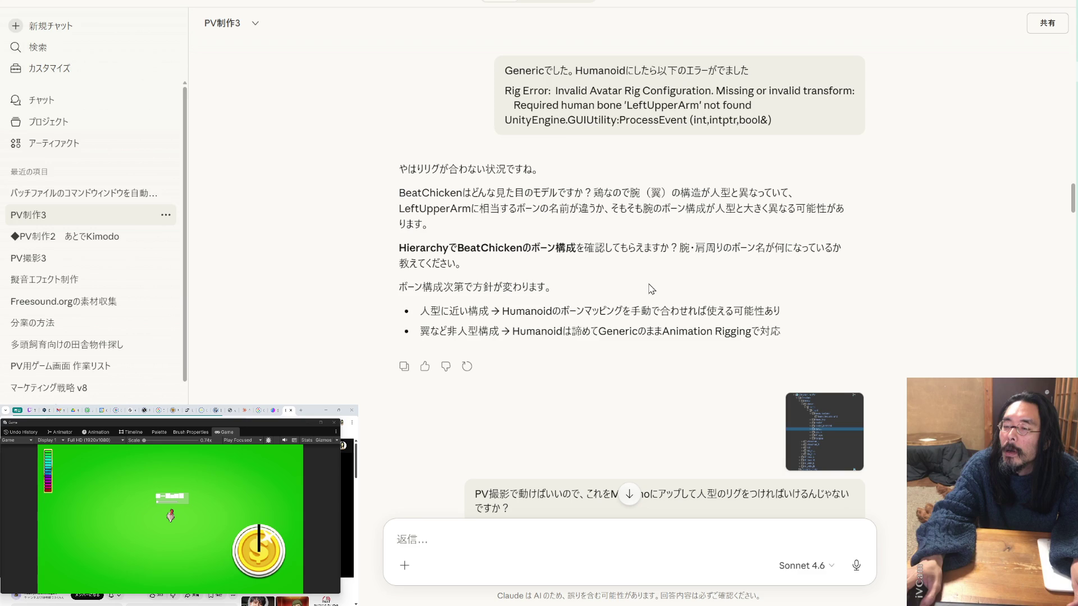
scroll(650, 289, up, 2)
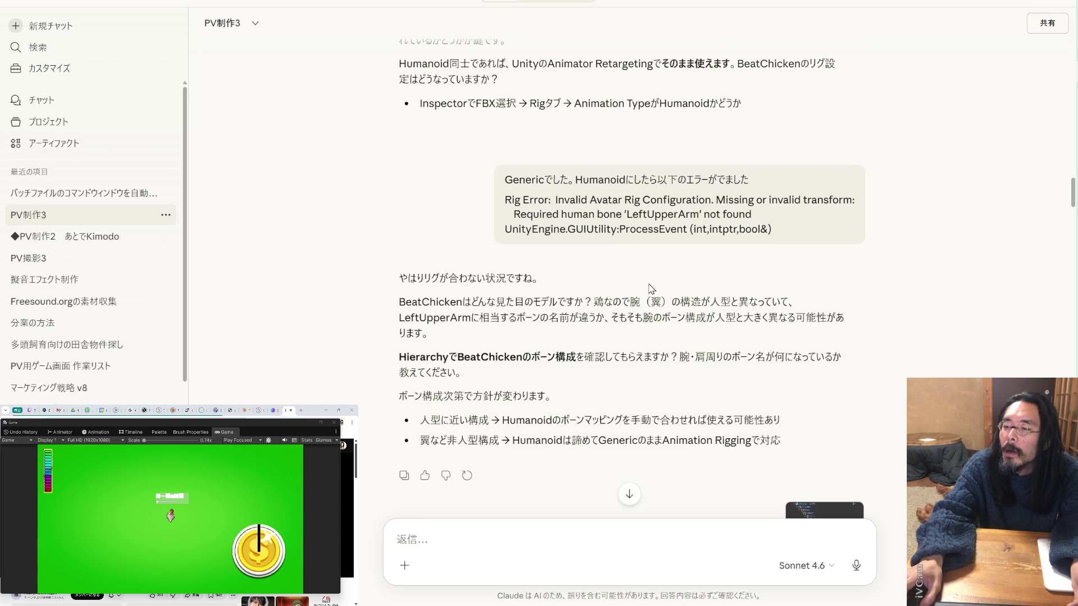
scroll(651, 289, up, 3)
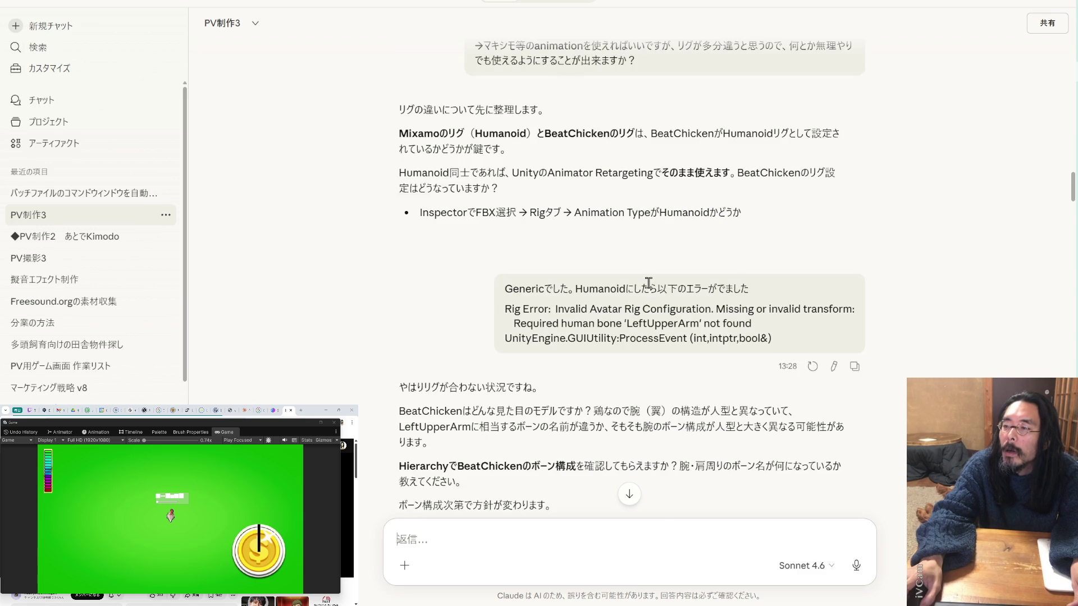
scroll(650, 289, up, 3)
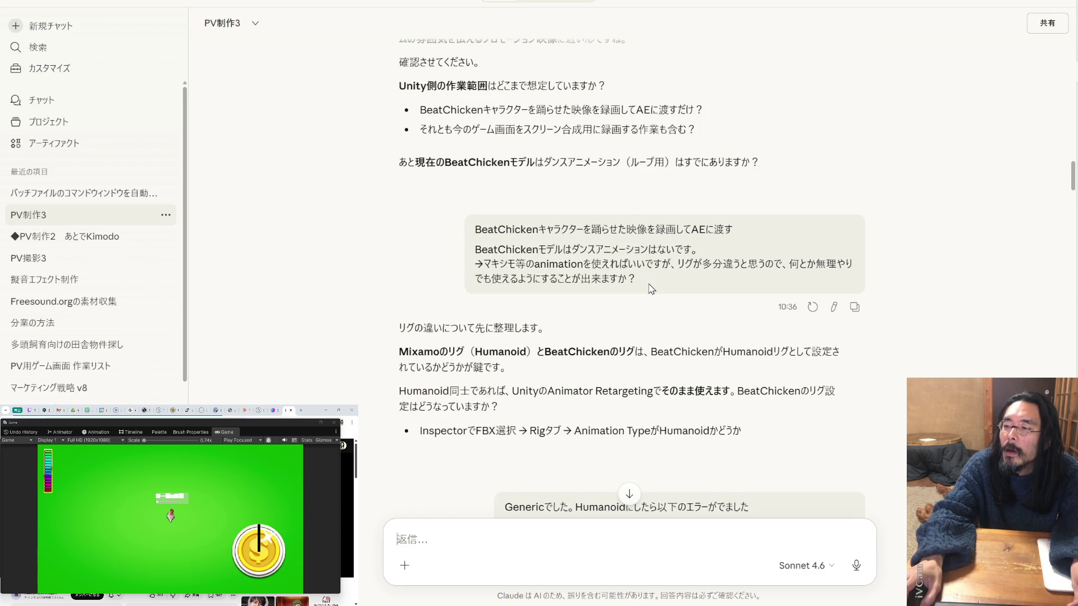
scroll(650, 289, up, 4)
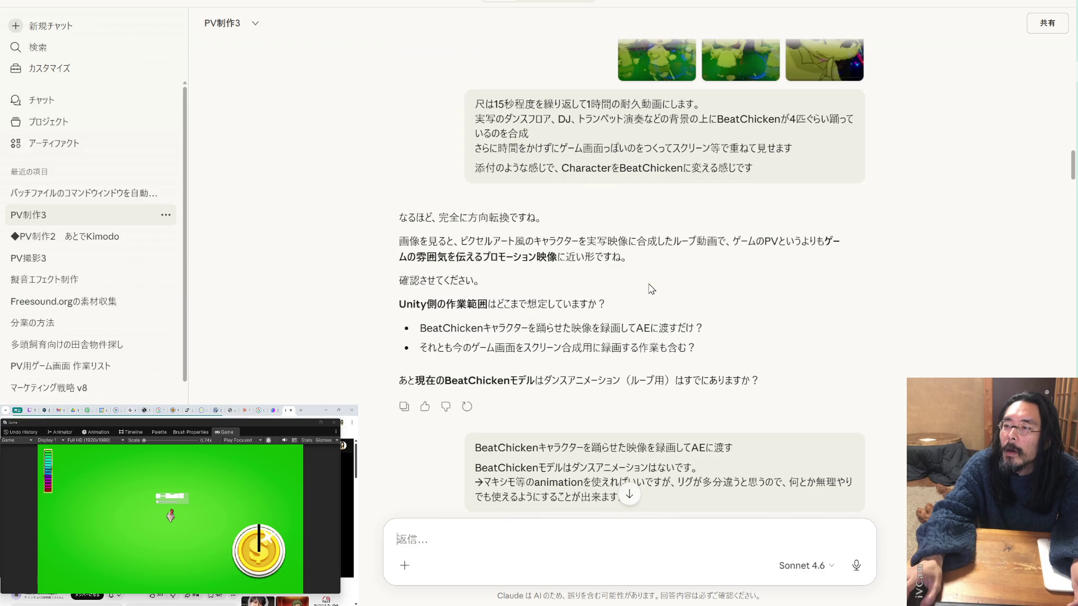
Highlight the word Humanoid in the reply and return to Unity
scroll(651, 288, down, 6)
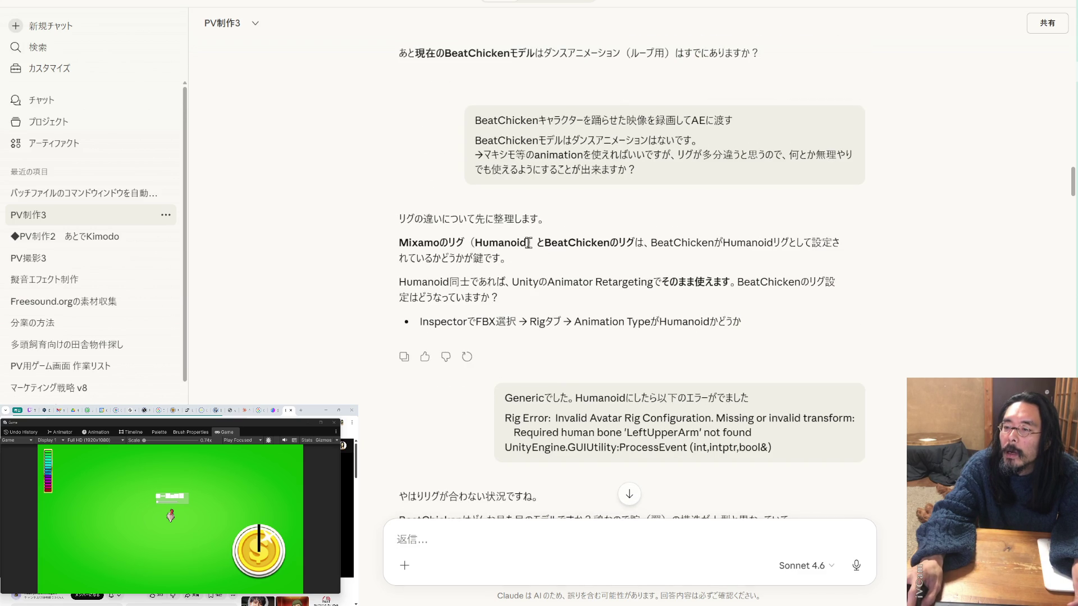
drag(528, 242, 476, 242)
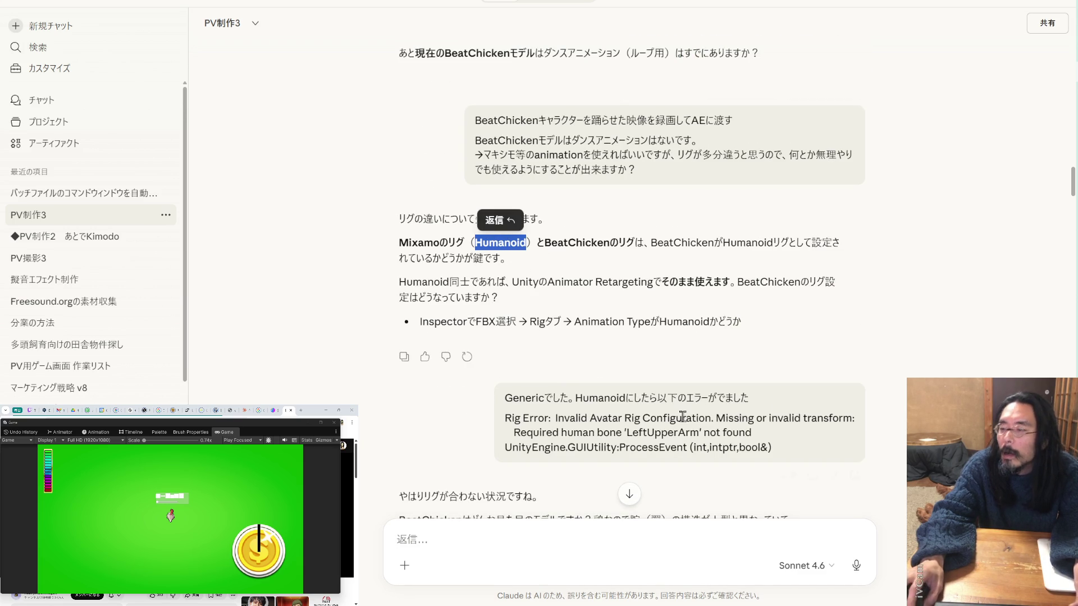
key(alt+Tab)
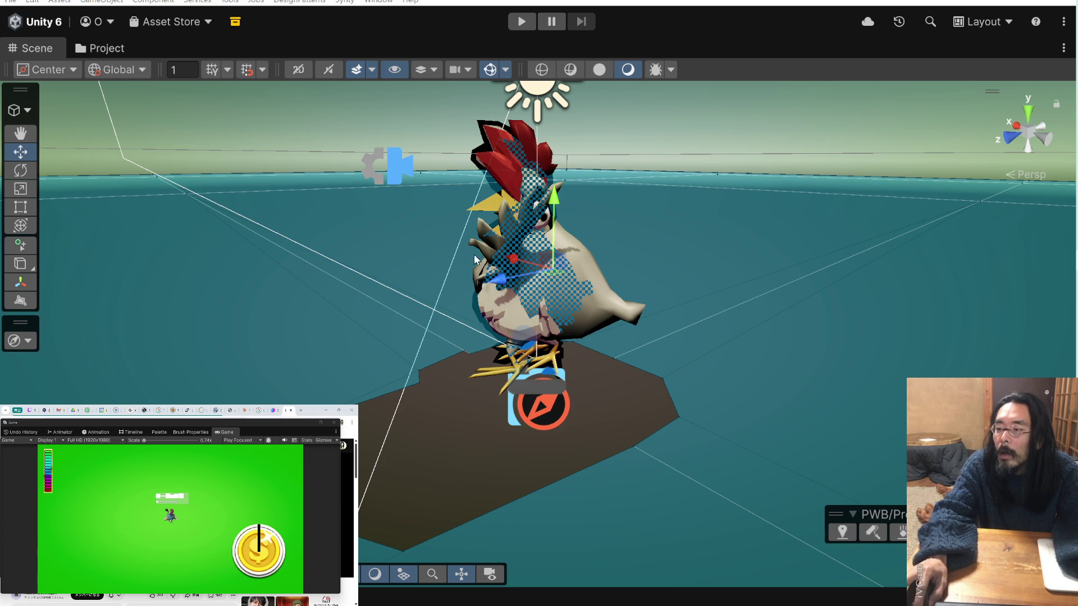
Select the Mixamo chicken and the original toon chicken in turn, orbiting to compare them
click(617, 331)
alt+drag(591, 352, 737, 295)
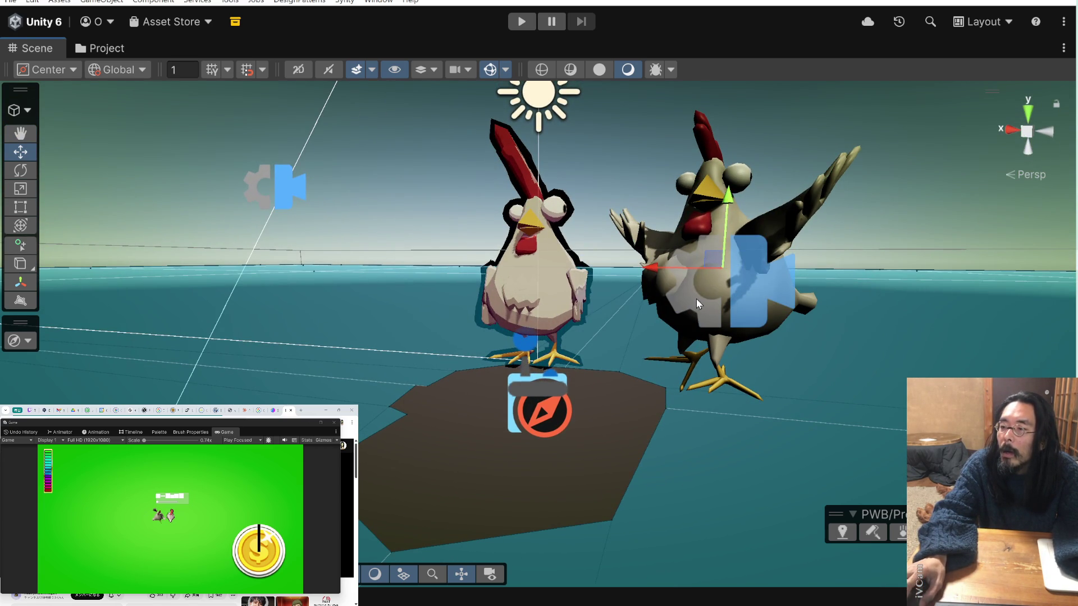
mouse_move(667, 275)
alt+mouse_down()
mouse_move(641, 308)
mouse_move(639, 282)
alt+mouse_up()
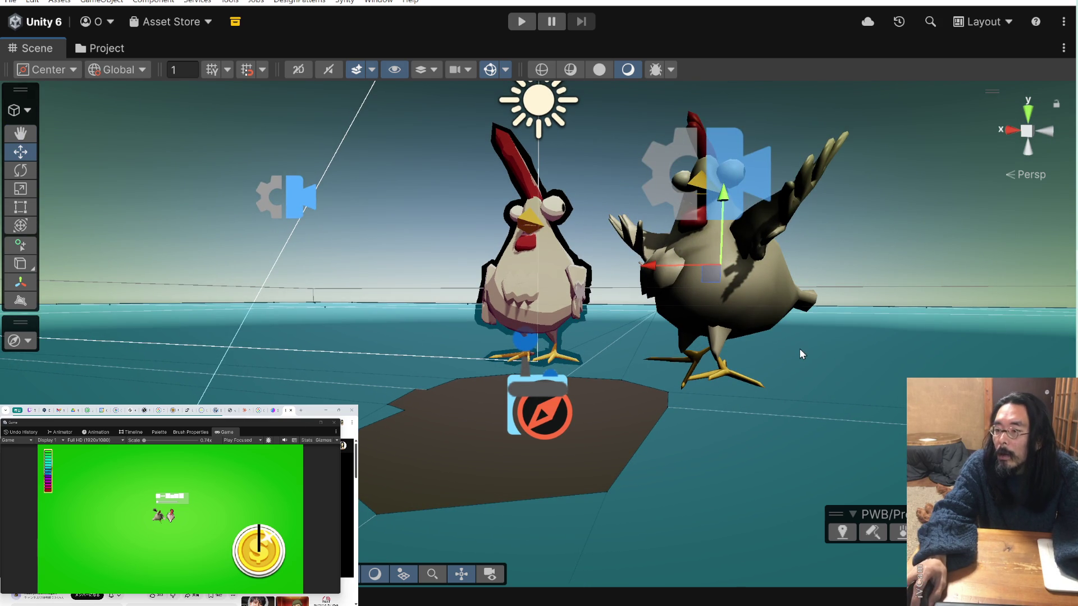
alt+drag(789, 361, 807, 336)
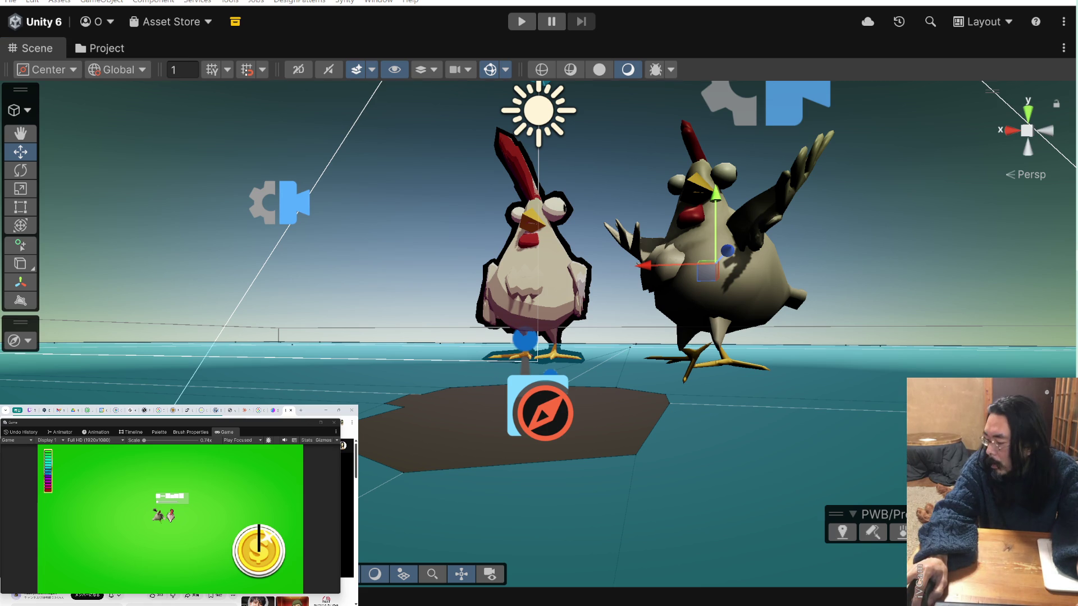
click(531, 269)
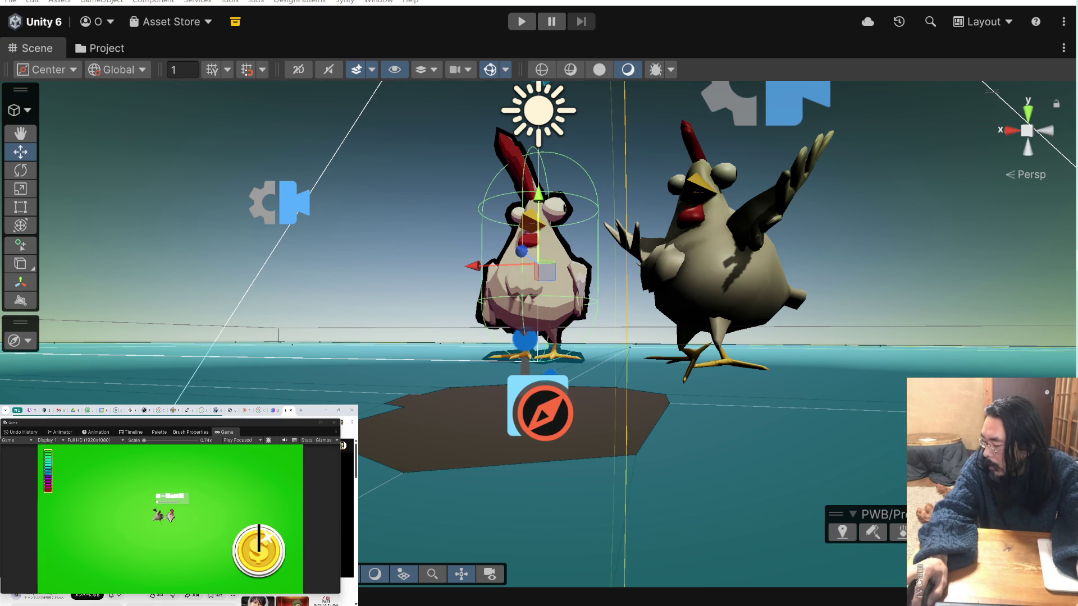
click(711, 258)
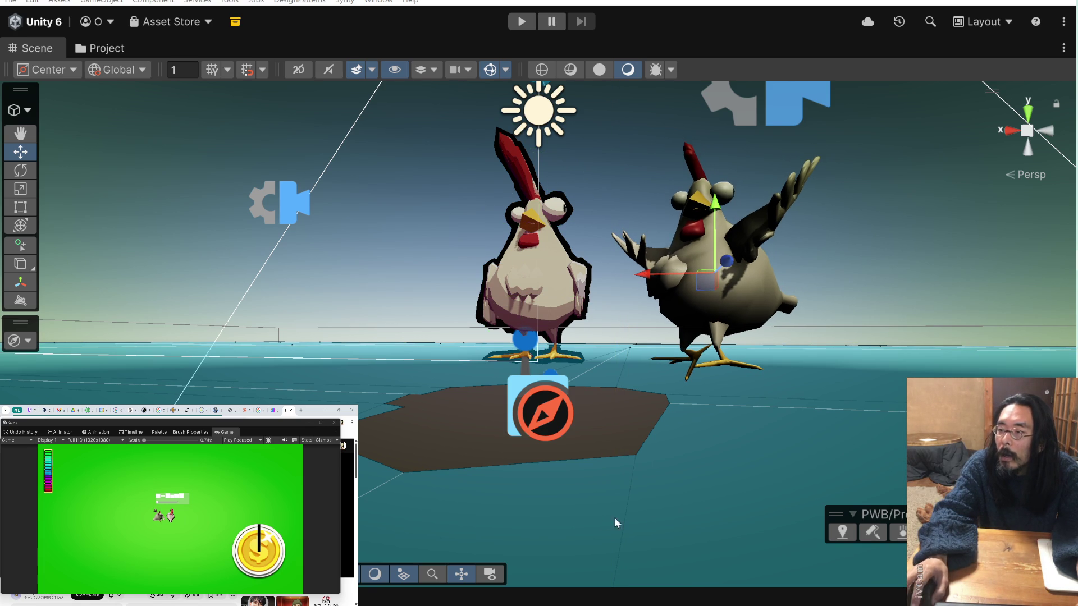
alt+drag(717, 308, 738, 351)
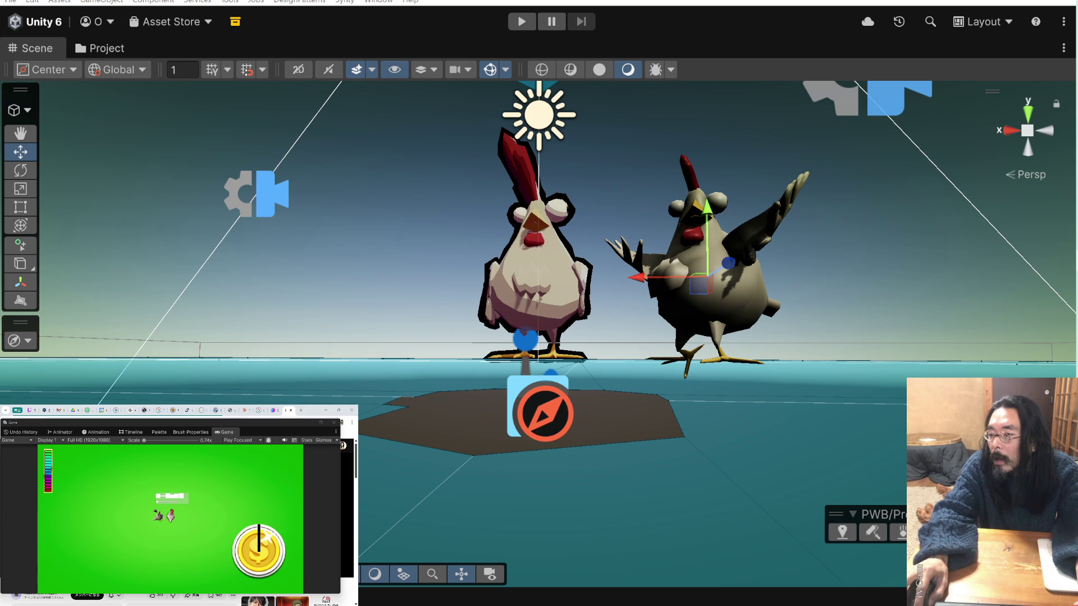
mouse_move(820, 241)
alt+mouse_down()
mouse_move(730, 284)
mouse_move(453, 358)
mouse_move(303, 376)
mouse_move(448, 360)
mouse_move(359, 370)
alt+mouse_up()
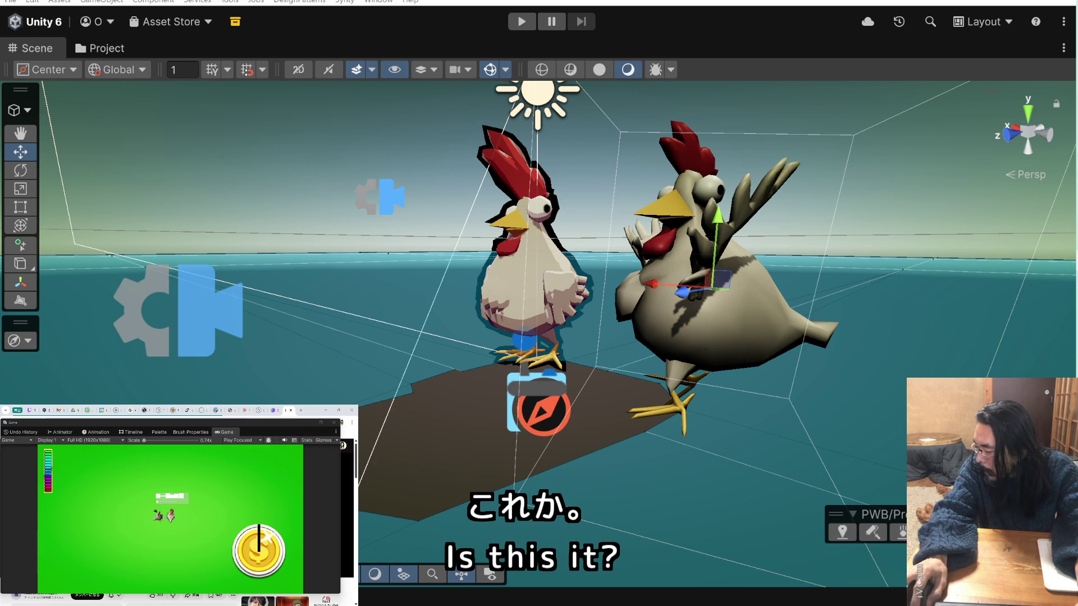
Select the original toon chicken, orbit around both to compare outlines, then deselect all
click(533, 269)
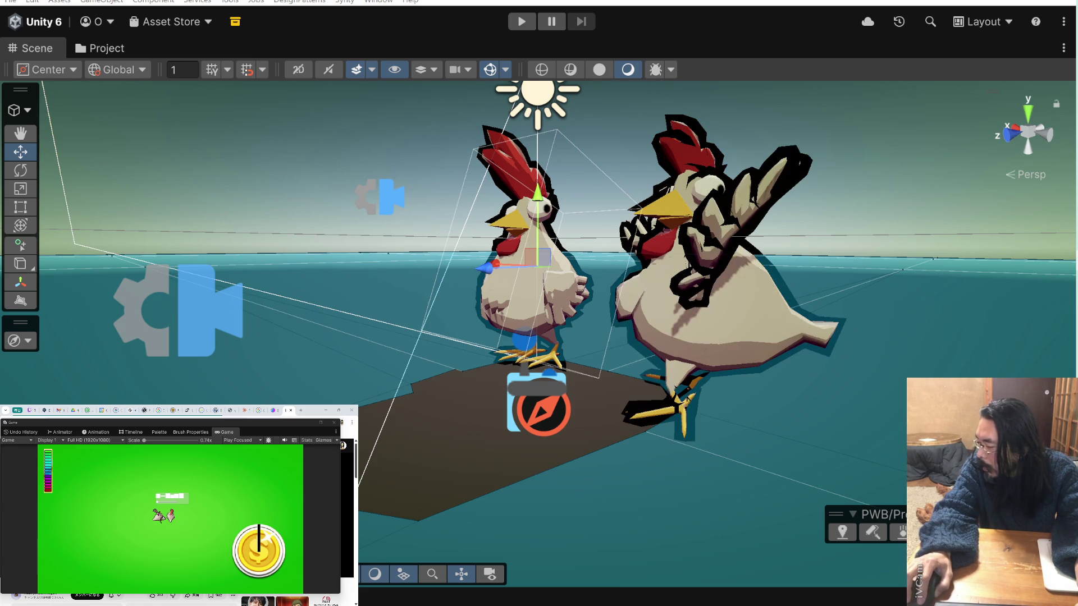
mouse_move(776, 344)
alt+mouse_down()
mouse_move(862, 308)
mouse_move(787, 320)
mouse_move(825, 337)
mouse_move(808, 339)
mouse_move(811, 354)
mouse_move(862, 362)
mouse_move(831, 376)
mouse_move(860, 357)
mouse_move(899, 375)
alt+mouse_up()
mouse_move(816, 335)
alt+mouse_down()
mouse_move(794, 373)
mouse_move(782, 365)
mouse_move(854, 365)
mouse_move(879, 347)
mouse_move(794, 359)
alt+mouse_up()
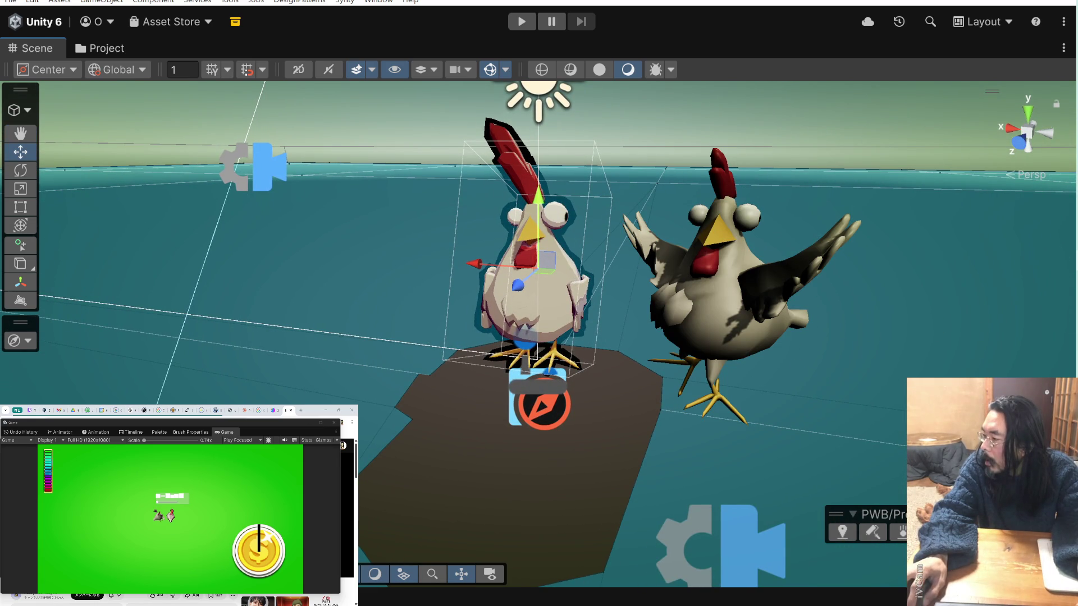
key(ctrl+shift+a)
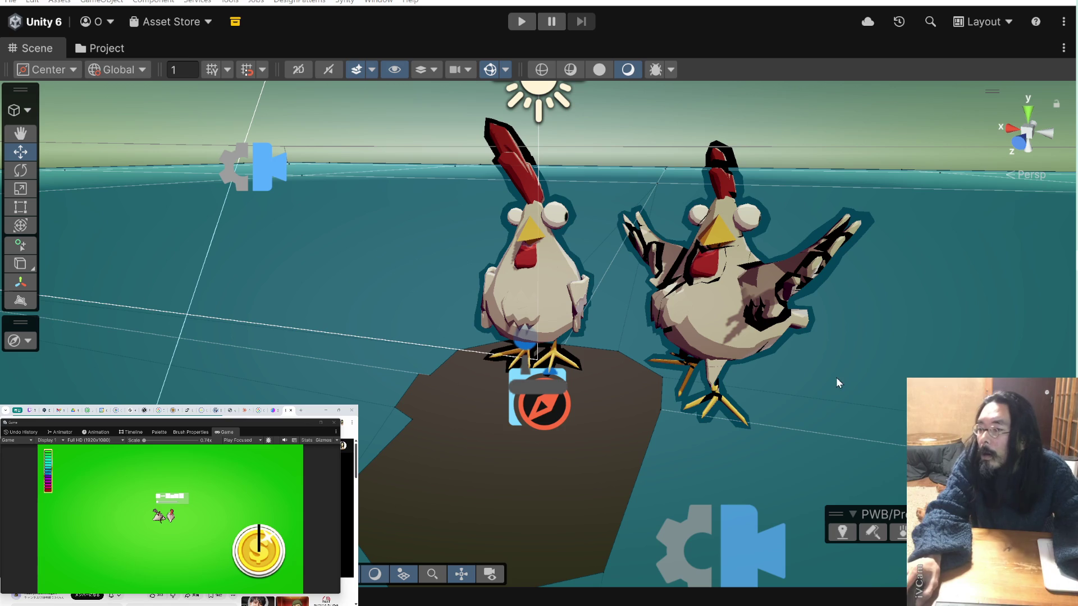
Hide the grid, sun, icons and backdrop, then select the Mixamo chicken on the right
mouse_move(747, 372)
alt+mouse_down()
mouse_move(756, 329)
mouse_move(773, 357)
alt+mouse_up()
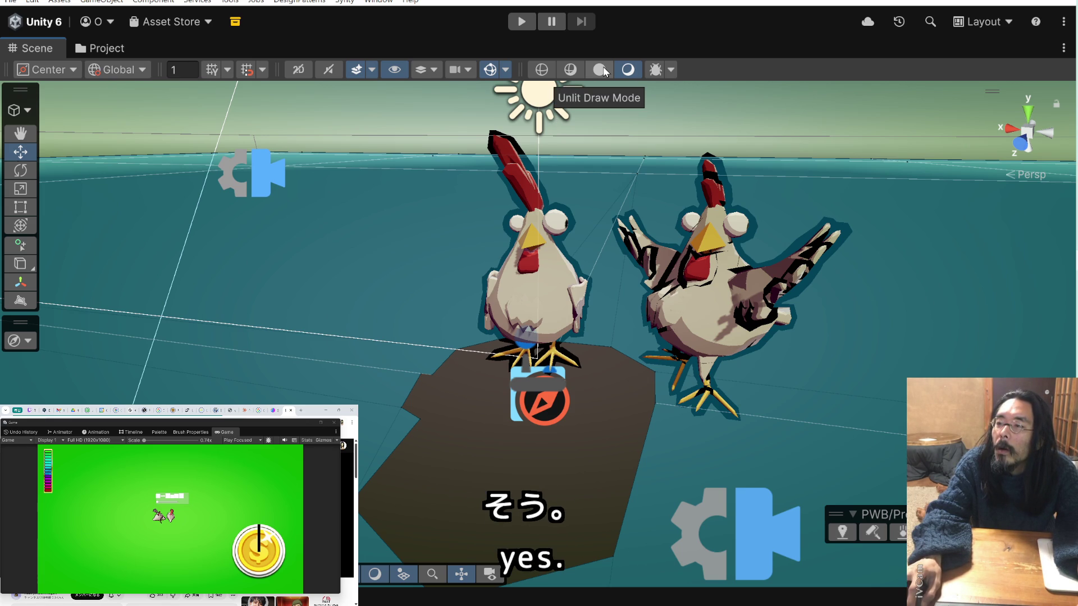
click(490, 70)
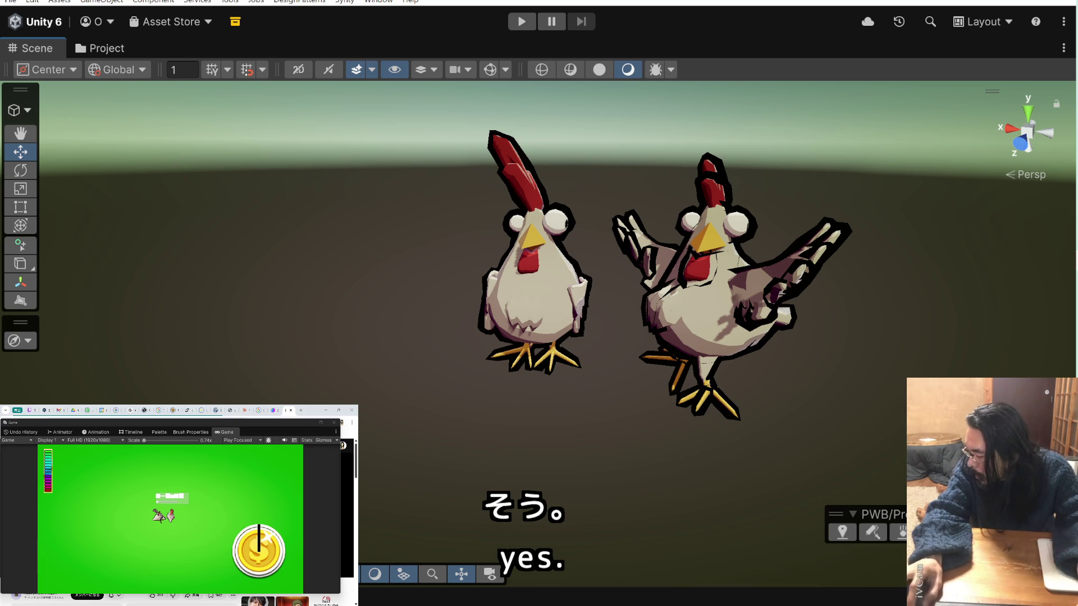
click(706, 275)
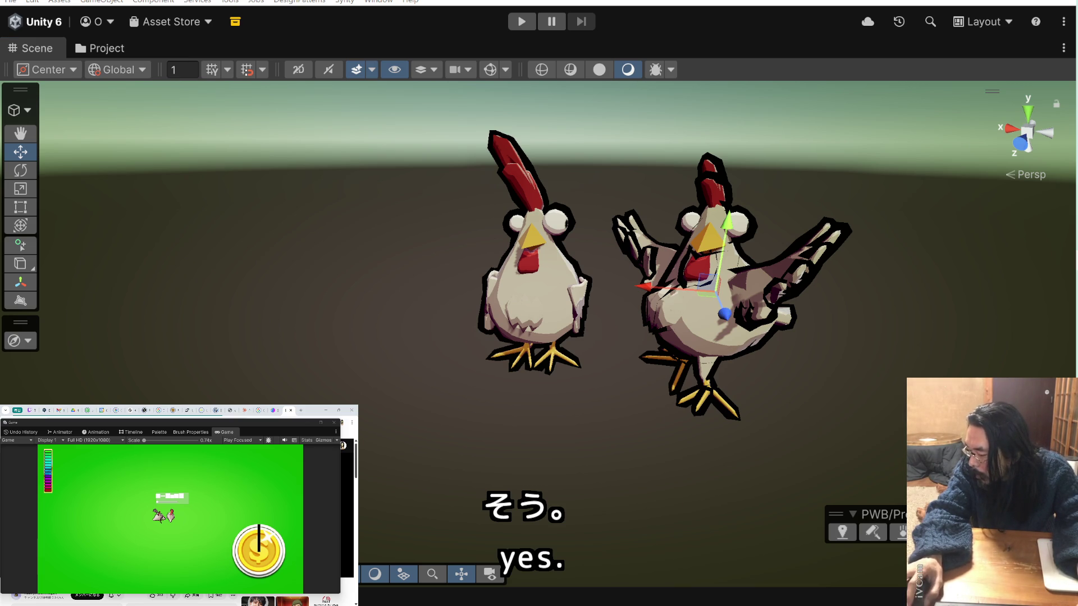